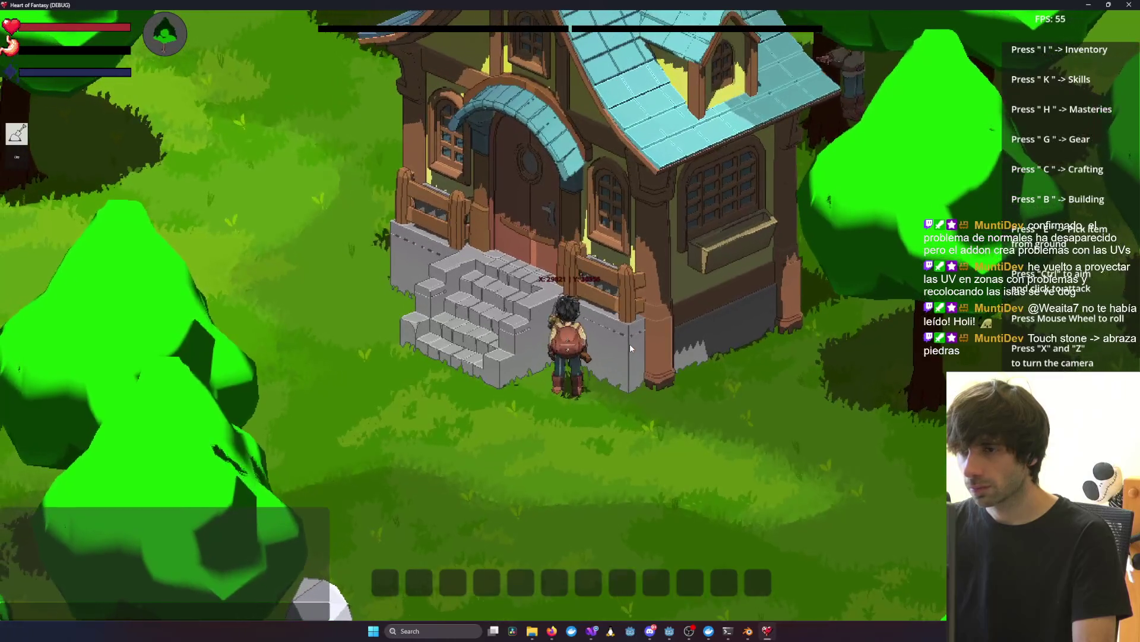
# Step: Bring the Claude Code terminal in front of the running Heart of Fantasy game to read its UV seam diagnosis
pyautogui.hotkey('alt', 'Tab')
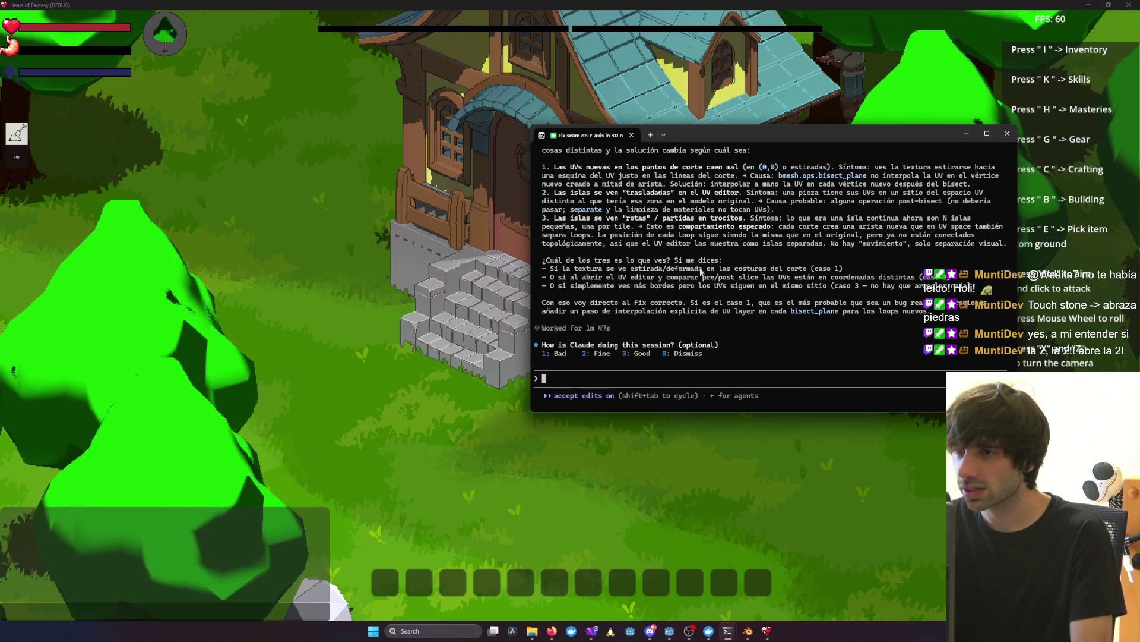
# Step: Reply 'la 1! la 1!' to Claude to choose case 1, then bring up House.blend in Blender
pyautogui.write('la 1')
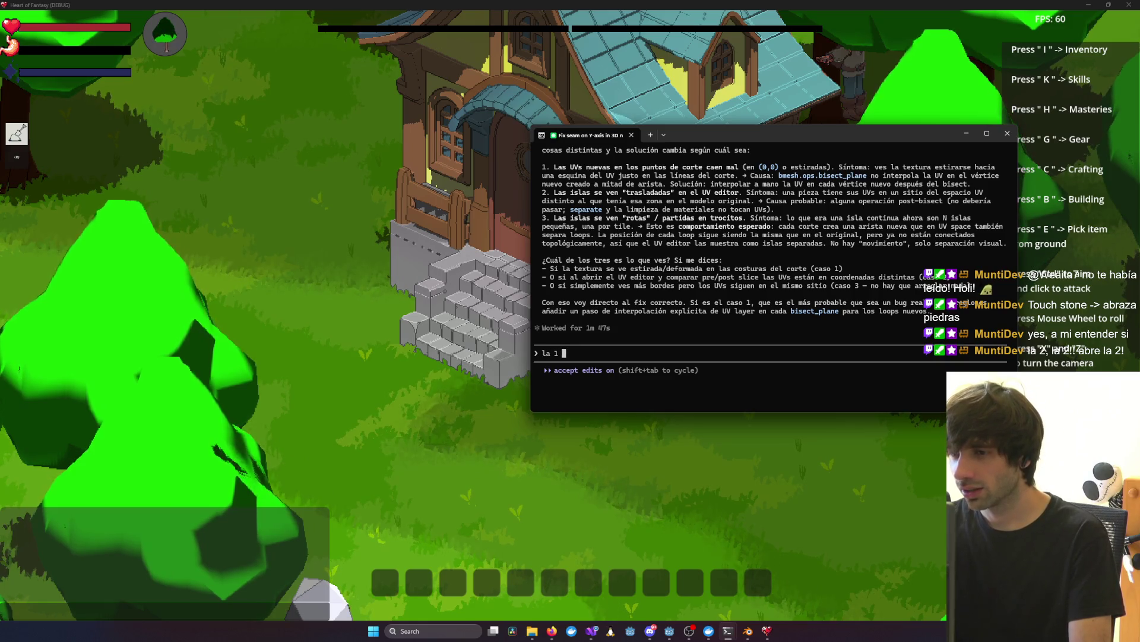
pyautogui.write('! la 1!')
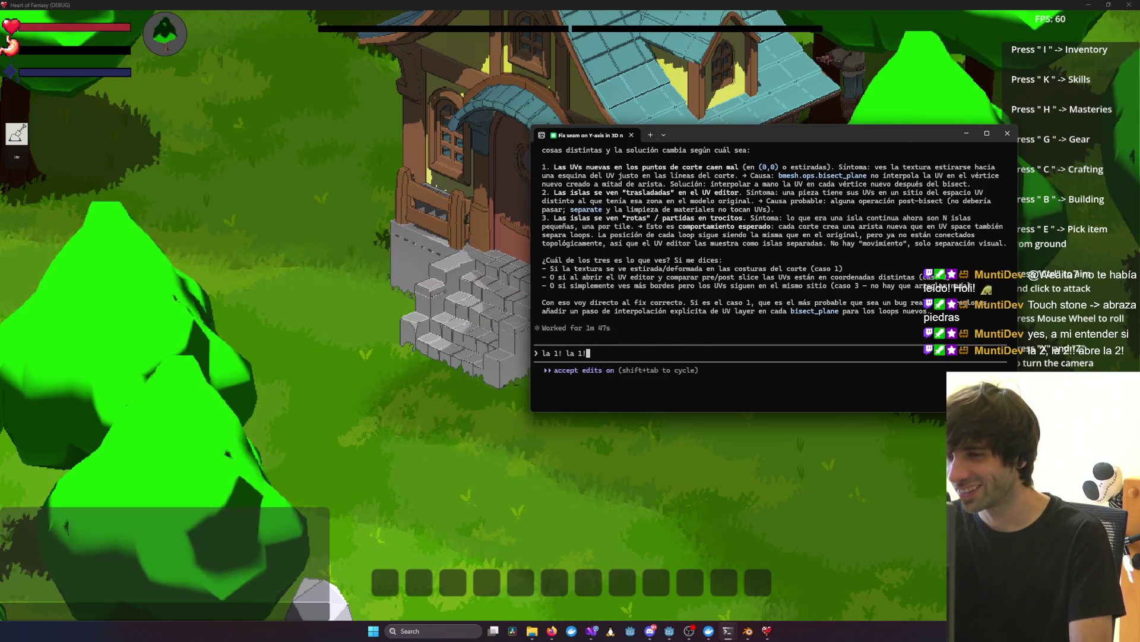
pyautogui.press('Return')
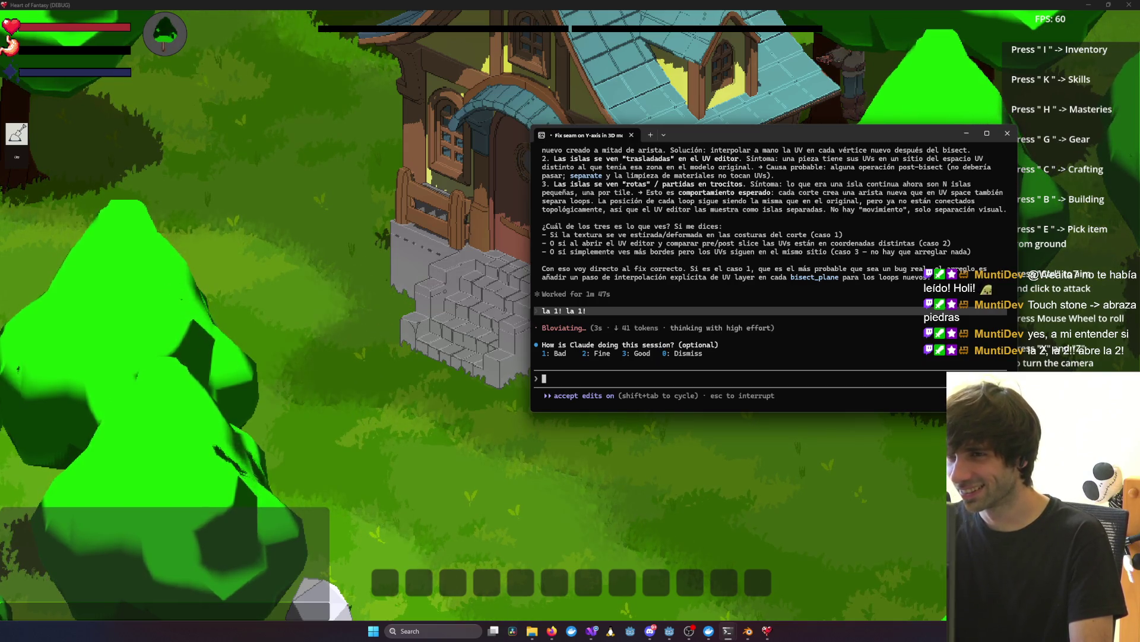
pyautogui.scroll(3, 733, 219)
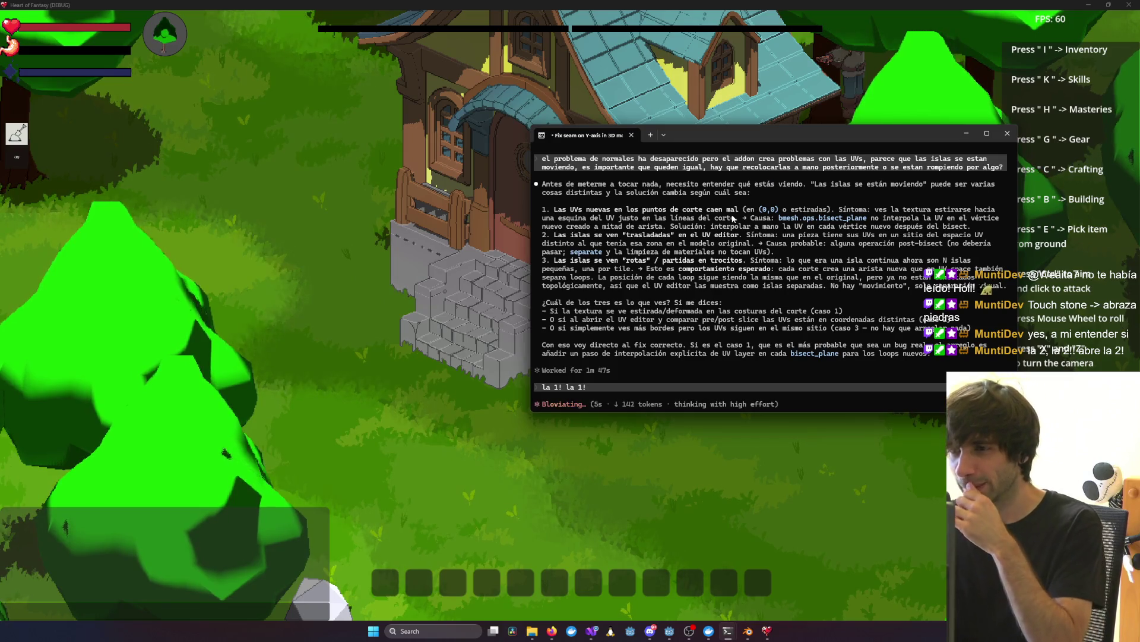
pyautogui.scroll(-3, 733, 219)
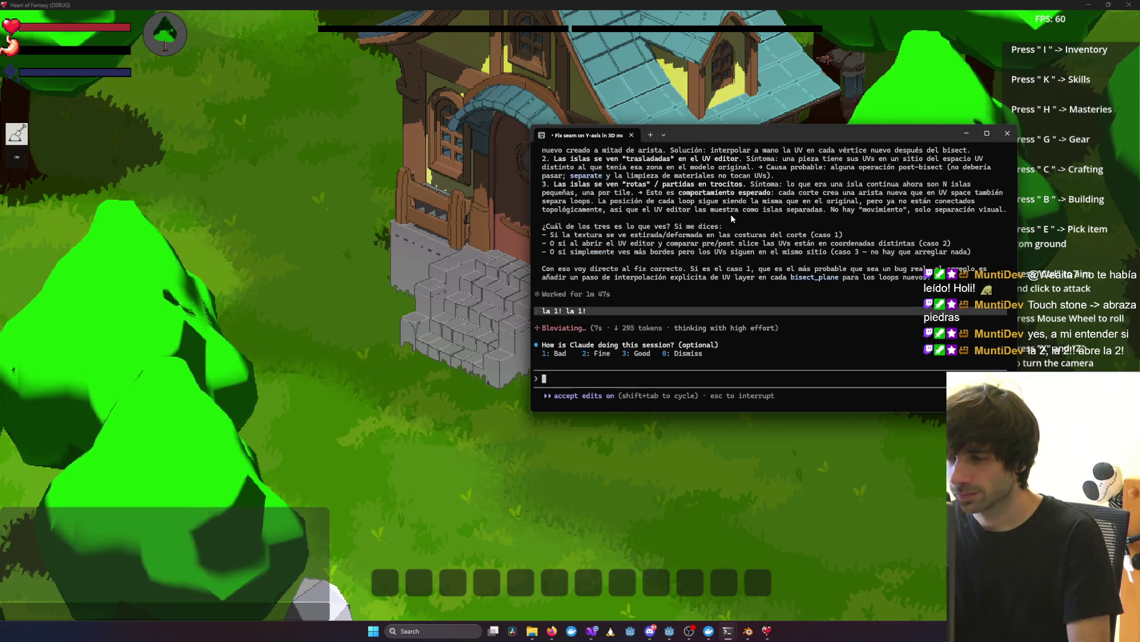
pyautogui.click(747, 631)
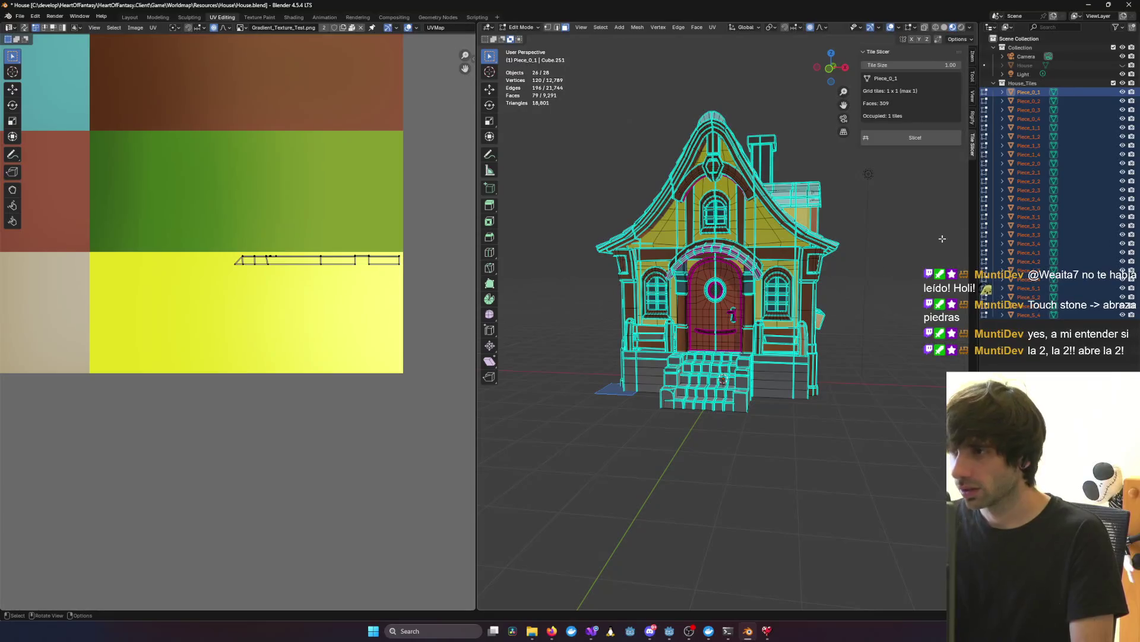
# Step: Delete the sliced House_Tiles pieces and make the original House visible again
pyautogui.click(1023, 83)
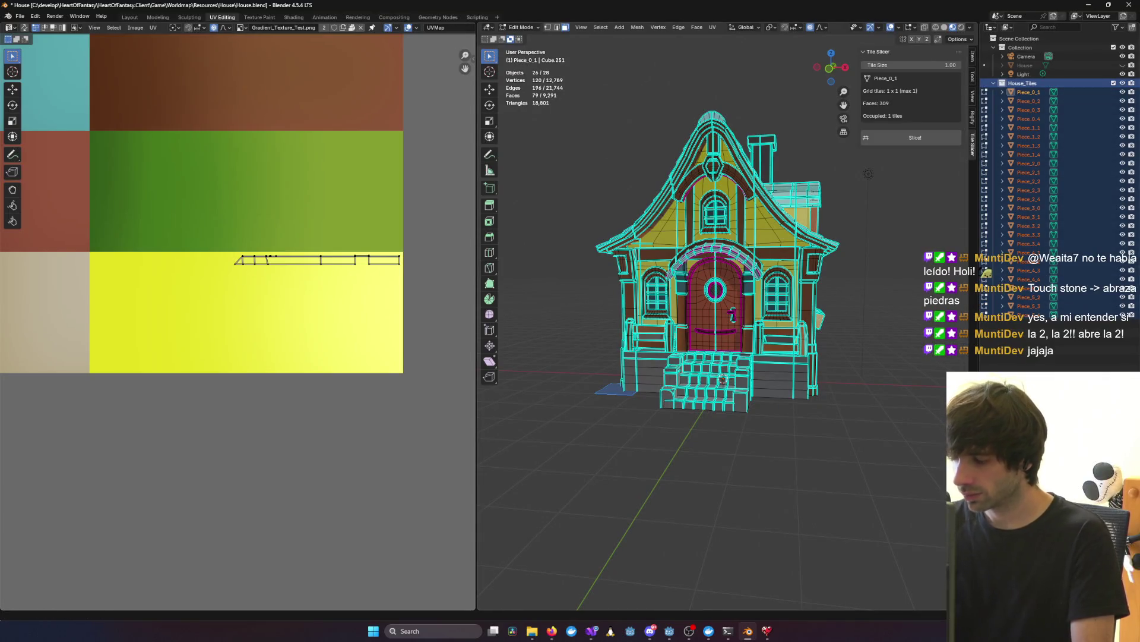
pyautogui.click(887, 134)
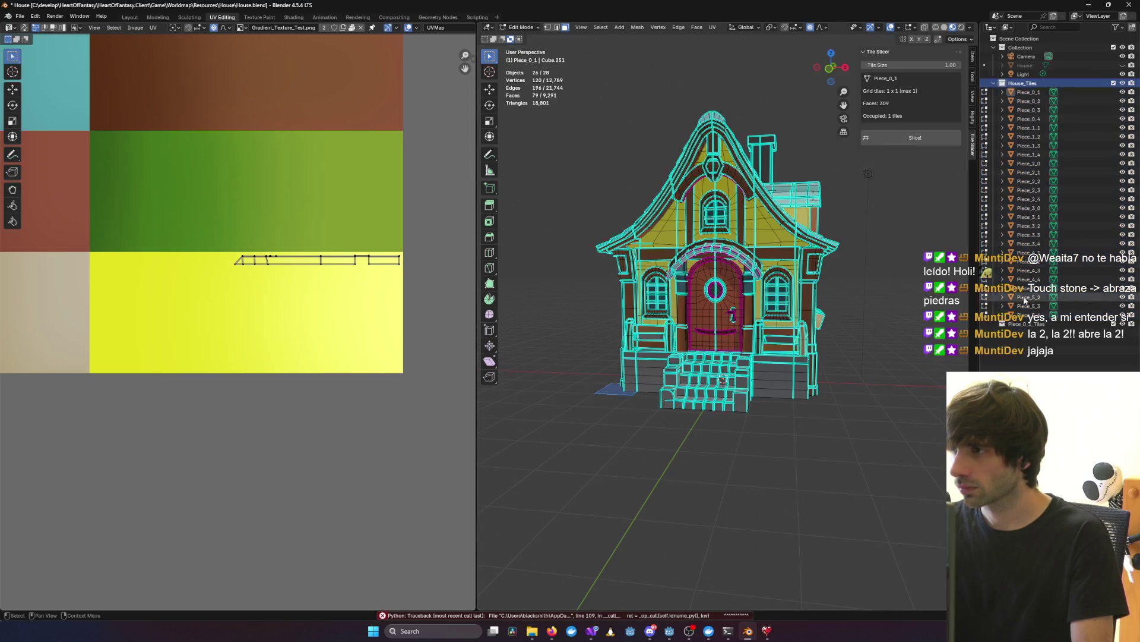
pyautogui.press('Delete')
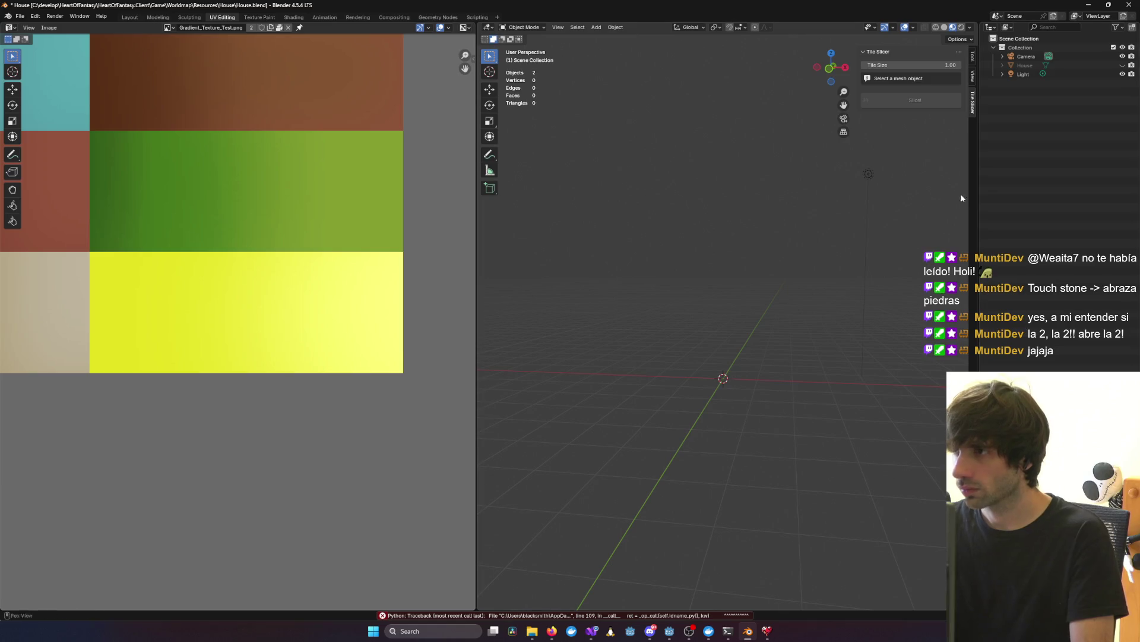
pyautogui.click(1122, 65)
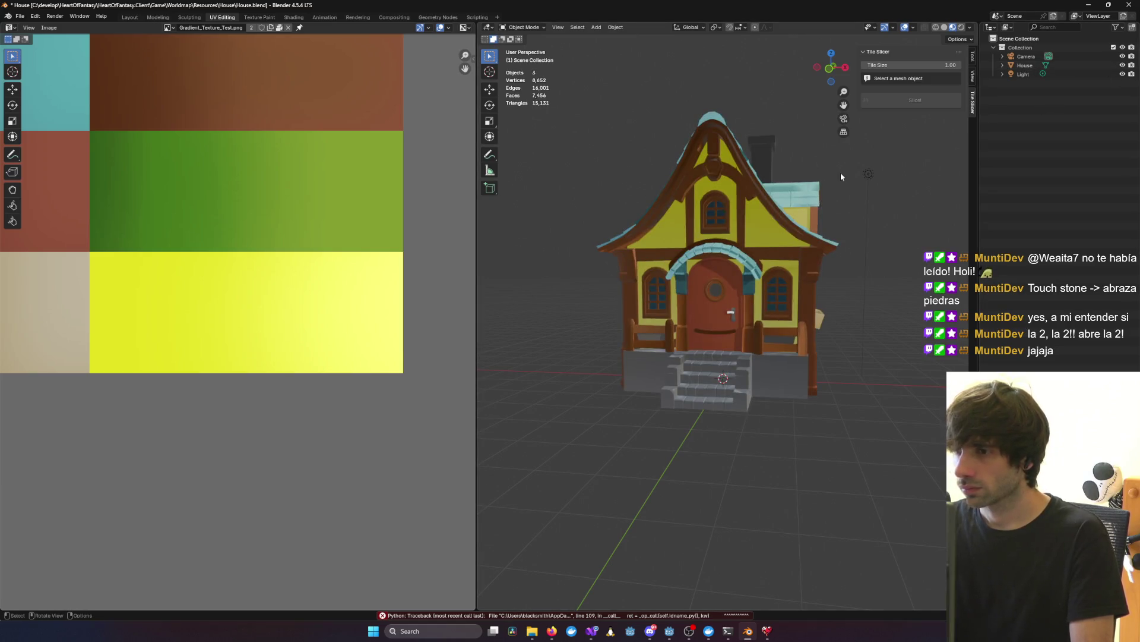
pyautogui.moveTo(840, 173); pyautogui.dragTo(796, 179, button='middle')
# Step: Remove the Tile Slicer add-on in Preferences, then return to the Claude terminal
pyautogui.click(35, 16)
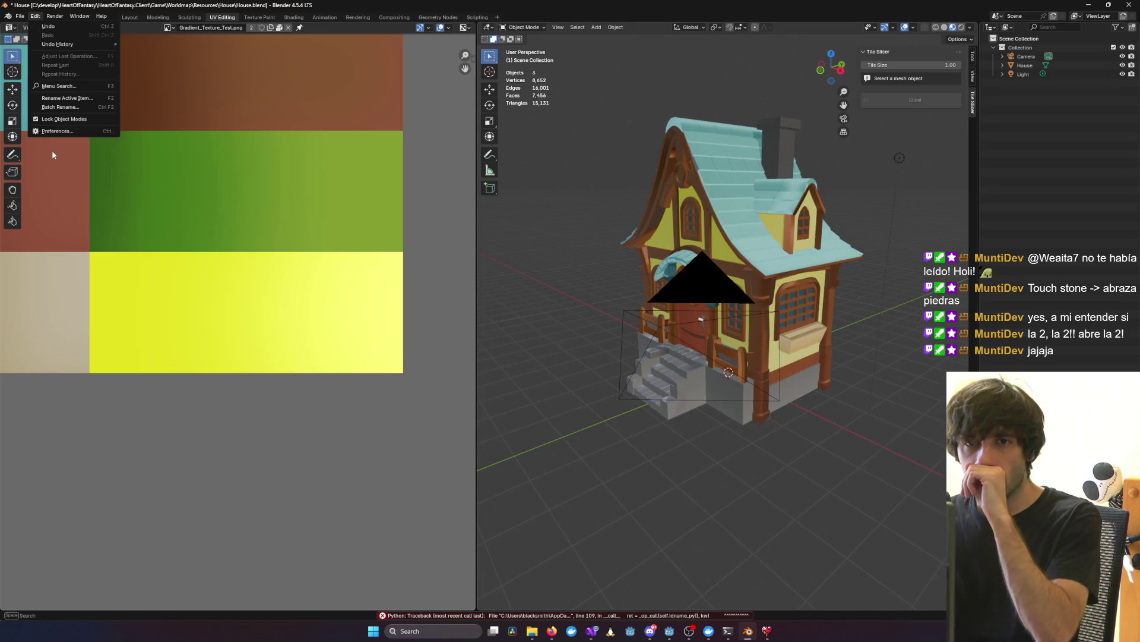
pyautogui.click(59, 132)
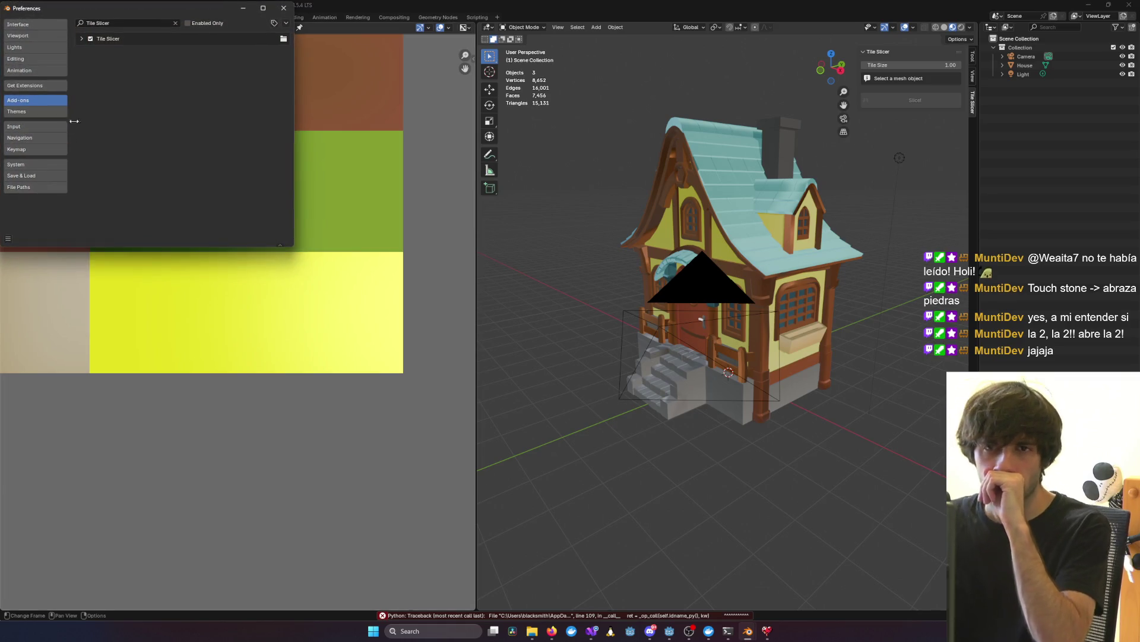
pyautogui.click(86, 38)
pyautogui.click(268, 64)
pyautogui.click(111, 79)
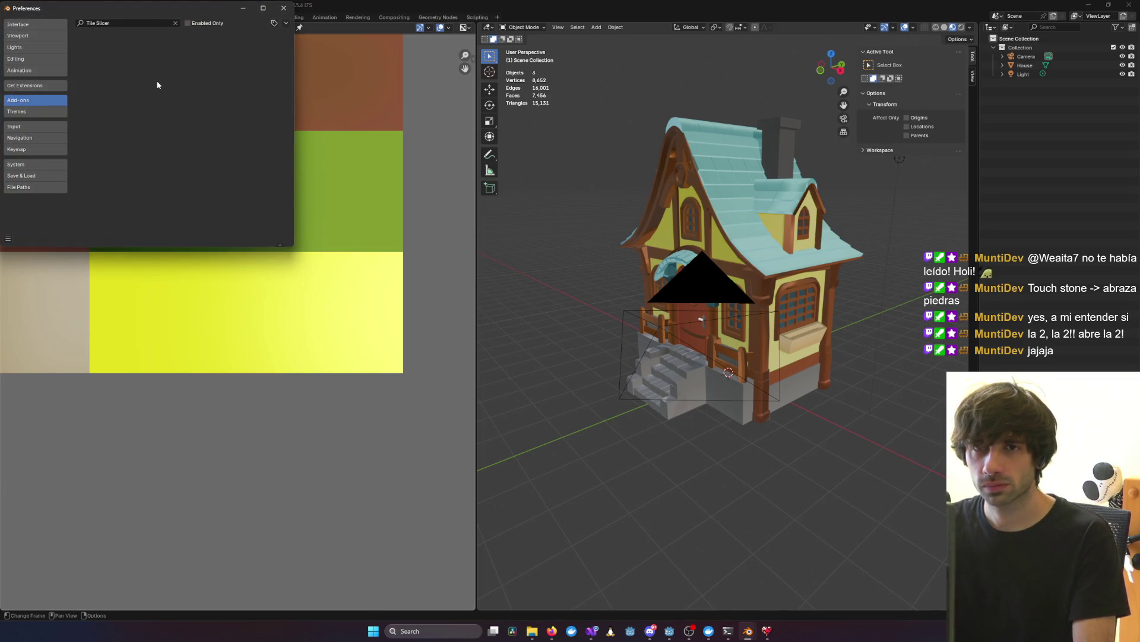
pyautogui.click(286, 23)
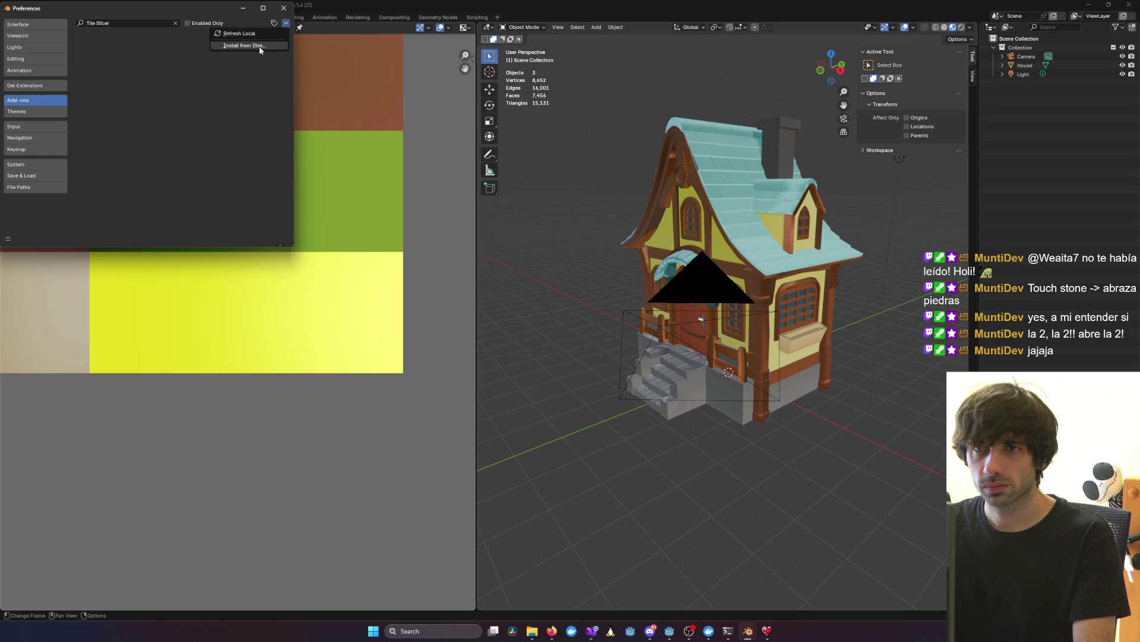
pyautogui.moveTo(749, 631)
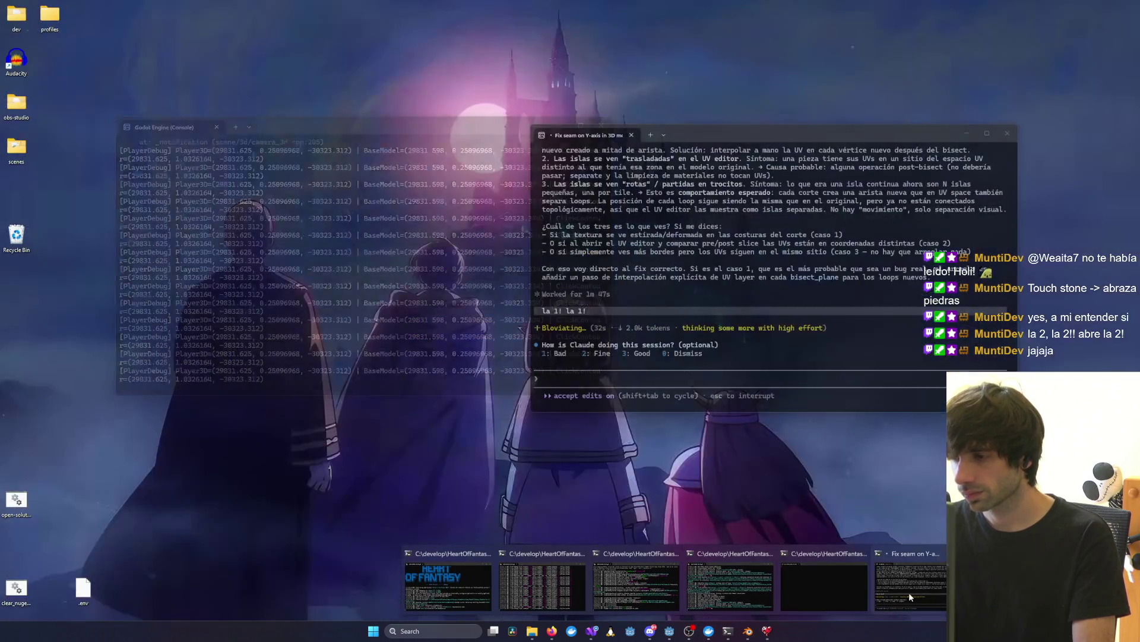
pyautogui.click(910, 596)
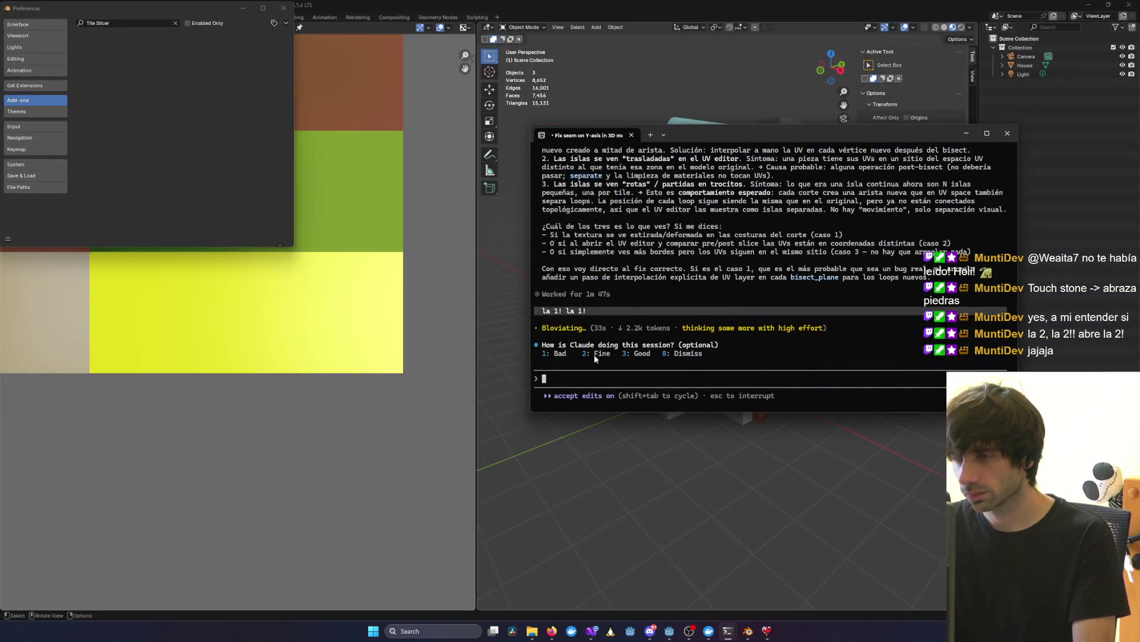
# Step: Rate the Claude session 'Fine' (2) in the survey, then move Blender's Preferences window aside
pyautogui.scroll(3, 651, 284)
pyautogui.write('2')
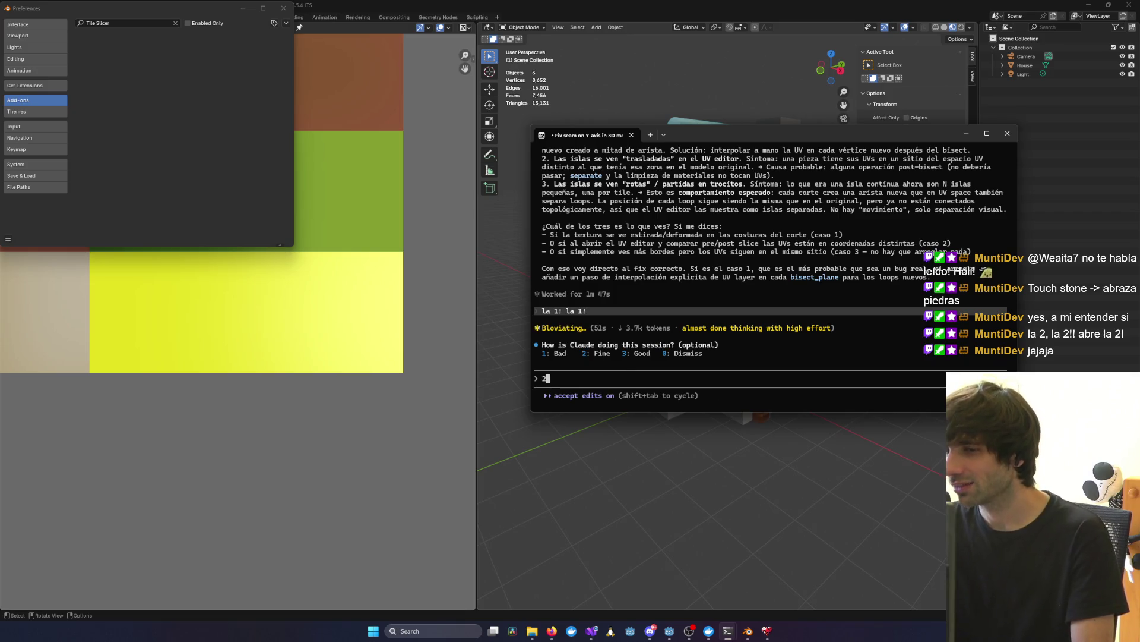
pyautogui.press('2')
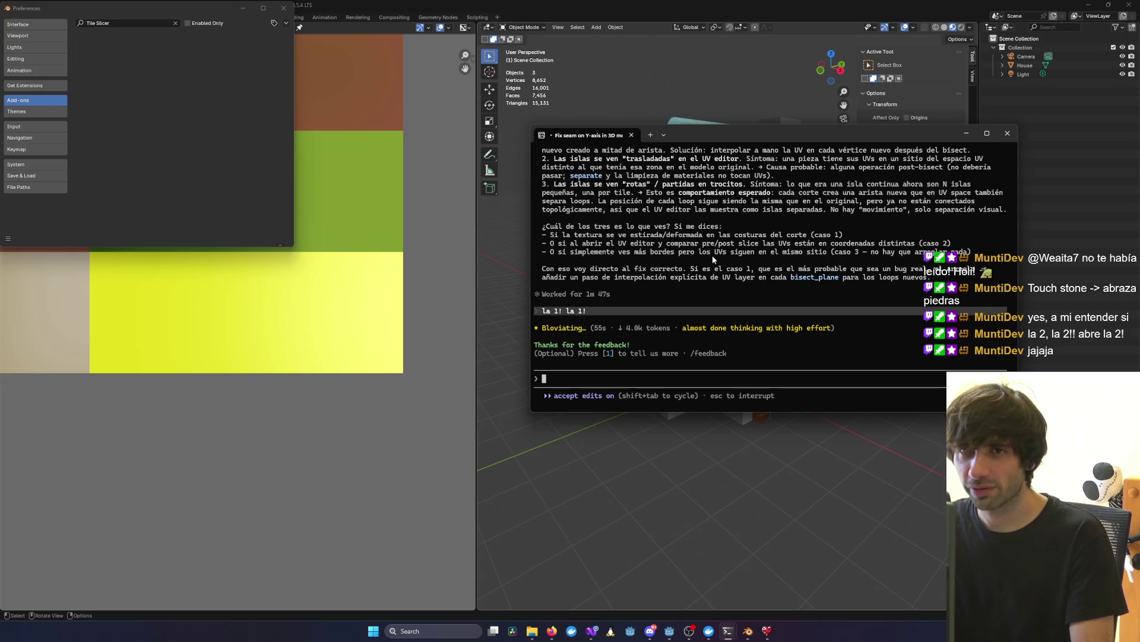
pyautogui.moveTo(198, 13); pyautogui.dragTo(290, 89)
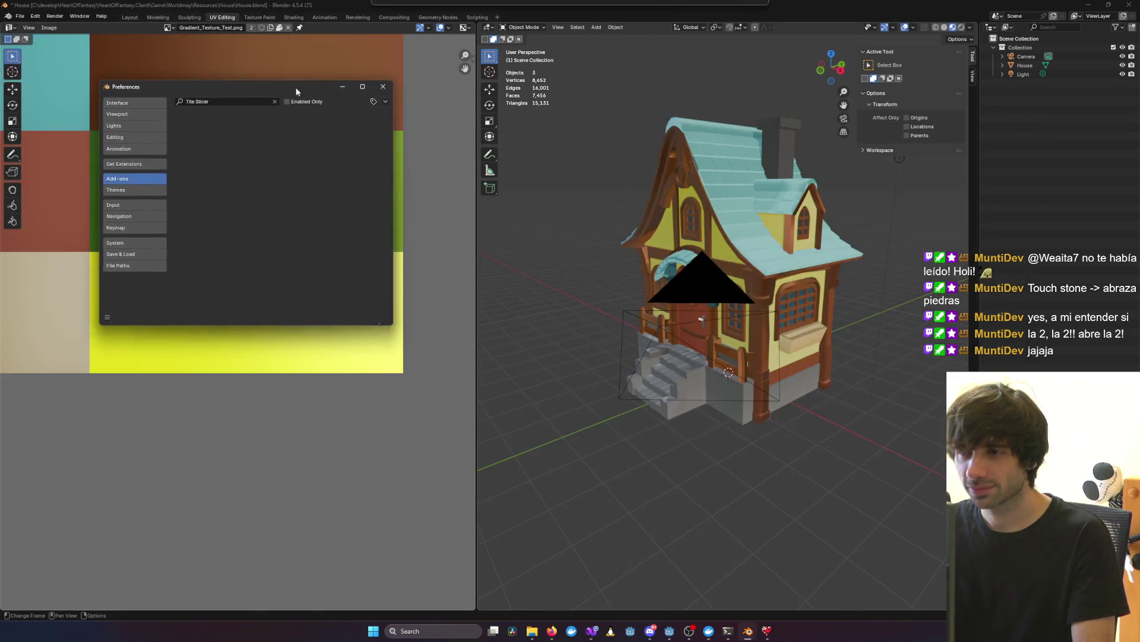
# Step: Move the terminal window to the lower left and make it taller, then bring Blender forward
pyautogui.moveTo(742, 139)
pyautogui.mouseDown()
pyautogui.moveTo(553, 148)
pyautogui.moveTo(693, 269)
pyautogui.moveTo(617, 289)
pyautogui.moveTo(706, 237)
pyautogui.moveTo(661, 151)
pyautogui.moveTo(691, 124)
pyautogui.moveTo(693, 461)
pyautogui.moveTo(693, 124)
pyautogui.mouseUp()
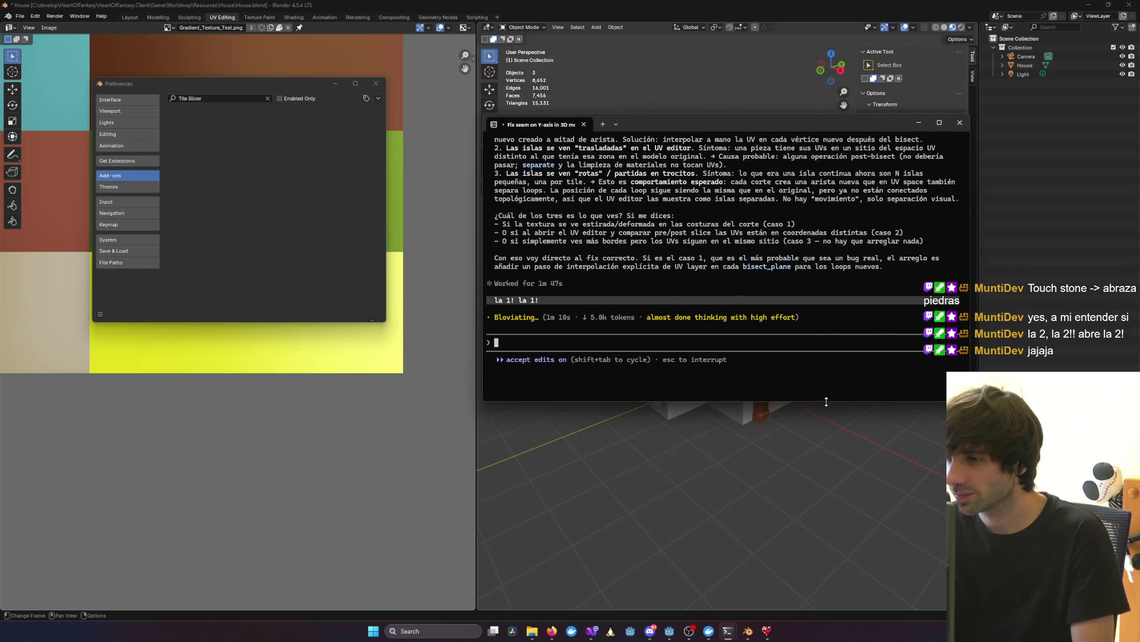
pyautogui.moveTo(826, 401); pyautogui.dragTo(823, 427)
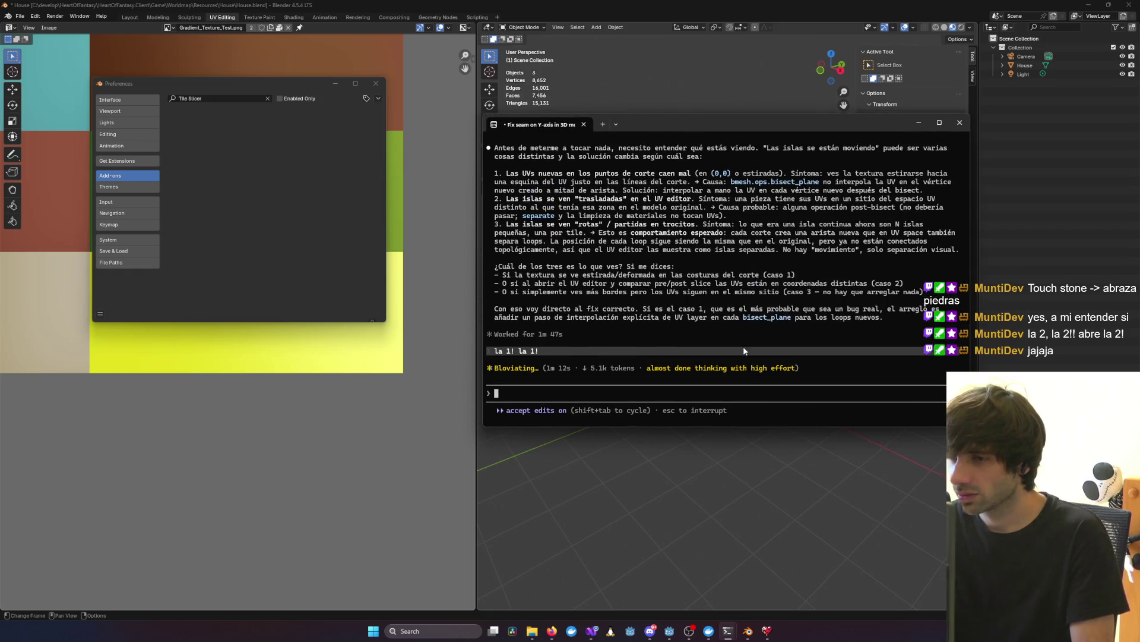
pyautogui.moveTo(675, 123)
pyautogui.mouseDown()
pyautogui.moveTo(664, 156)
pyautogui.moveTo(670, 128)
pyautogui.mouseUp()
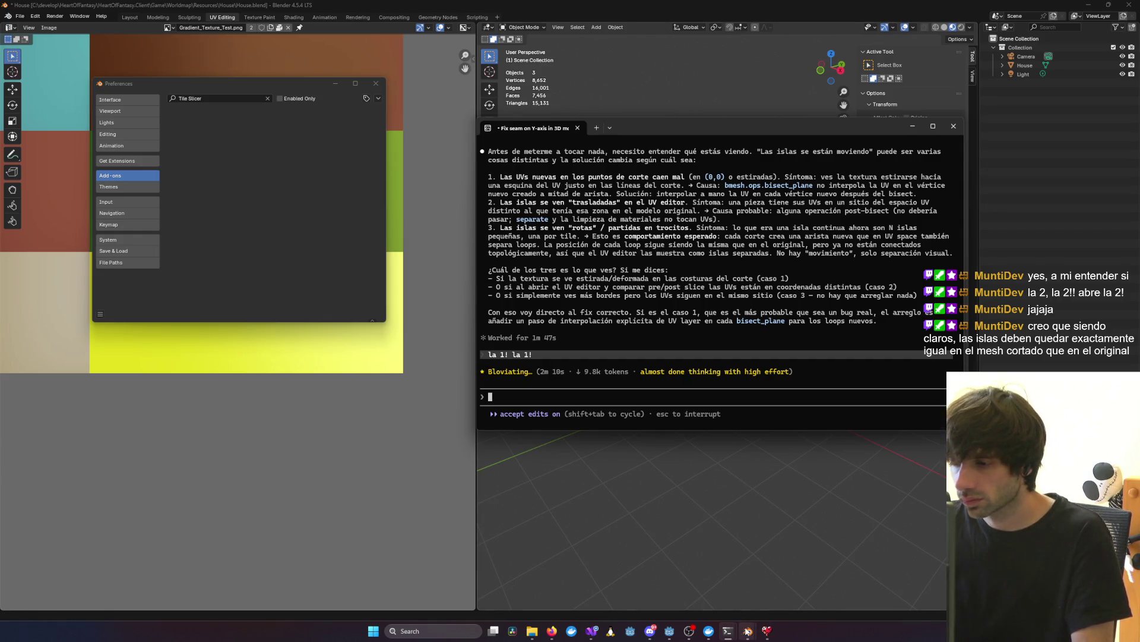
pyautogui.moveTo(747, 632)
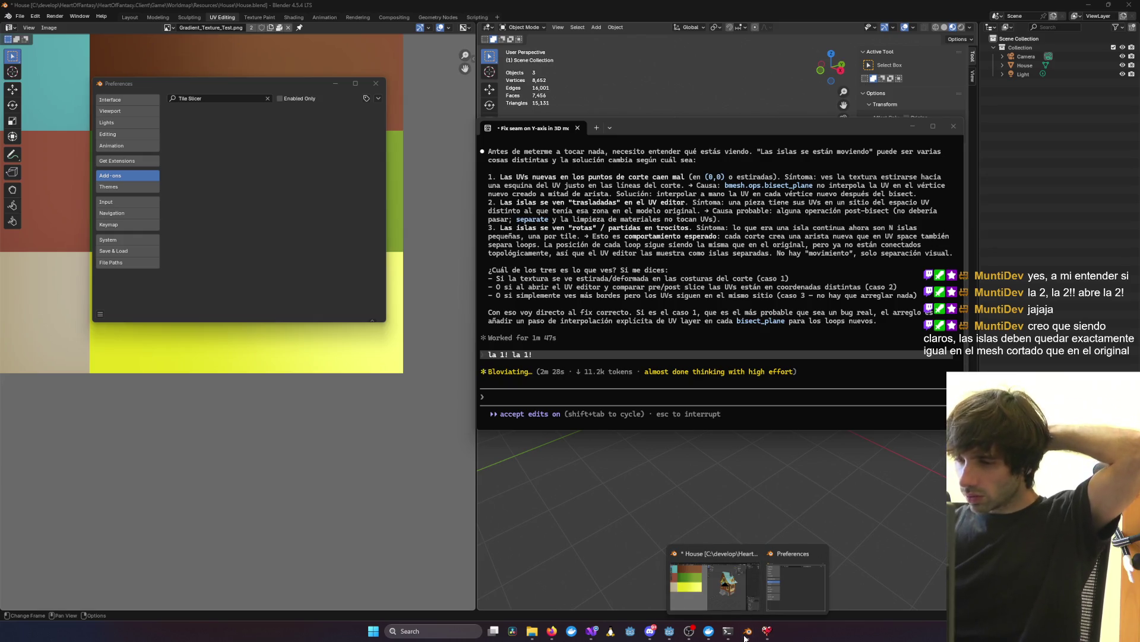
pyautogui.click(729, 599)
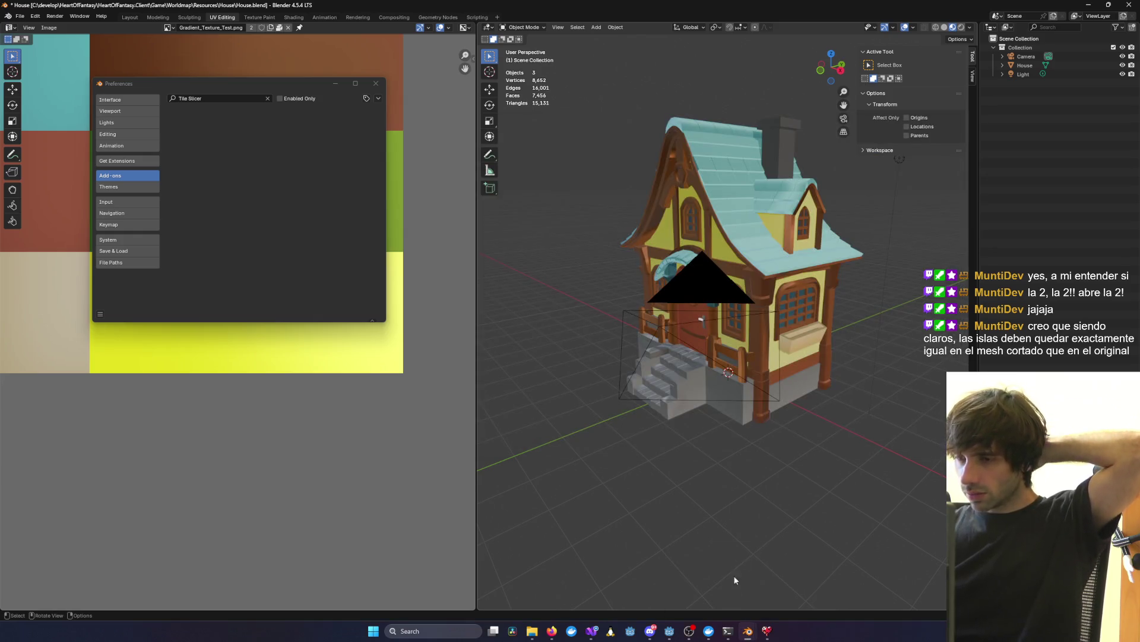
# Step: Select House in the Outliner to view its UVs on the gradient atlas, then switch to the game
pyautogui.click(1028, 66)
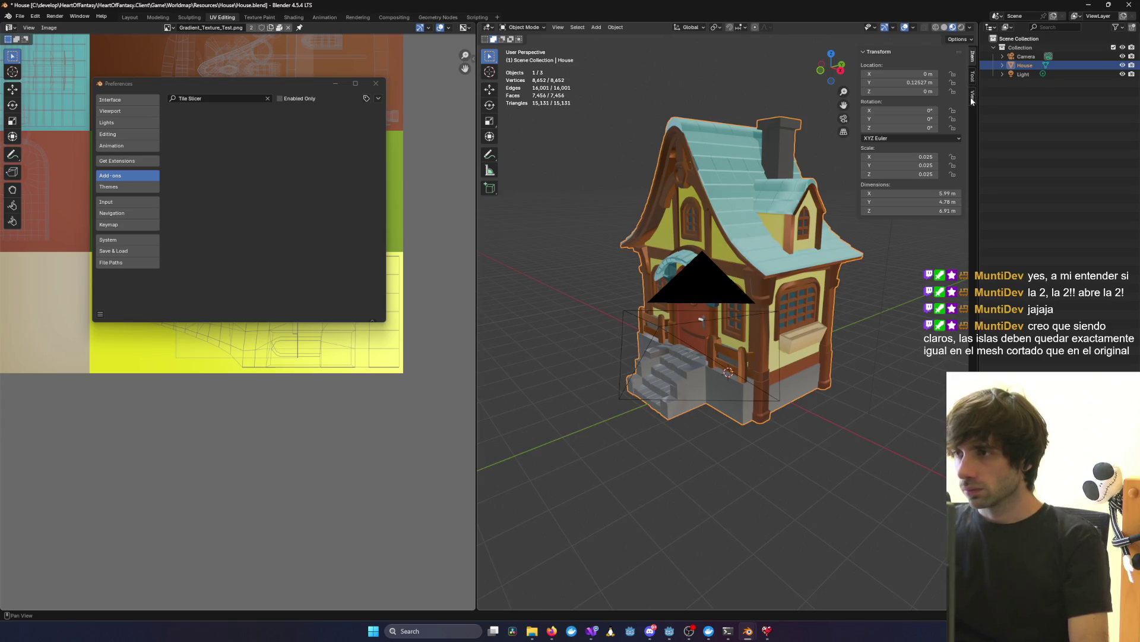
pyautogui.hotkey('alt', 'Tab')
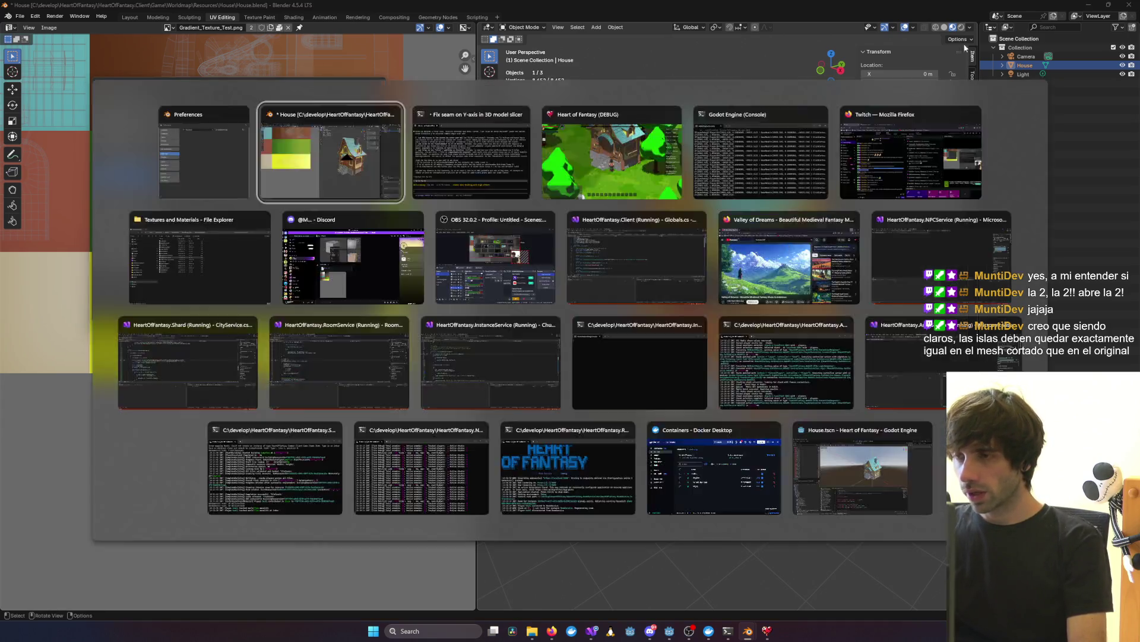
pyautogui.click(1088, 5)
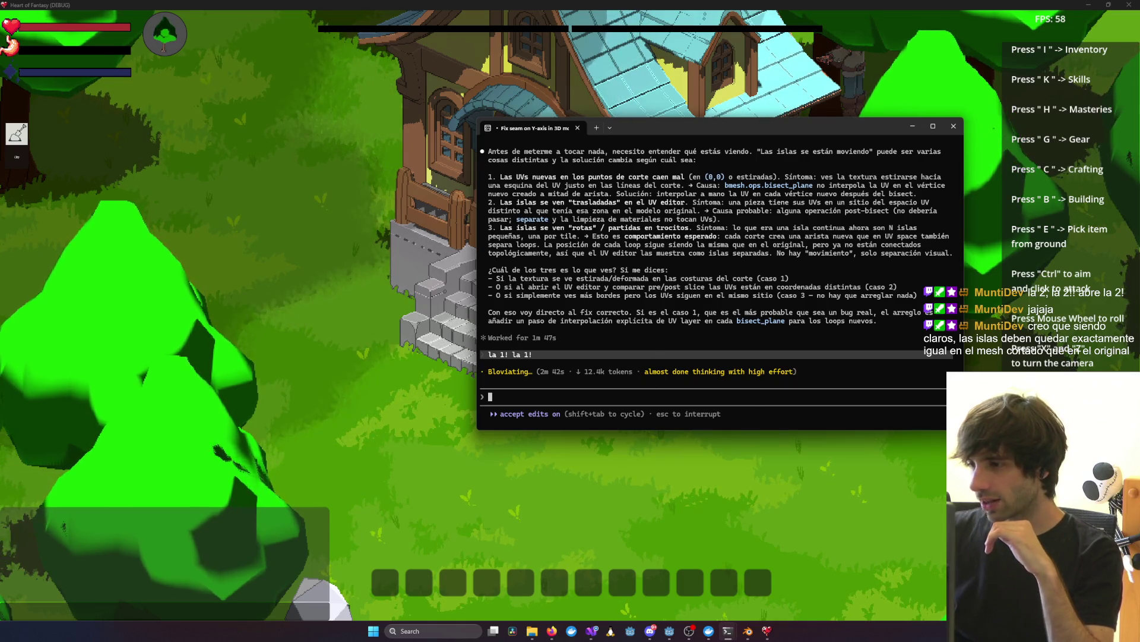
# Step: Make the terminal taller to reread the earlier message, then refocus the game window
pyautogui.moveTo(964, 429); pyautogui.dragTo(967, 513)
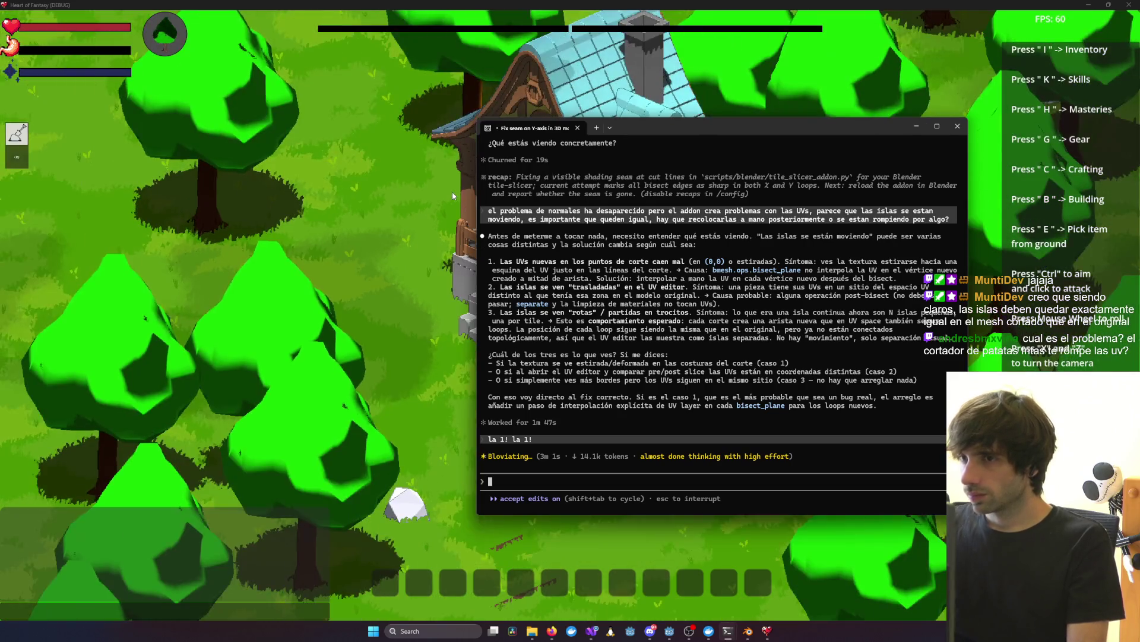
pyautogui.click(452, 191)
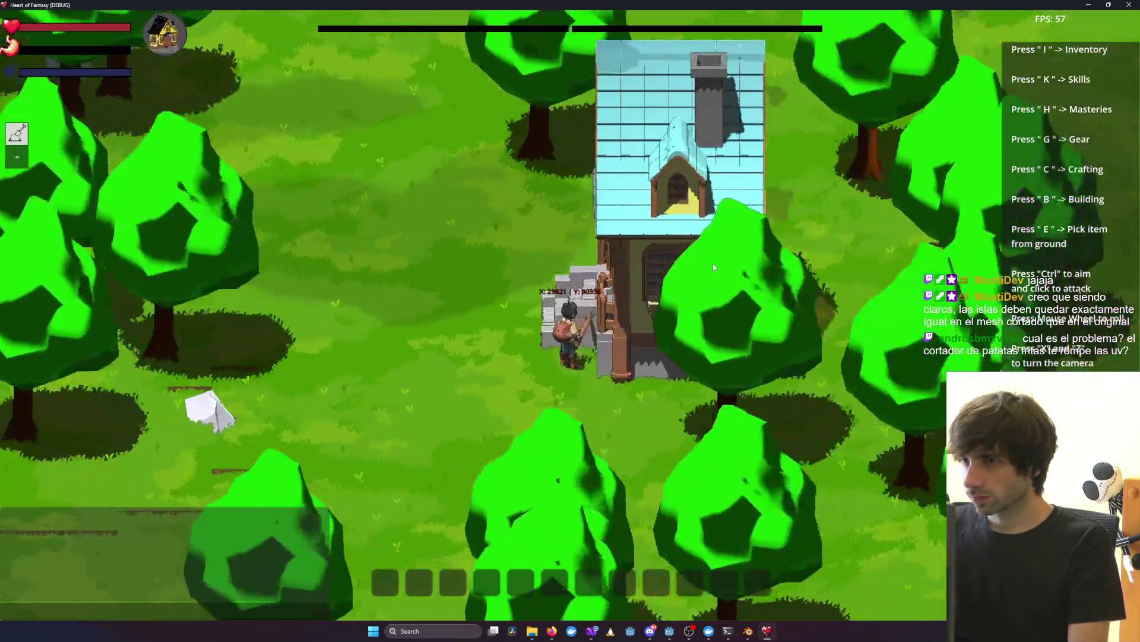
# Step: Orbit the game camera around the house to inspect it from opposite sides and above
pyautogui.moveTo(713, 262)
pyautogui.mouseDown(button='middle')
pyautogui.moveTo(624, 263)
pyautogui.moveTo(701, 263)
pyautogui.mouseUp(button='middle')
pyautogui.scroll(-3, 672, 329)
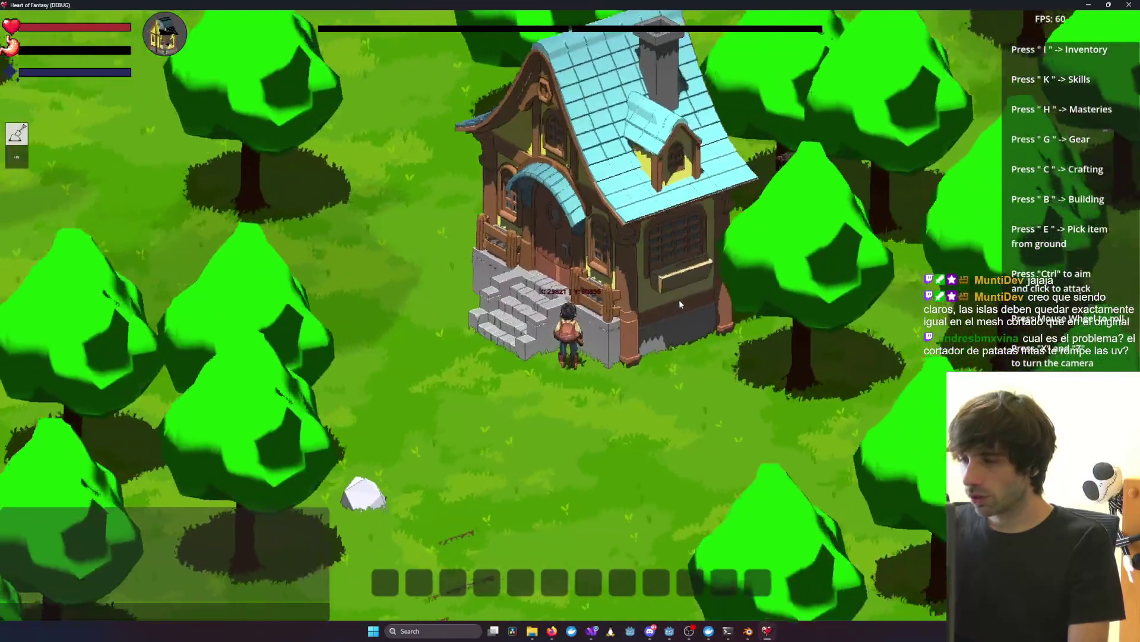
pyautogui.scroll(5, 679, 300)
pyautogui.scroll(-3, 767, 369)
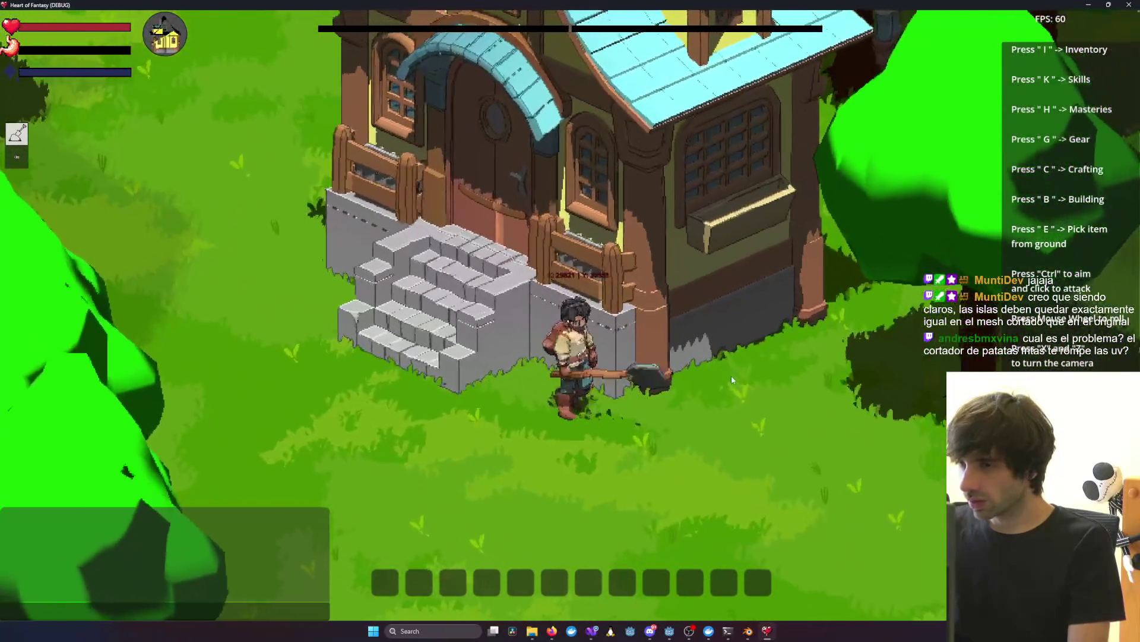
pyautogui.moveTo(731, 376); pyautogui.dragTo(701, 333, button='middle')
pyautogui.scroll(4, 684, 309)
pyautogui.scroll(-3, 683, 310)
pyautogui.moveTo(732, 403)
pyautogui.mouseDown(button='middle')
pyautogui.moveTo(804, 135)
pyautogui.moveTo(940, 221)
pyautogui.mouseUp(button='middle')
pyautogui.scroll(4, 866, 254)
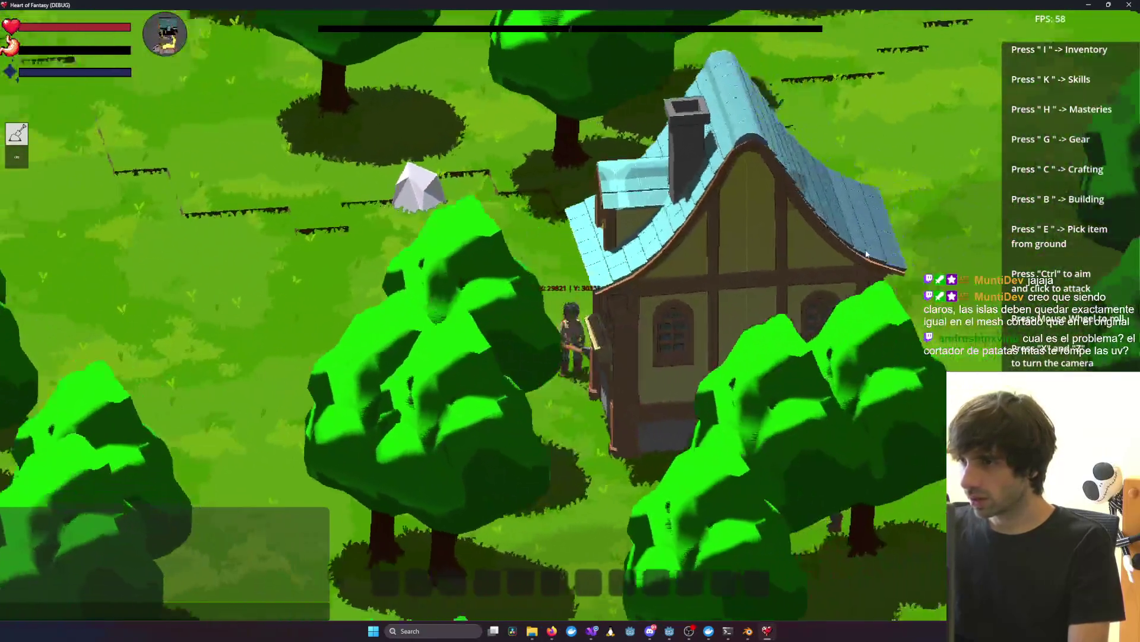
pyautogui.scroll(-3, 820, 321)
pyautogui.moveTo(772, 383); pyautogui.dragTo(686, 397, button='middle')
pyautogui.scroll(4, 684, 393)
# Step: Open the House scene in Godot and orbit low to look up at the upper wall
pyautogui.hotkey('alt', 'Tab')
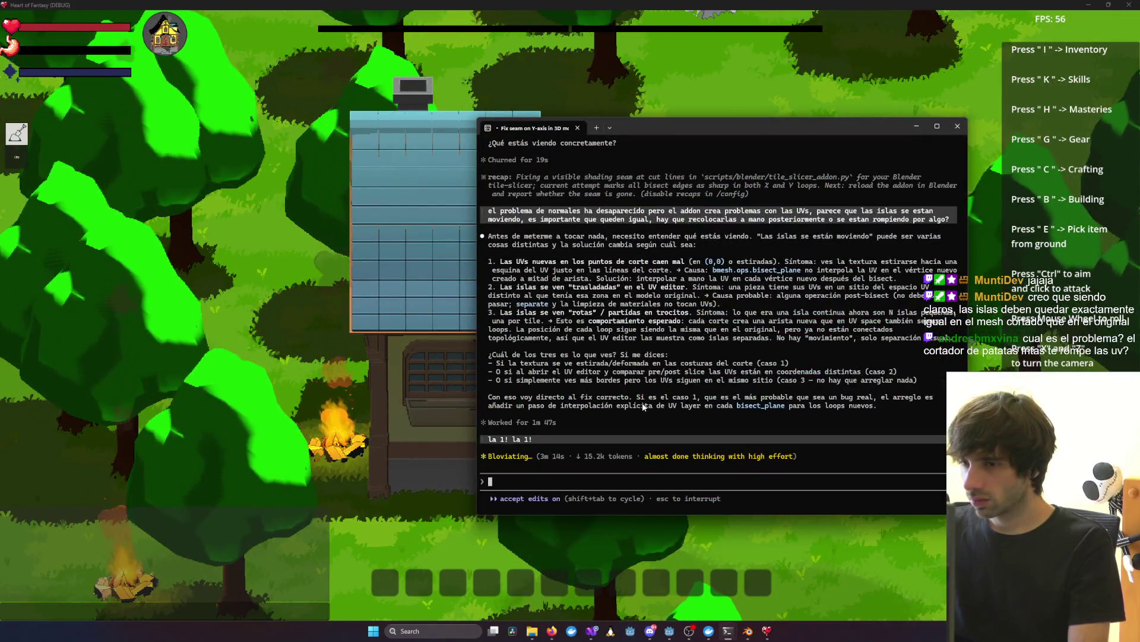
pyautogui.hotkey('alt', 'Tab')
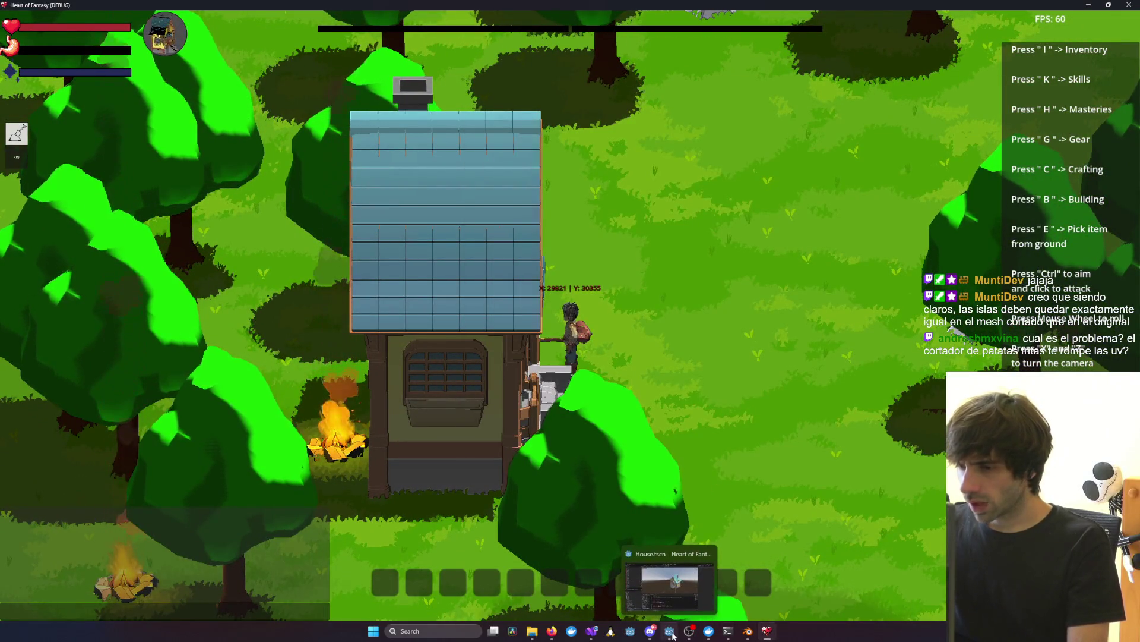
pyautogui.click(668, 631)
pyautogui.moveTo(713, 320)
pyautogui.mouseDown(button='middle')
pyautogui.moveTo(729, 220)
pyautogui.moveTo(707, 248)
pyautogui.moveTo(437, 302)
pyautogui.moveTo(578, 276)
pyautogui.moveTo(871, 273)
pyautogui.moveTo(650, 276)
pyautogui.moveTo(812, 284)
pyautogui.mouseUp(button='middle')
pyautogui.scroll(-5, 729, 220)
pyautogui.scroll(5, 438, 306)
pyautogui.scroll(-4, 789, 270)
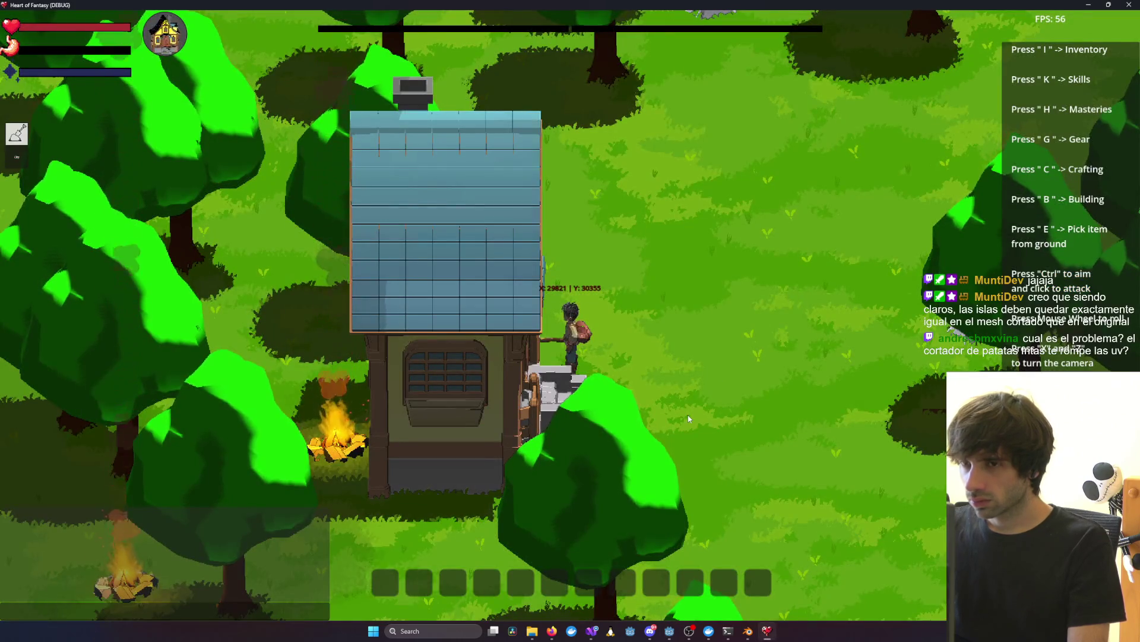
# Step: Switch to Blender and orbit the house model to a front view showing the door and steps
pyautogui.hotkey('alt', 'Tab')
pyautogui.click(670, 630)
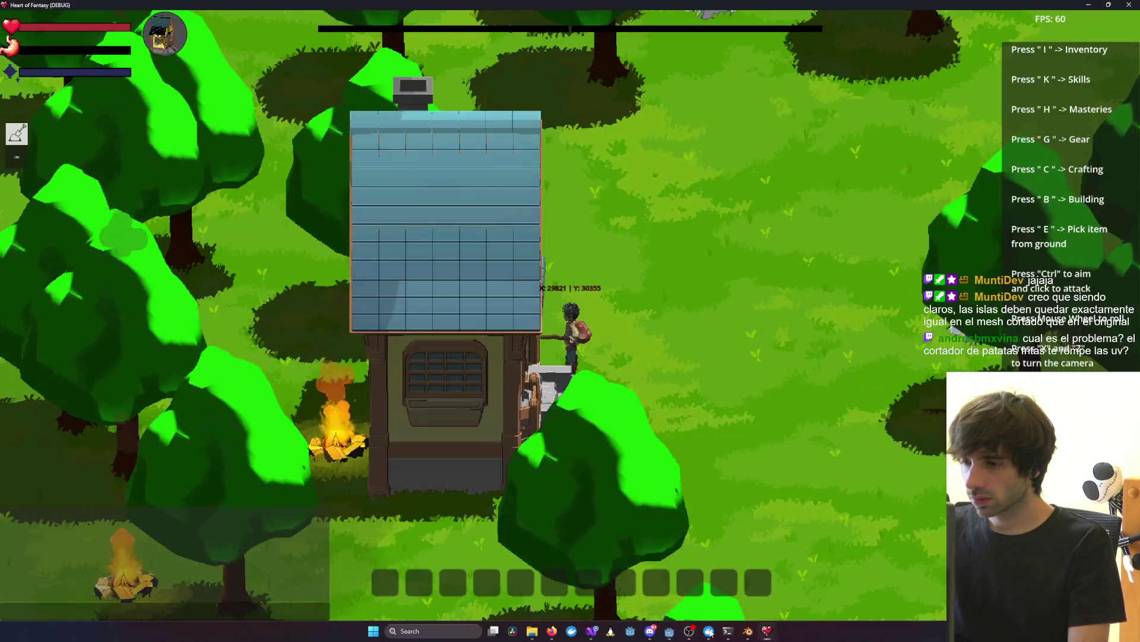
pyautogui.click(747, 630)
pyautogui.moveTo(851, 456)
pyautogui.mouseDown(button='middle')
pyautogui.moveTo(647, 440)
pyautogui.moveTo(710, 430)
pyautogui.mouseUp(button='middle')
pyautogui.moveTo(841, 417); pyautogui.dragTo(638, 433, button='middle')
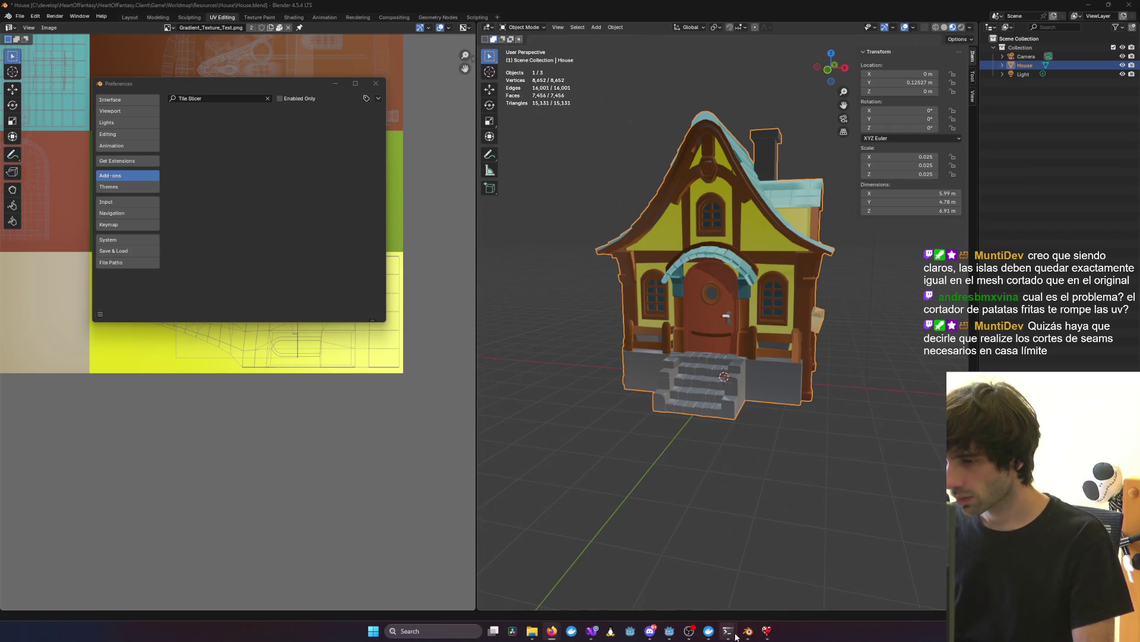
# Step: Glance at the seam-fix terminal session, then return to the game and rotate the camera
pyautogui.moveTo(736, 636)
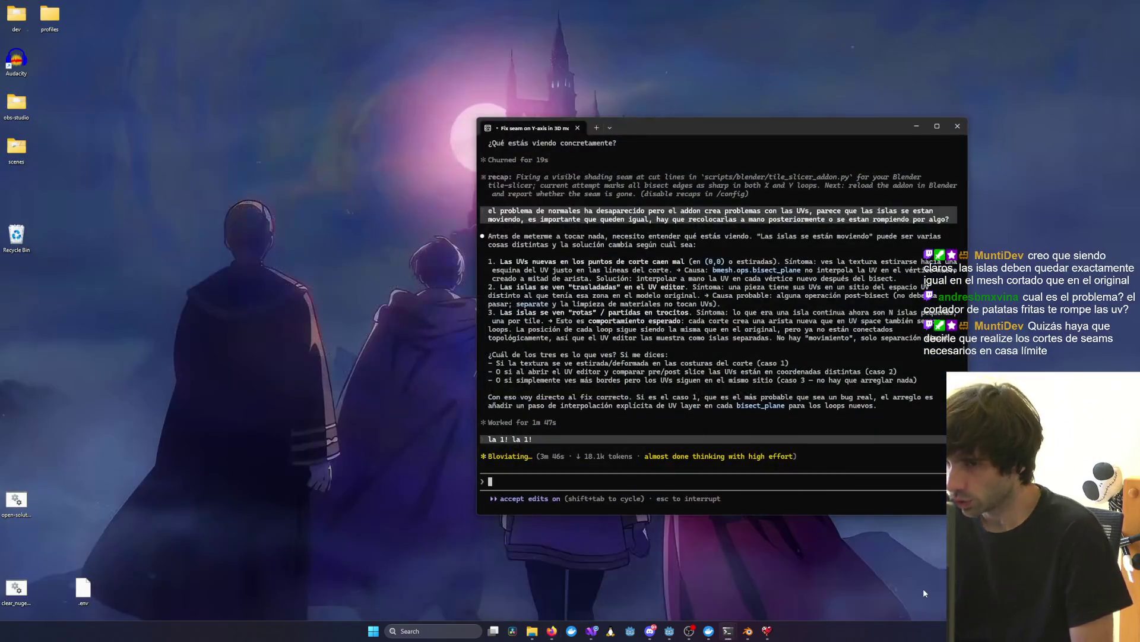
pyautogui.click(923, 588)
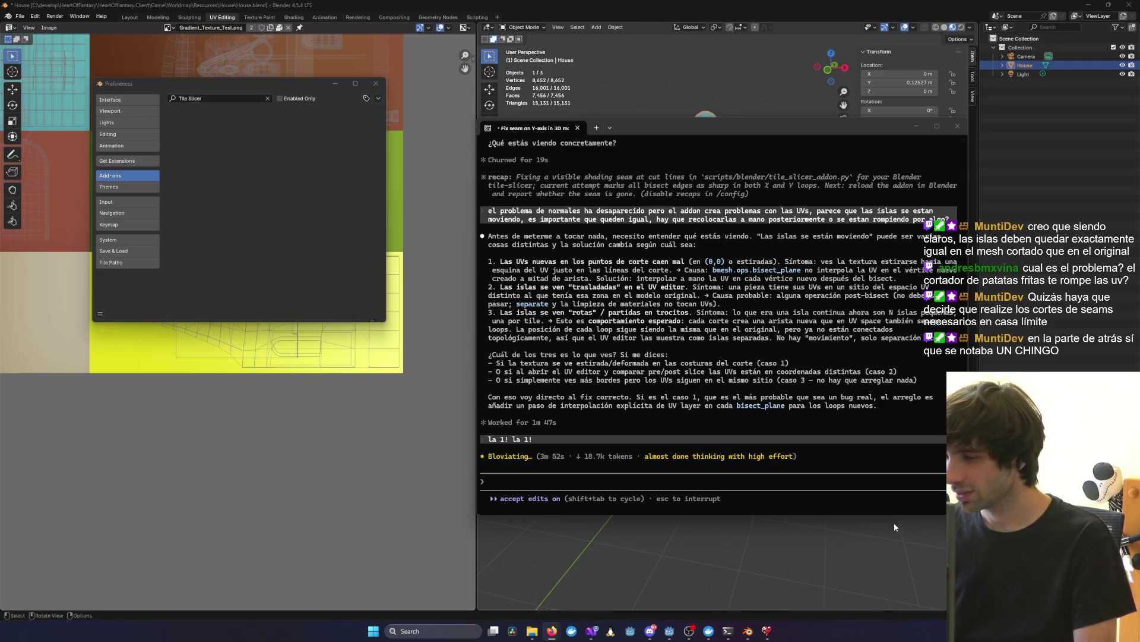
pyautogui.click(767, 630)
pyautogui.press('z')
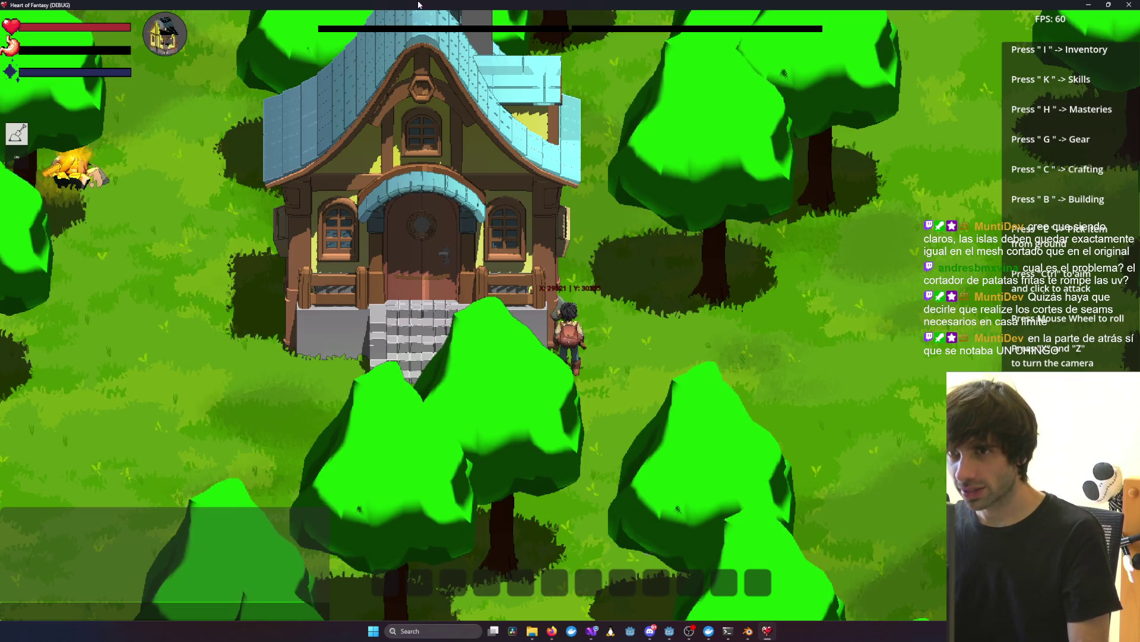
# Step: Circle the camera around the house, including the fireplace side, then zoom in on the stone stairs and walls
pyautogui.press('z')
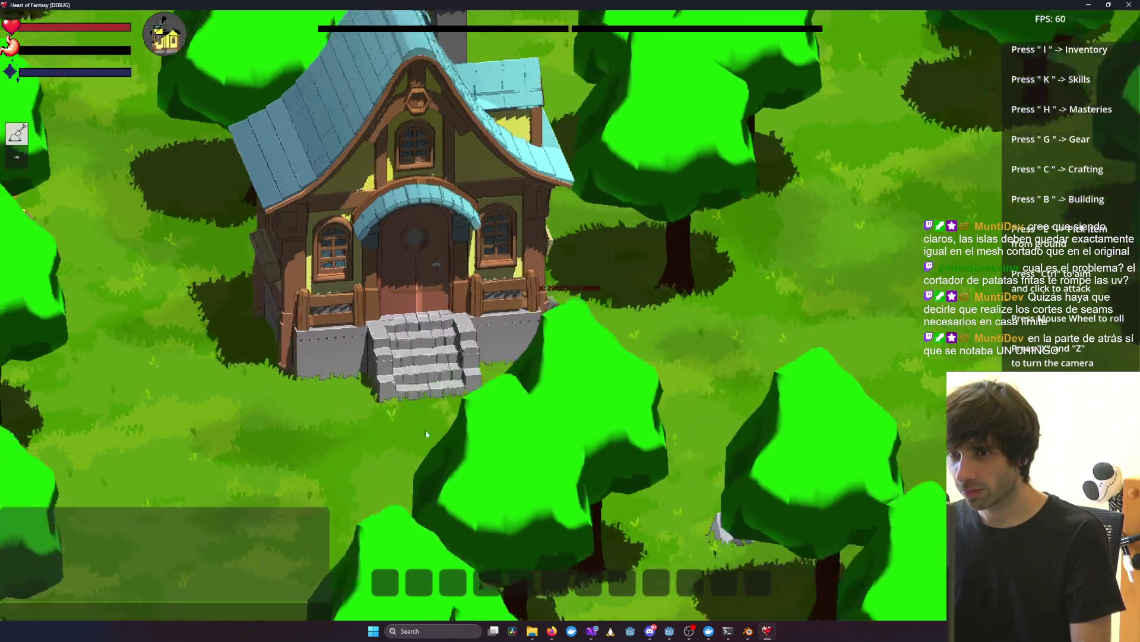
pyautogui.press('z')
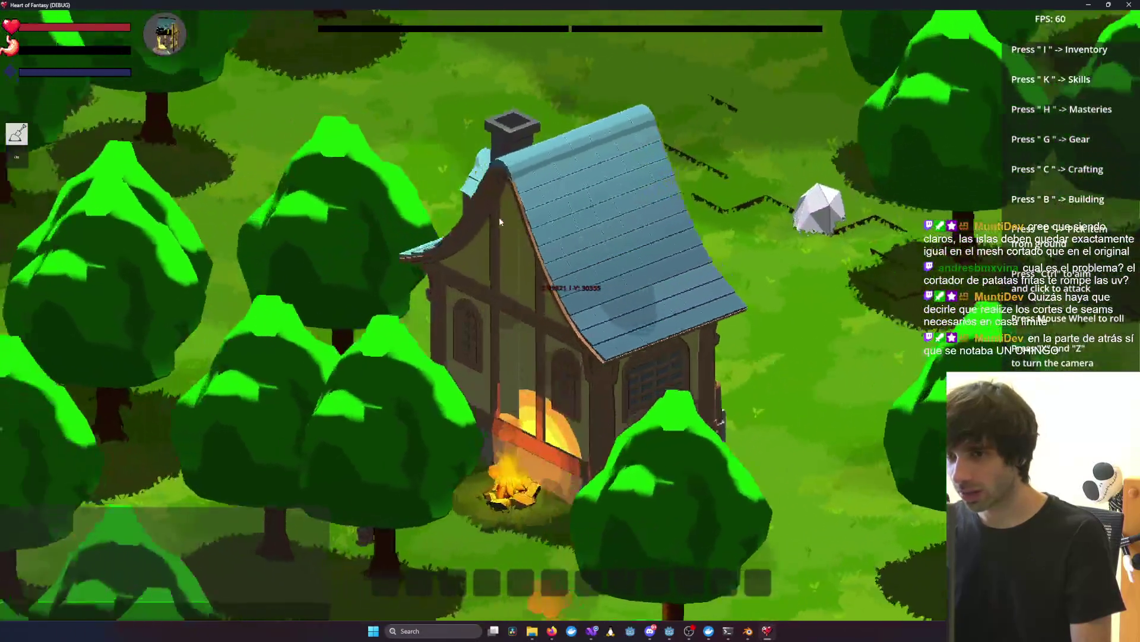
pyautogui.press('z')
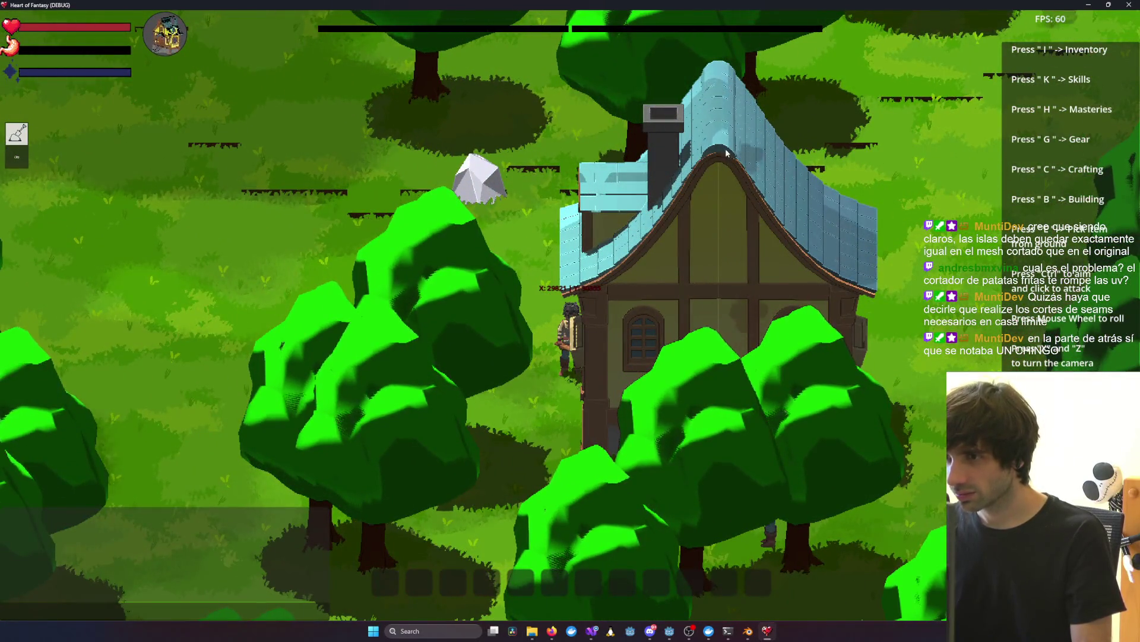
pyautogui.press('z')
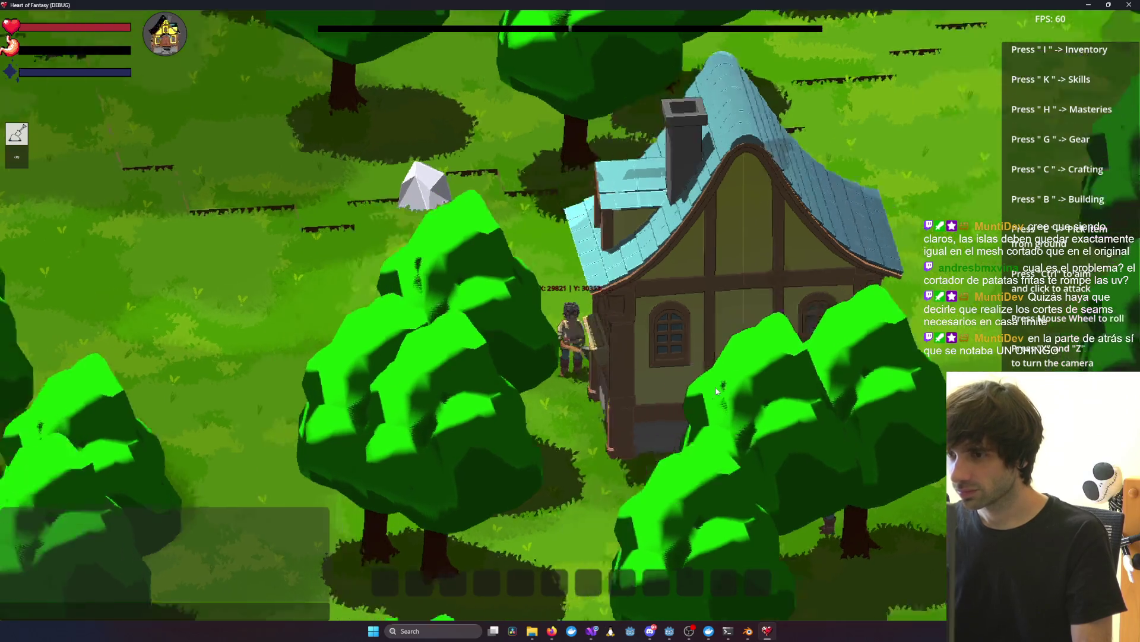
pyautogui.press('z')
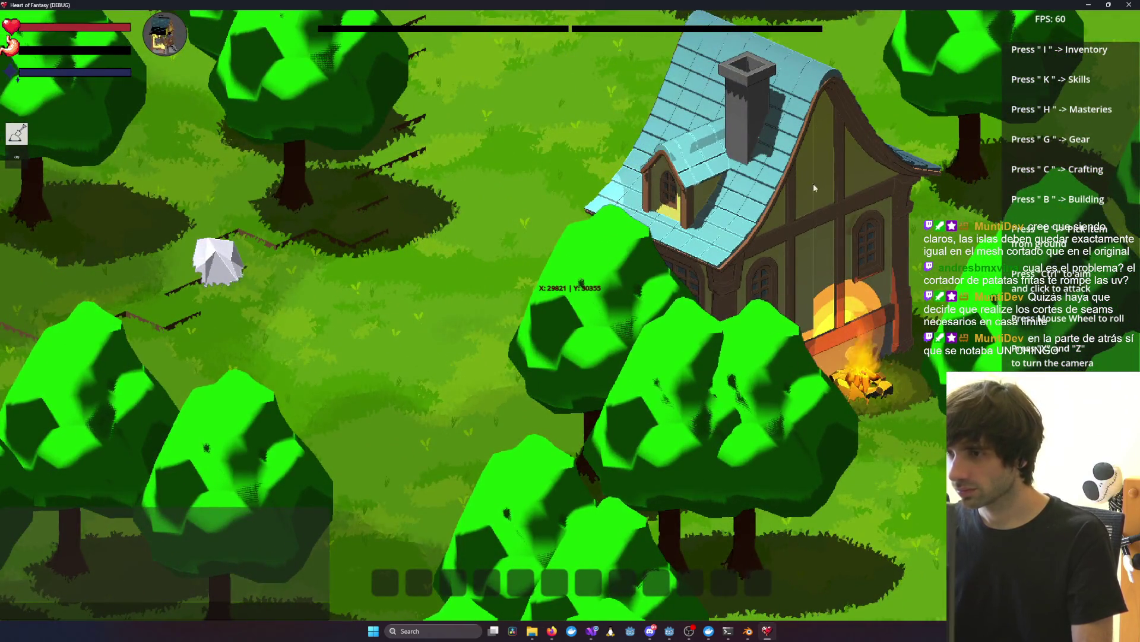
pyautogui.press('z')
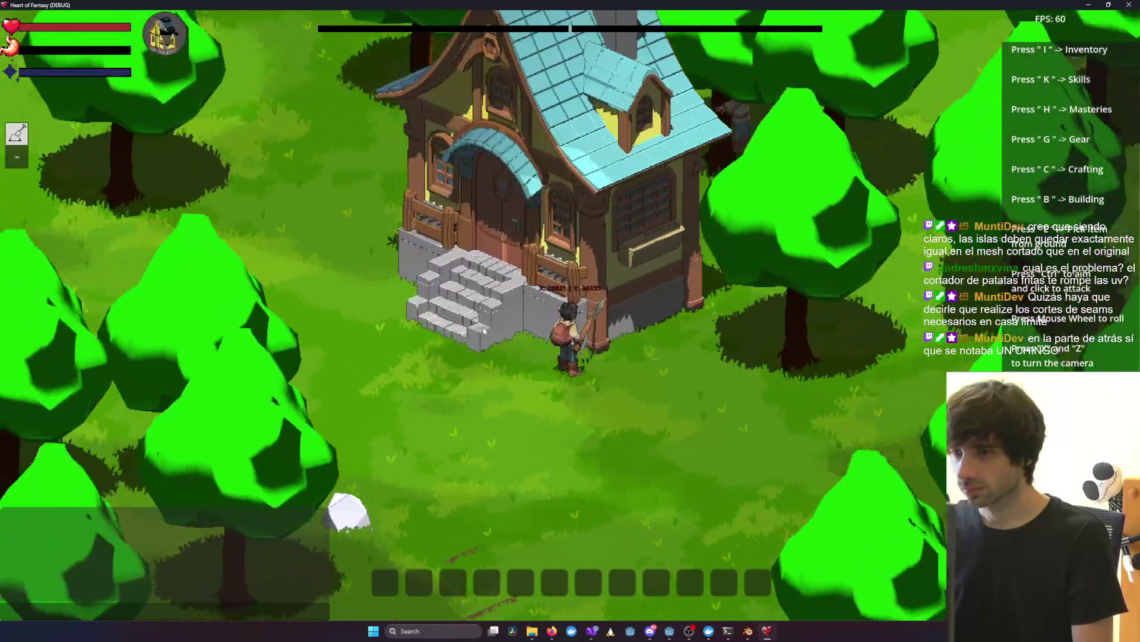
pyautogui.scroll(5, 534, 314)
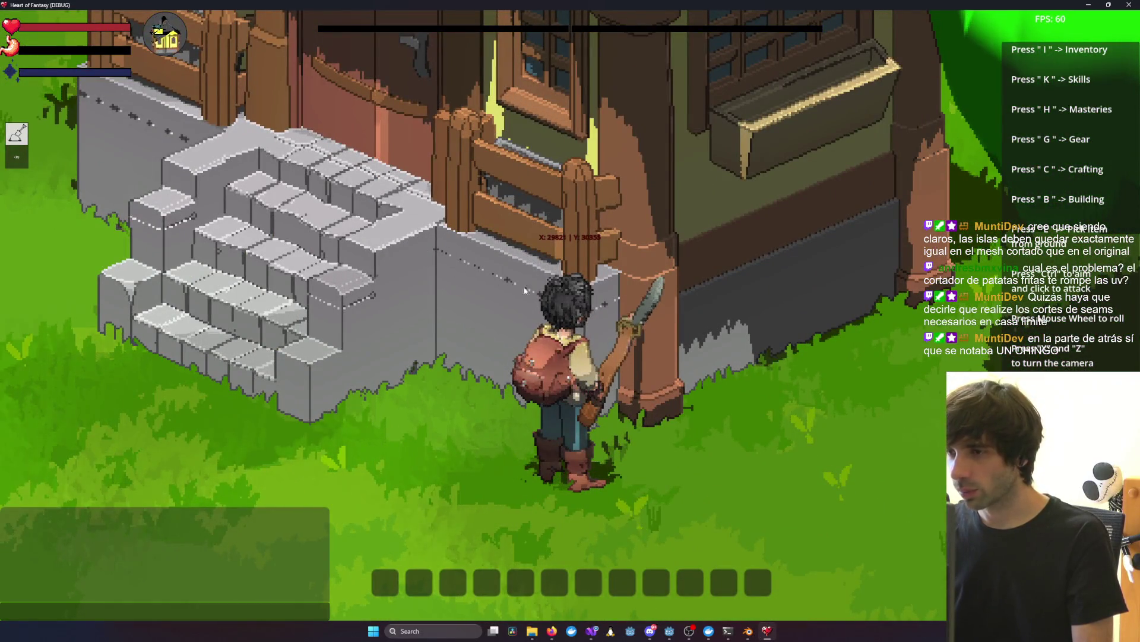
pyautogui.click(714, 255)
pyautogui.press('z')
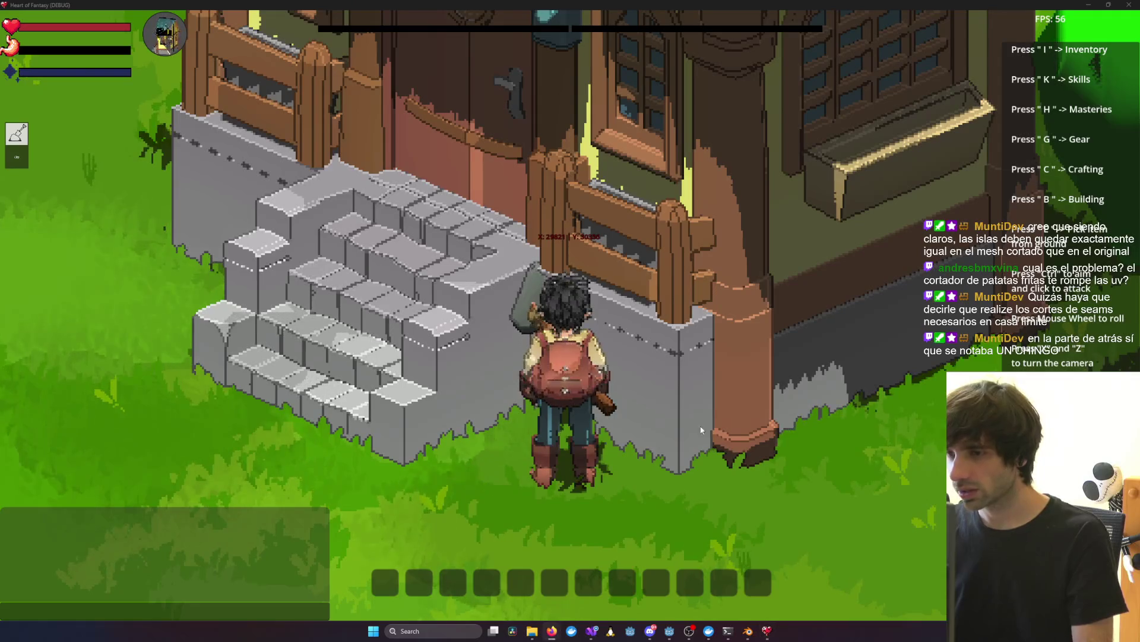
# Step: Bring up the House file in Blender and orbit toward the window box
pyautogui.moveTo(748, 638)
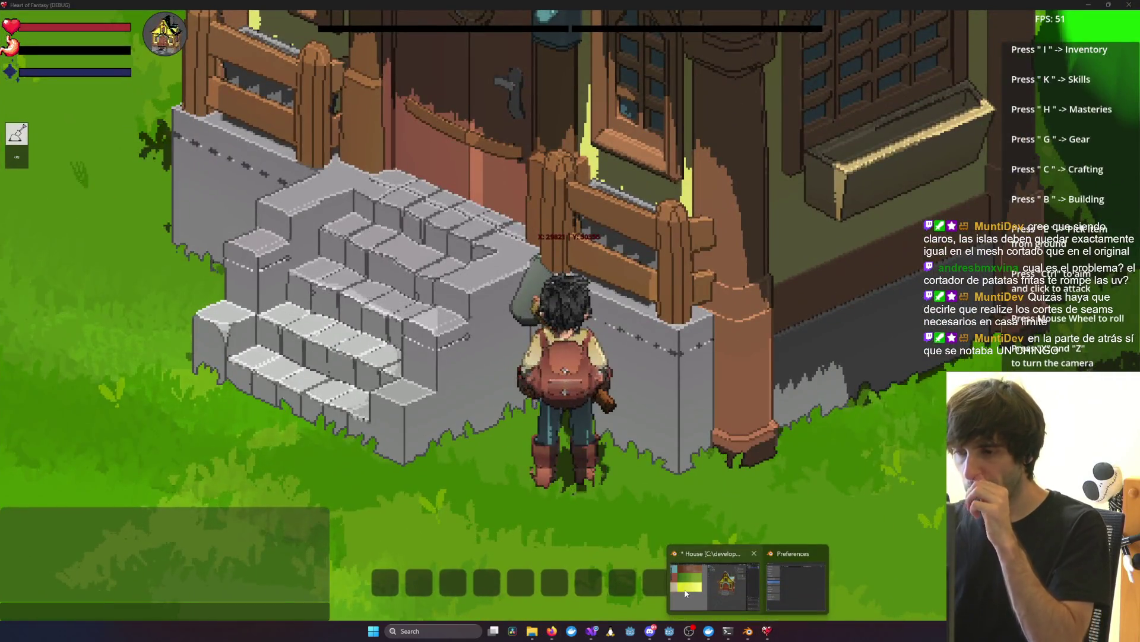
pyautogui.click(695, 579)
pyautogui.moveTo(693, 565)
pyautogui.mouseDown(button='middle')
pyautogui.moveTo(714, 407)
pyautogui.moveTo(758, 410)
pyautogui.moveTo(834, 347)
pyautogui.moveTo(878, 343)
pyautogui.mouseUp(button='middle')
pyautogui.scroll(5, 701, 436)
# Step: Inspect the grey base corner and walls up close, then minimize Blender
pyautogui.moveTo(689, 388)
pyautogui.mouseDown(button='middle')
pyautogui.moveTo(671, 384)
pyautogui.moveTo(801, 427)
pyautogui.moveTo(774, 355)
pyautogui.mouseUp(button='middle')
pyautogui.moveTo(754, 250)
pyautogui.mouseDown(button='middle')
pyautogui.moveTo(786, 245)
pyautogui.moveTo(815, 269)
pyautogui.moveTo(789, 271)
pyautogui.mouseUp(button='middle')
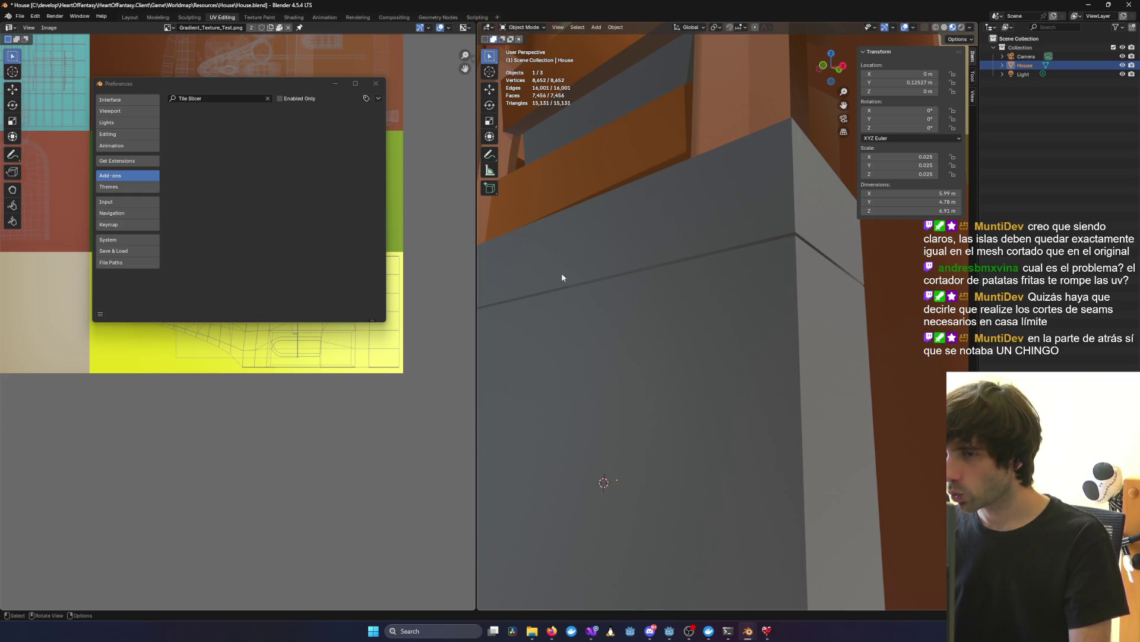
pyautogui.moveTo(562, 273)
pyautogui.mouseDown(button='middle')
pyautogui.moveTo(612, 269)
pyautogui.moveTo(724, 297)
pyautogui.moveTo(973, 294)
pyautogui.moveTo(846, 305)
pyautogui.moveTo(833, 293)
pyautogui.moveTo(743, 332)
pyautogui.mouseUp(button='middle')
pyautogui.scroll(-5, 639, 276)
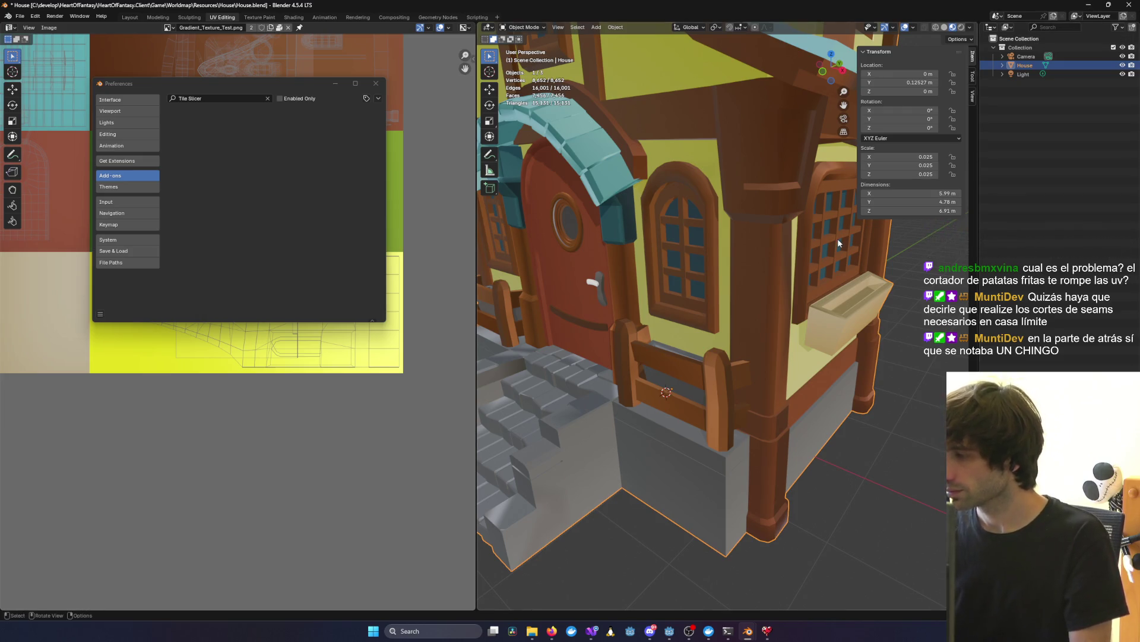
pyautogui.click(1089, 5)
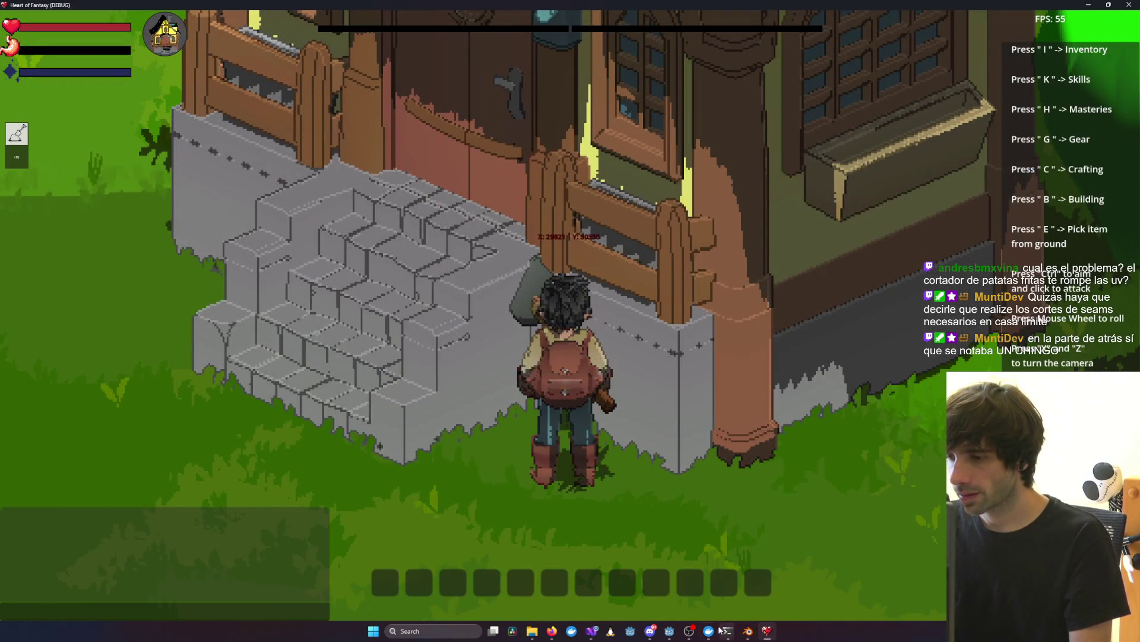
# Step: Minimize Docker Desktop and restore the 'Fix seam on Y-axis' terminal session over the game
pyautogui.click(709, 630)
pyautogui.moveTo(727, 631)
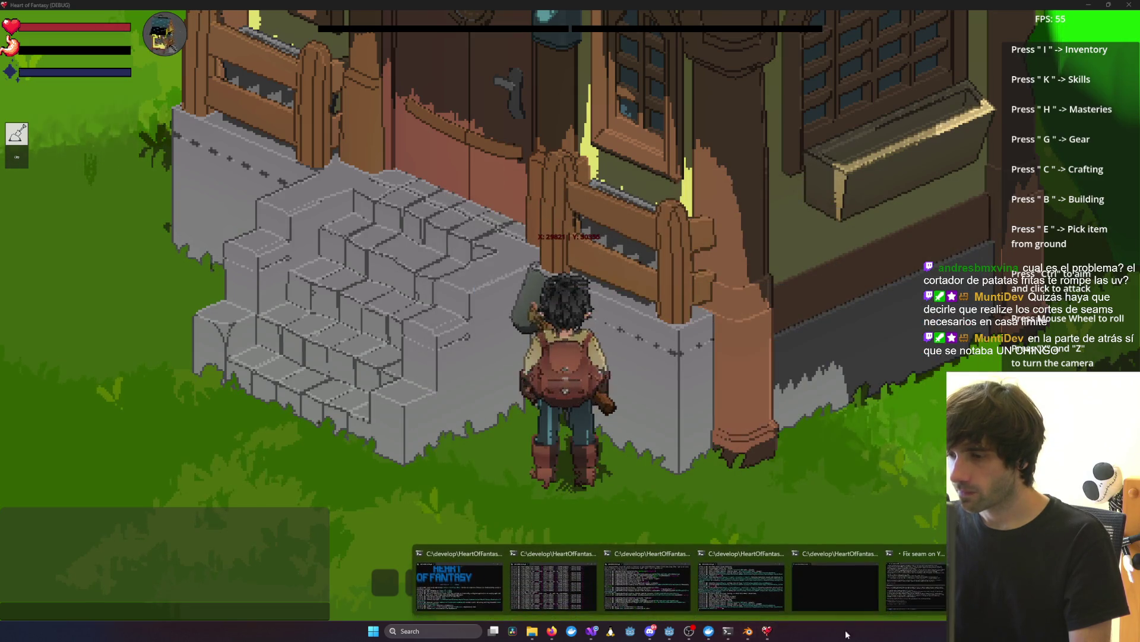
pyautogui.click(922, 607)
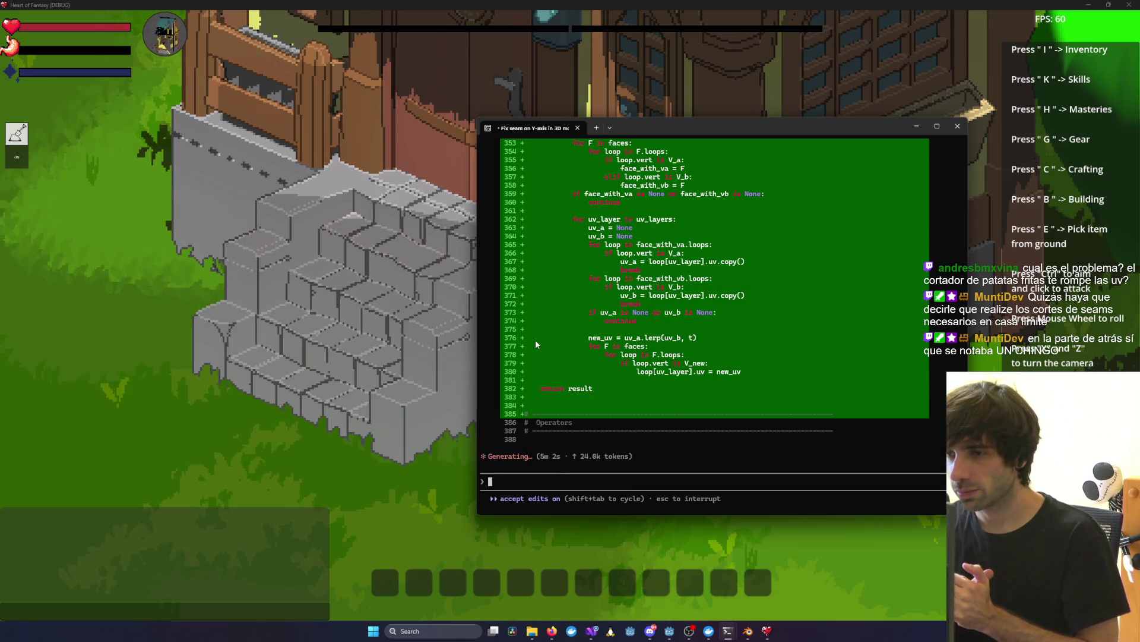
# Step: Scroll through the _bisect_and_preserve_loop_data diff, then move the terminal aside and minimize it
pyautogui.scroll(20, 594, 333)
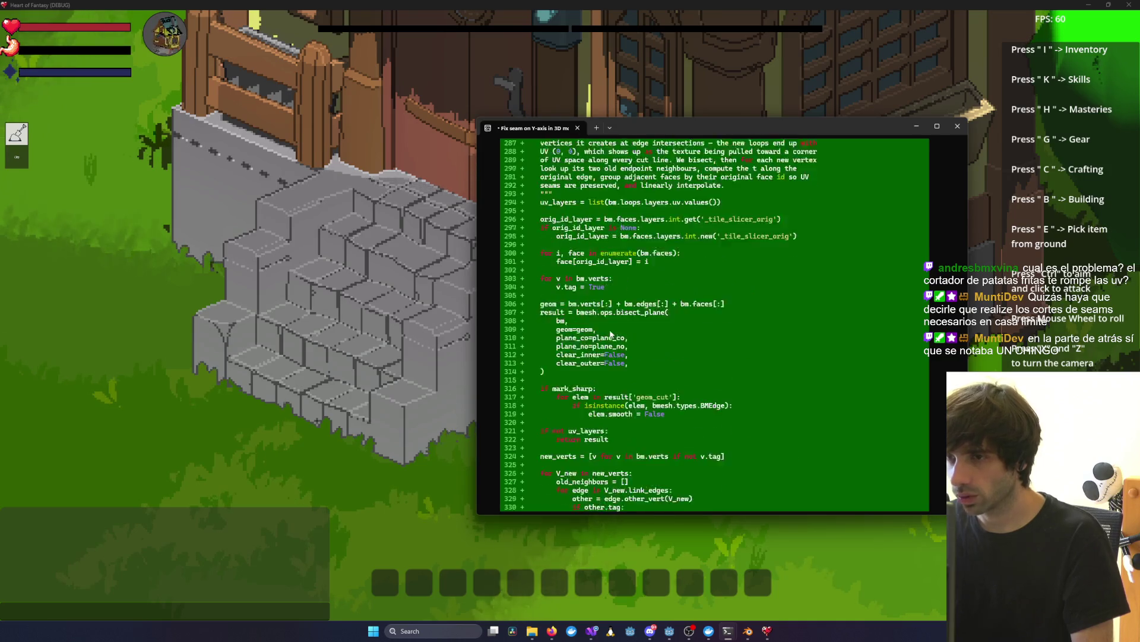
pyautogui.scroll(1, 603, 334)
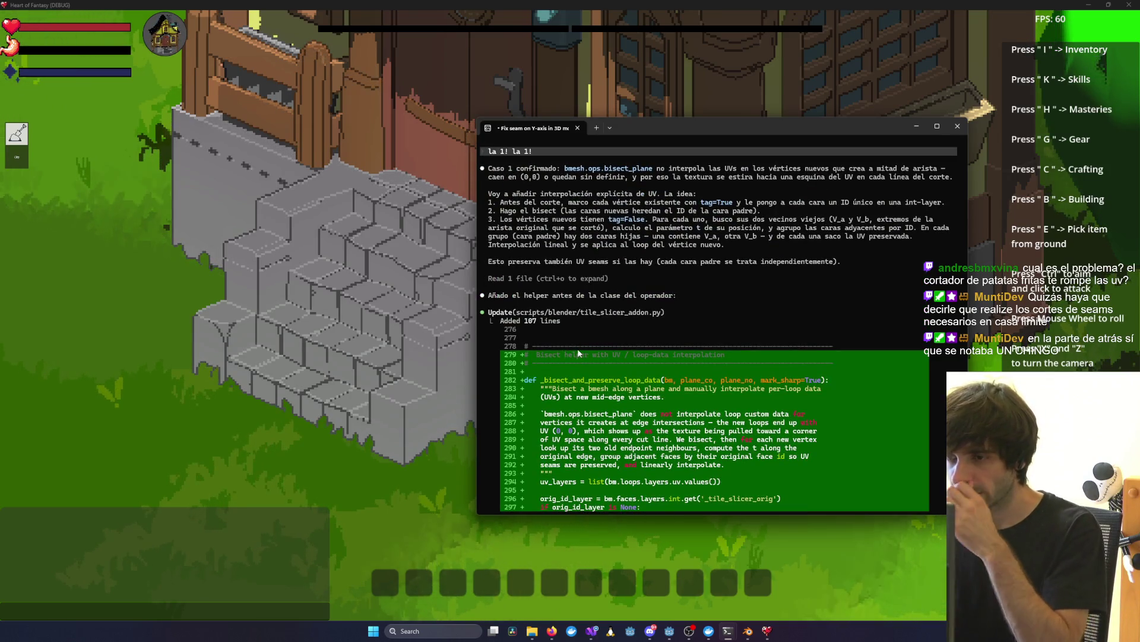
pyautogui.scroll(-20, 600, 315)
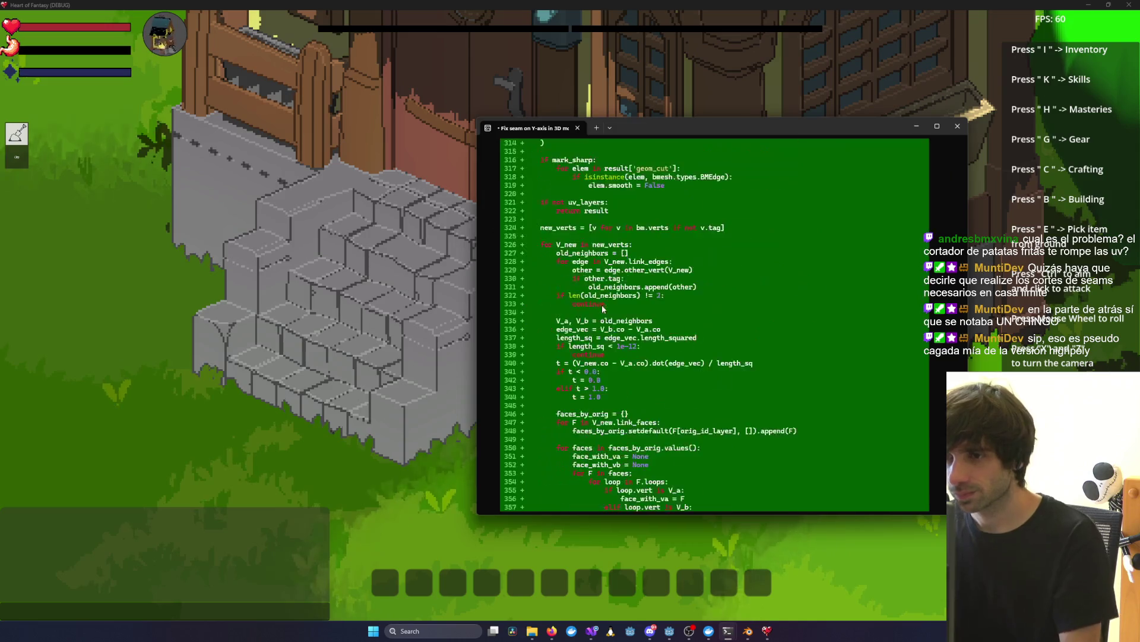
pyautogui.scroll(-4, 600, 314)
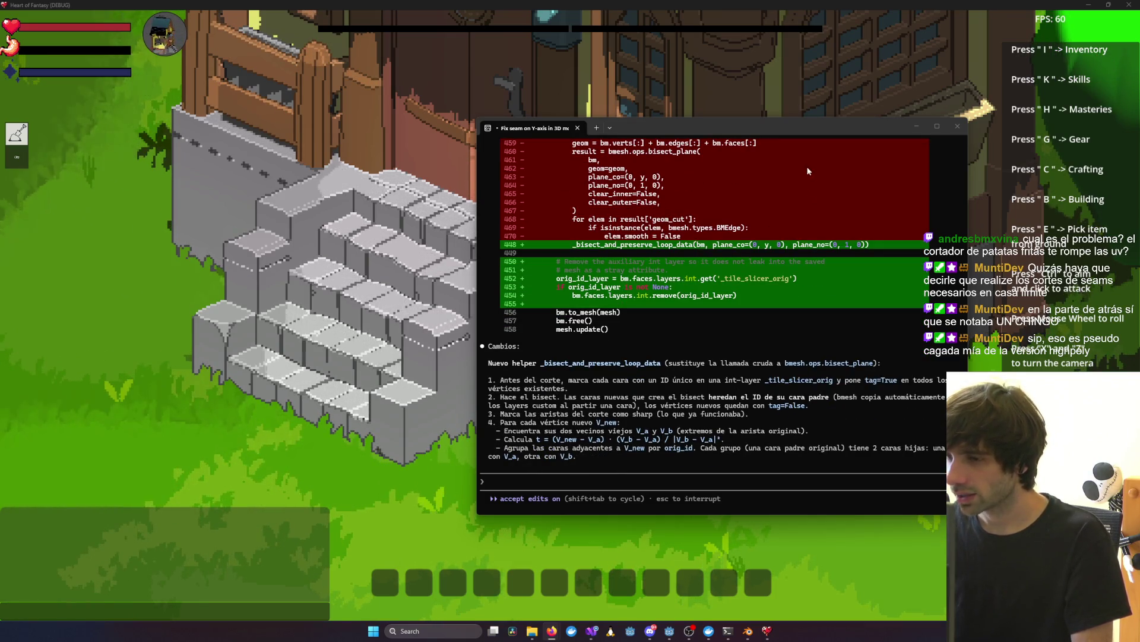
pyautogui.moveTo(789, 132)
pyautogui.mouseDown()
pyautogui.moveTo(703, 69)
pyautogui.moveTo(717, 74)
pyautogui.moveTo(701, 119)
pyautogui.mouseUp()
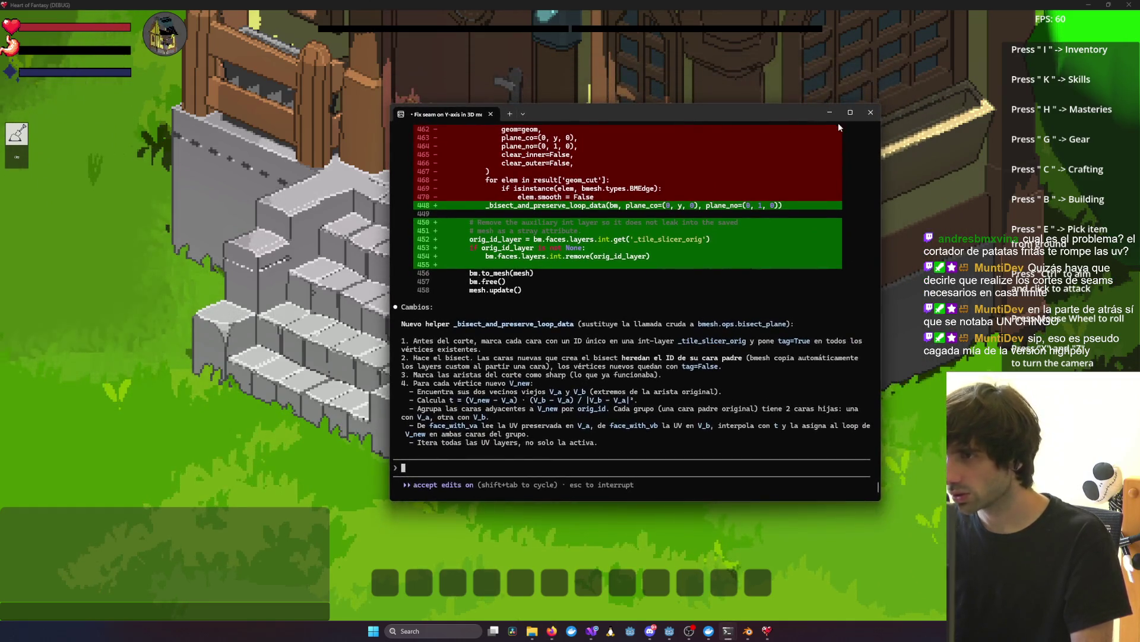
pyautogui.click(829, 112)
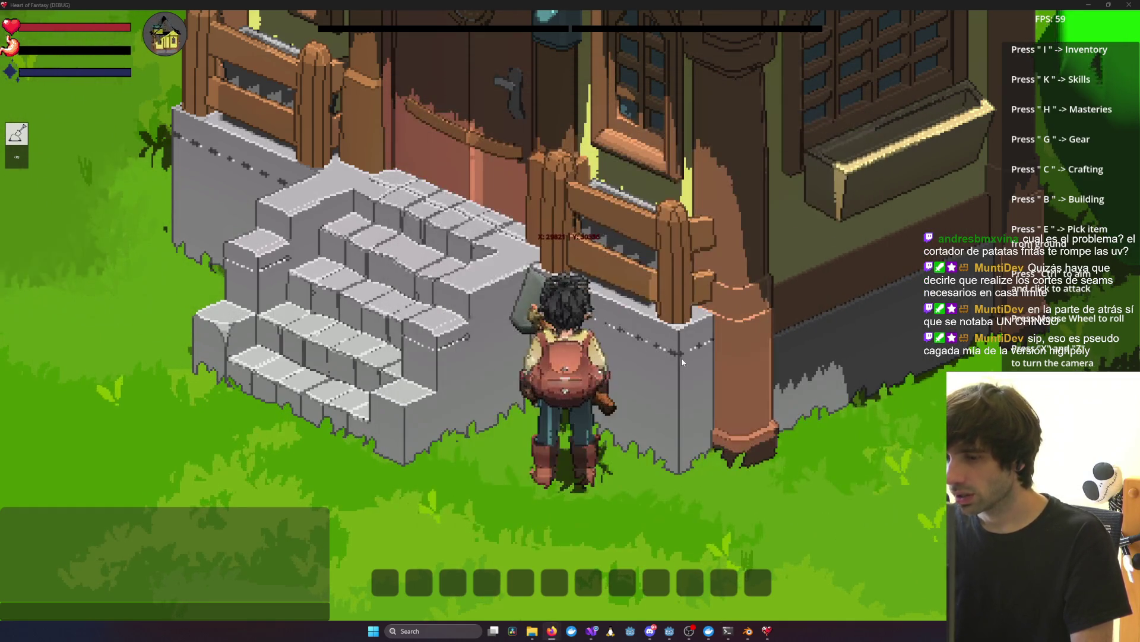
# Step: Walk the character away from the house, then check the coding assistant terminal and hide it
pyautogui.scroll(-3, 704, 373)
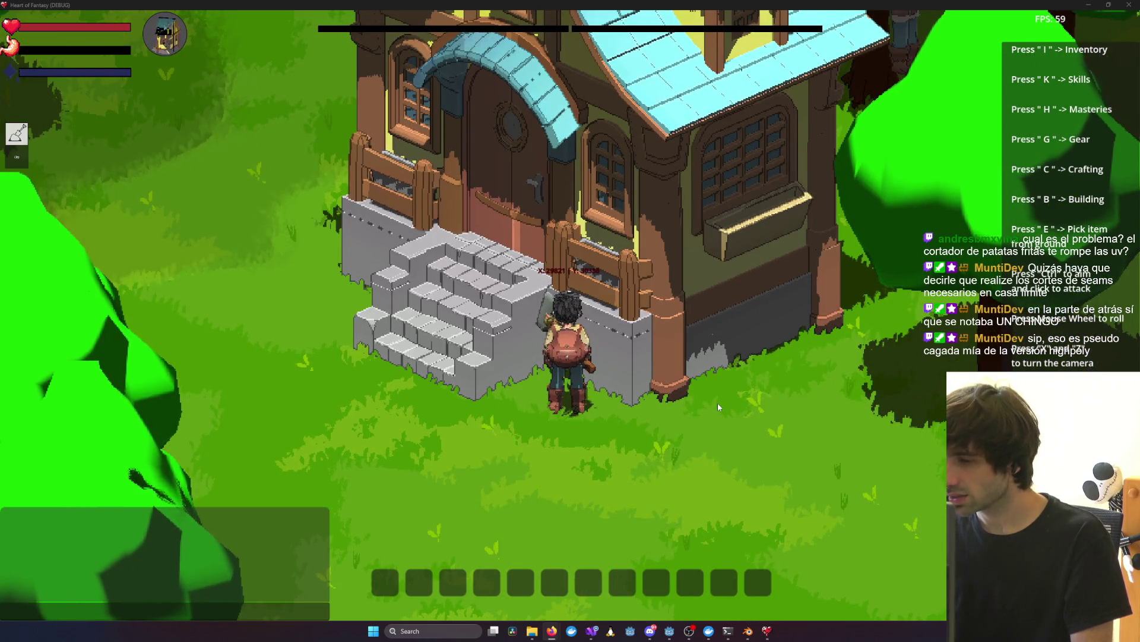
pyautogui.press('s')
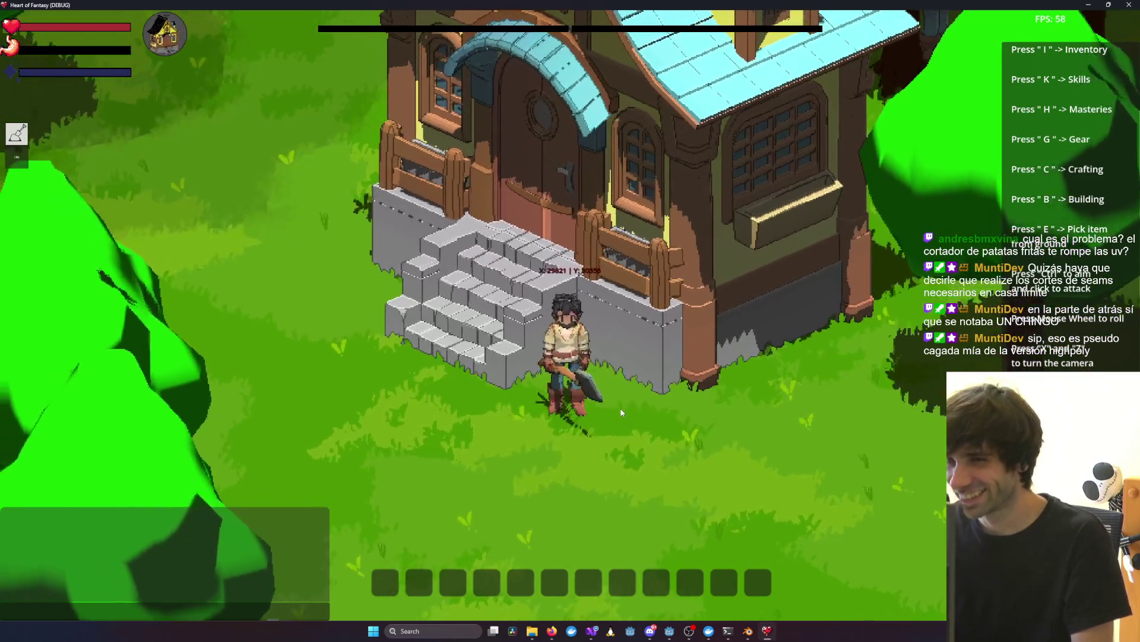
pyautogui.hotkey('alt', 'Tab')
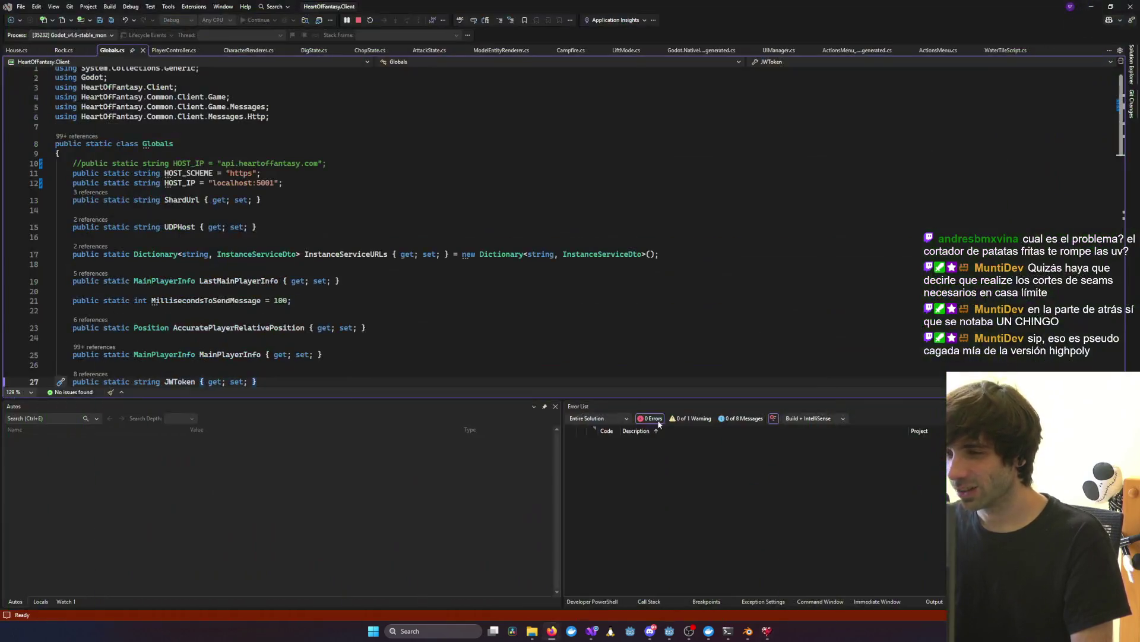
pyautogui.moveTo(735, 634)
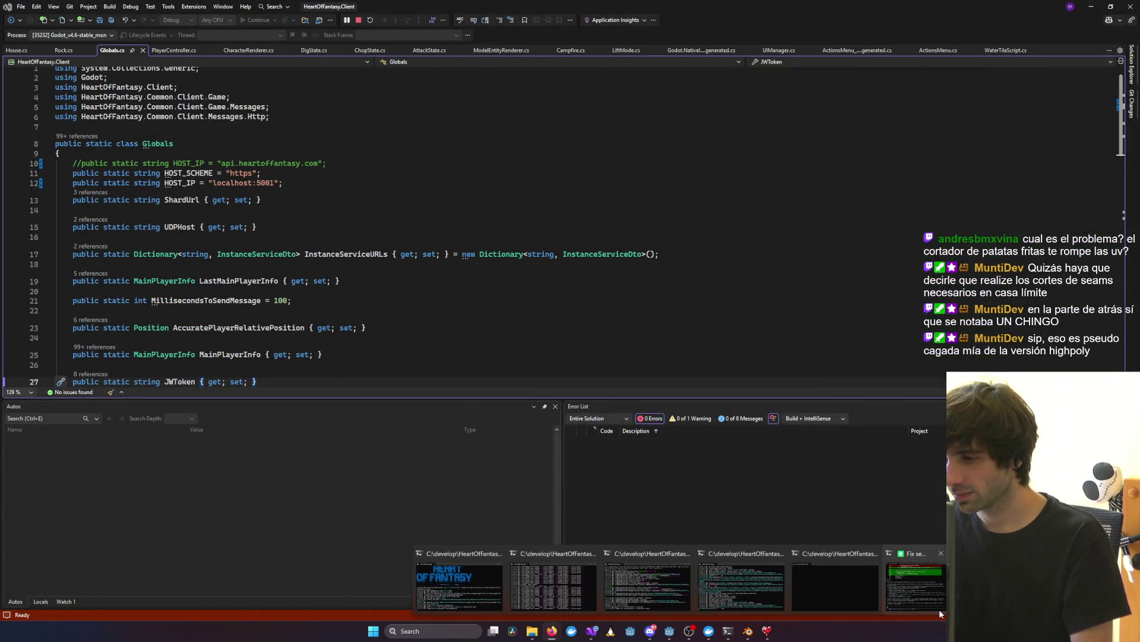
pyautogui.click(923, 607)
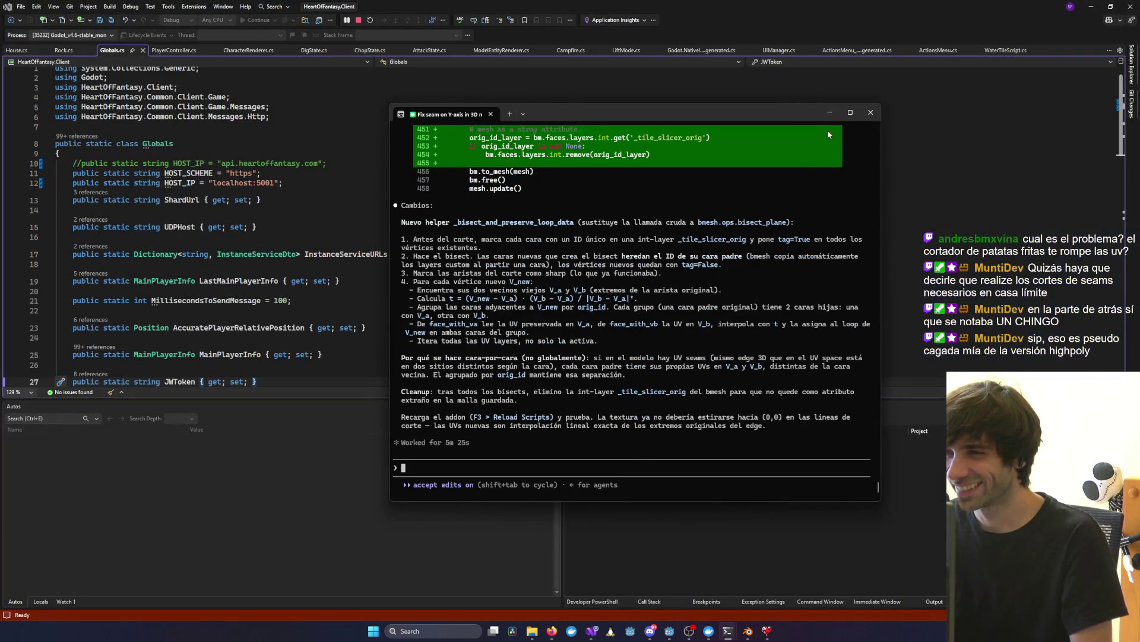
pyautogui.click(830, 113)
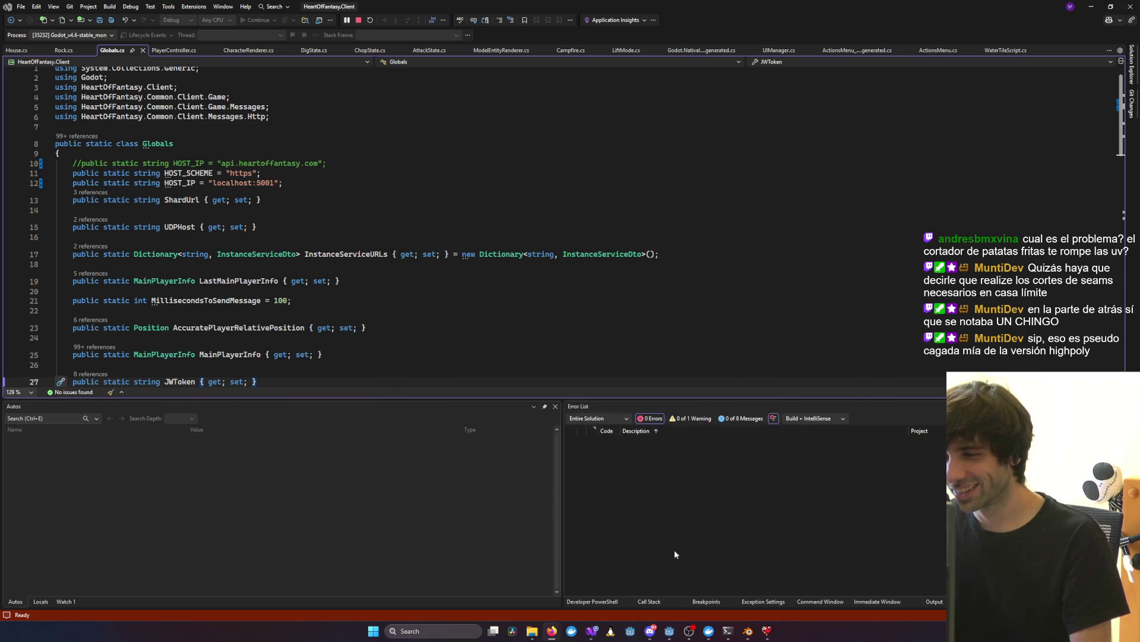
# Step: Recheck the seam-fix session and Globals.cs, close the game window to end debugging, and switch to Blender
pyautogui.moveTo(736, 635)
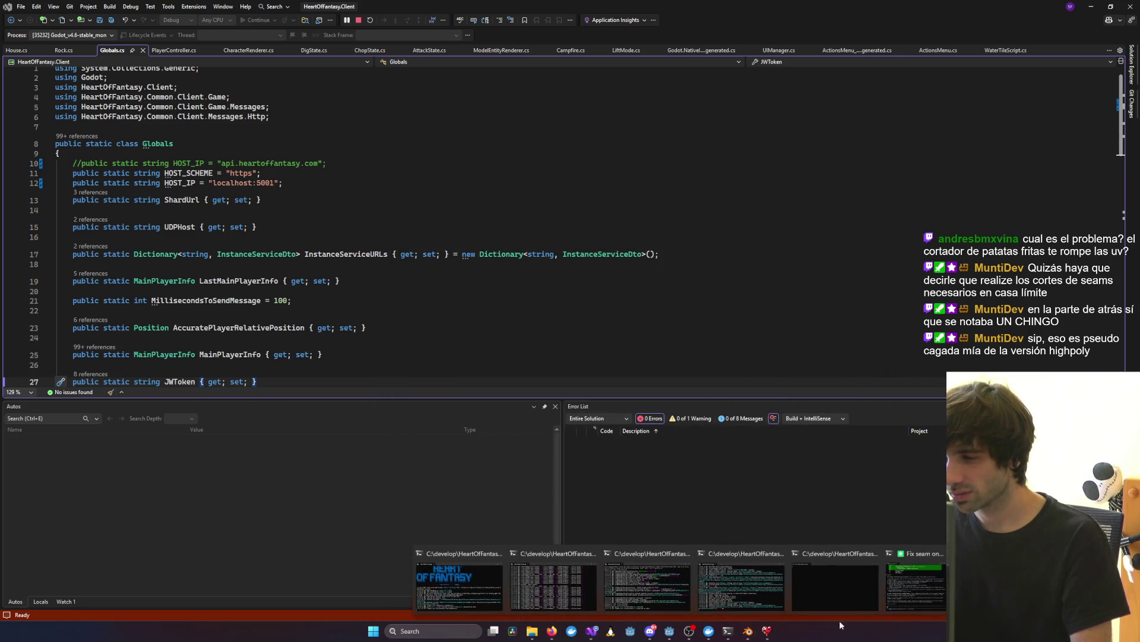
pyautogui.moveTo(926, 598)
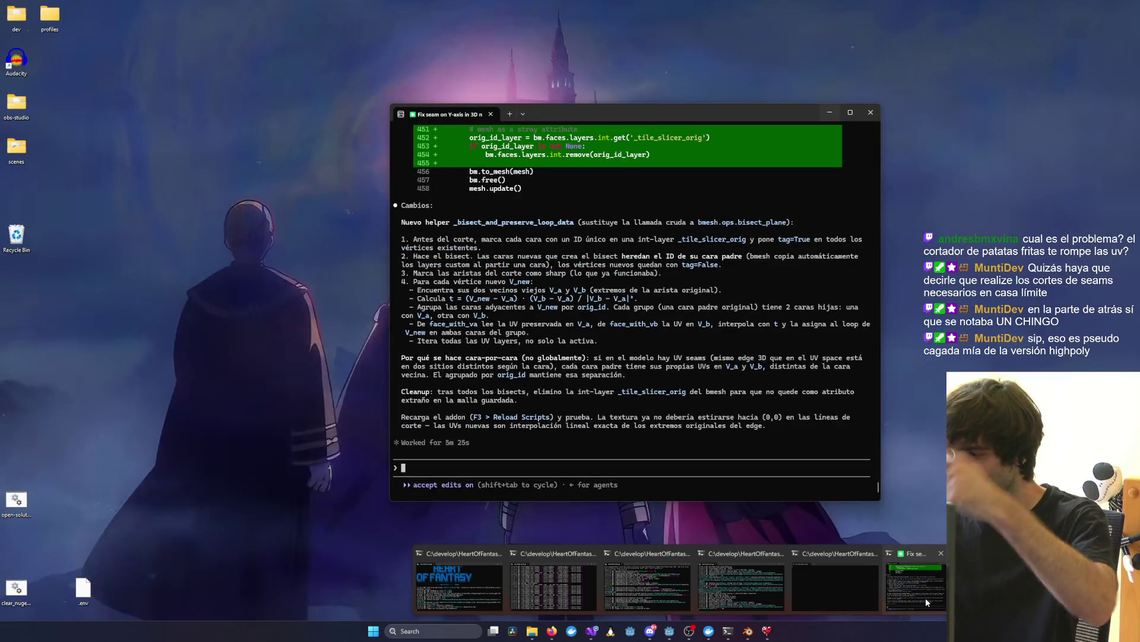
pyautogui.click(926, 598)
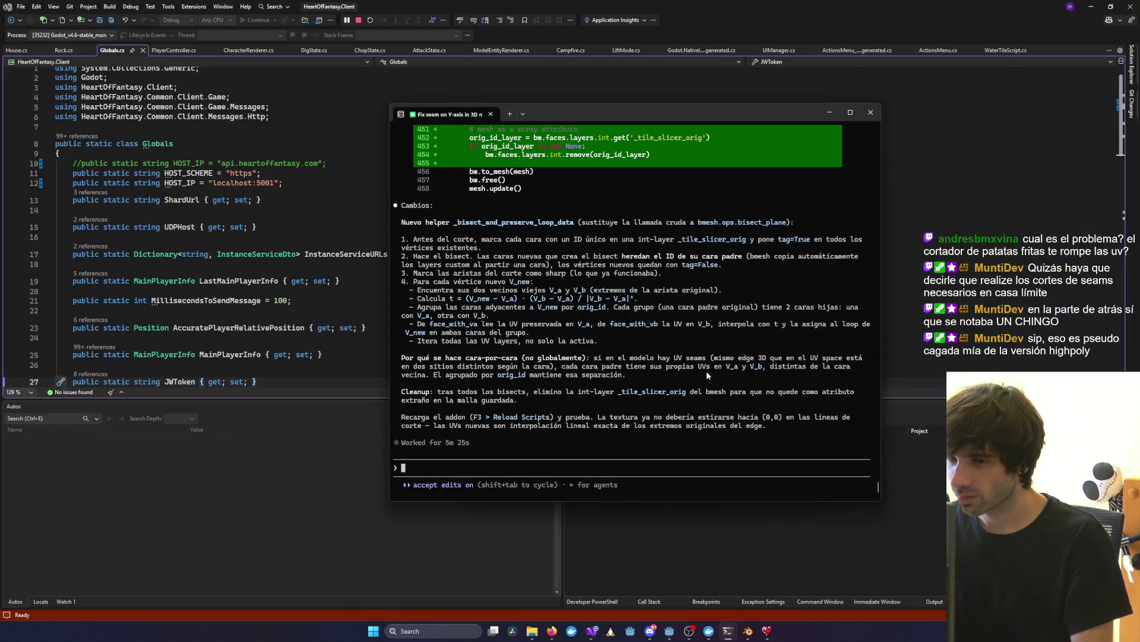
pyautogui.click(804, 519)
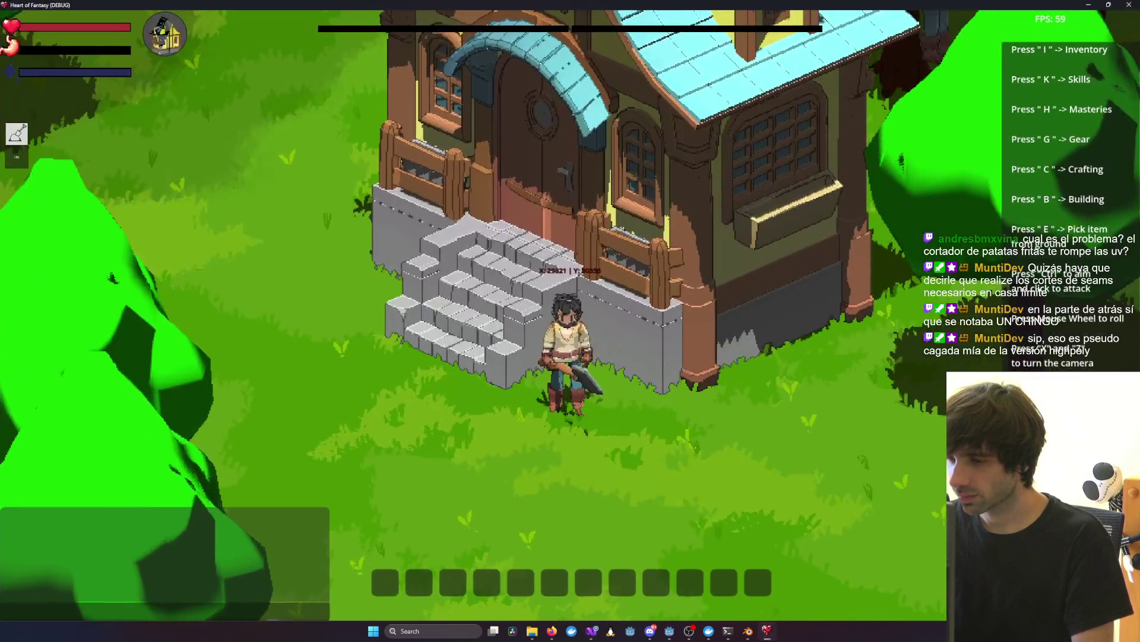
pyautogui.click(1129, 5)
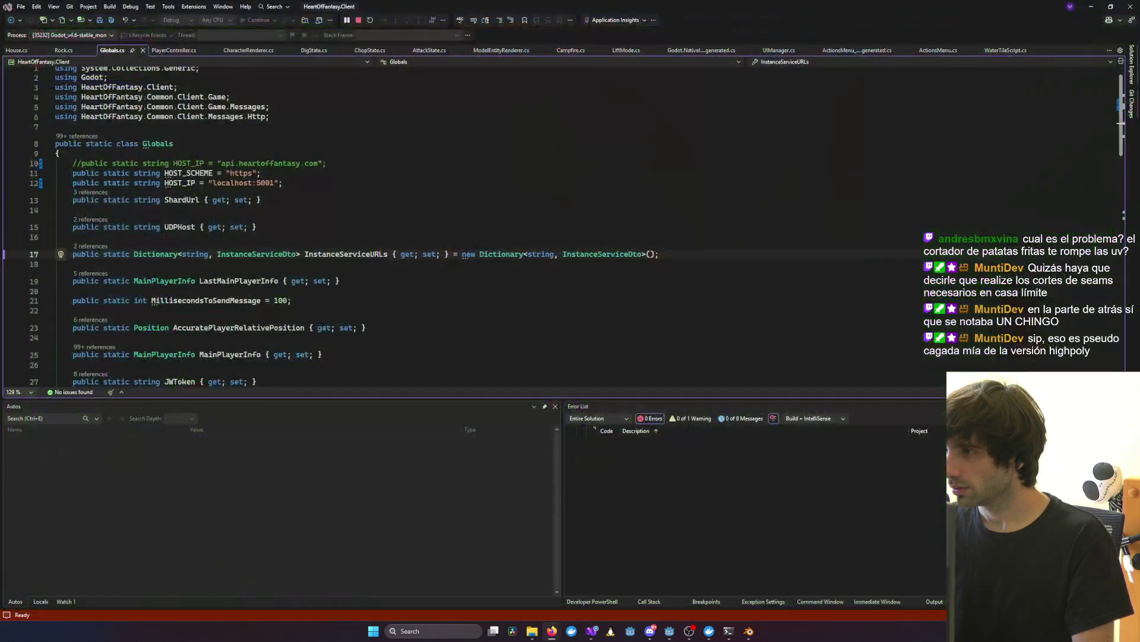
pyautogui.click(673, 329)
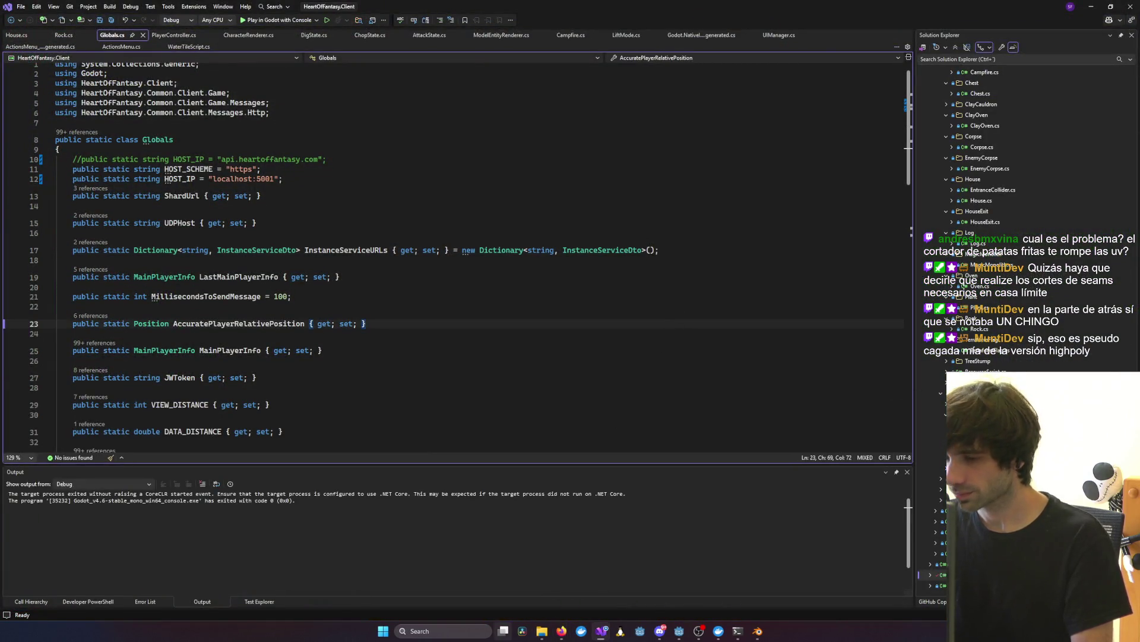
pyautogui.click(759, 632)
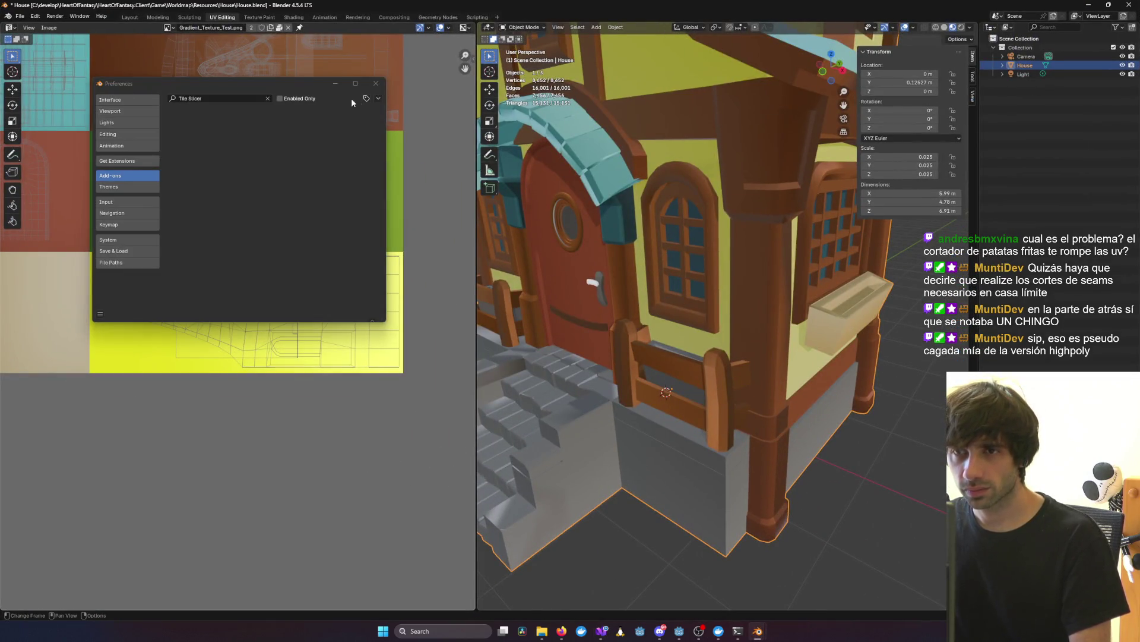
# Step: Install tile_slicer_addon from the HeartOfFantasy scripts/blender folder using Install from Disk
pyautogui.click(378, 98)
pyautogui.click(336, 122)
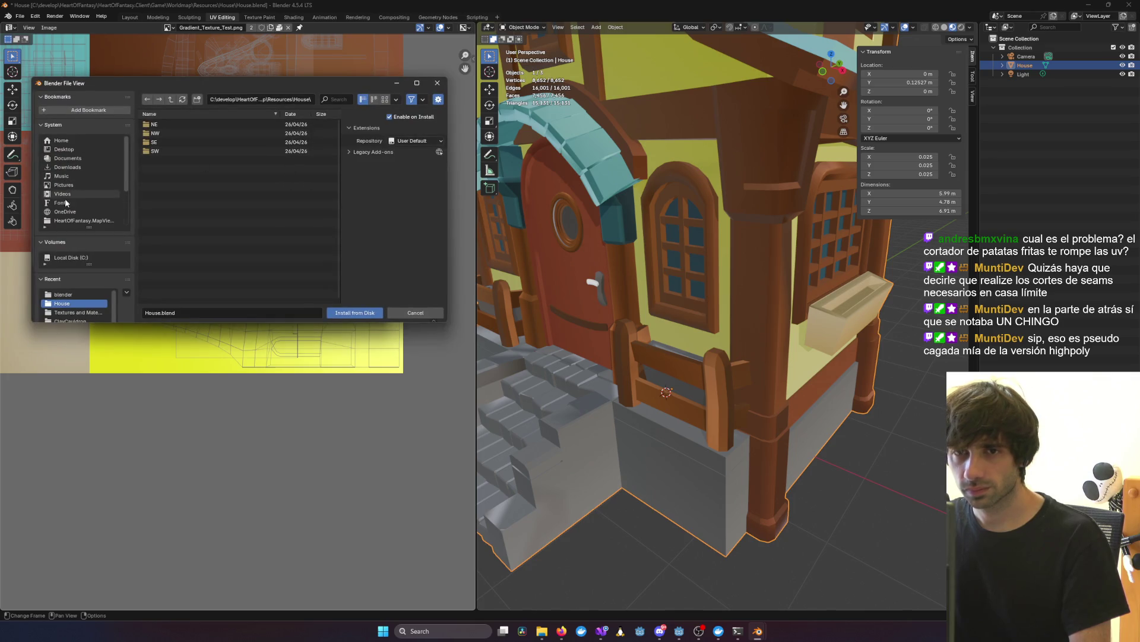
pyautogui.click(78, 220)
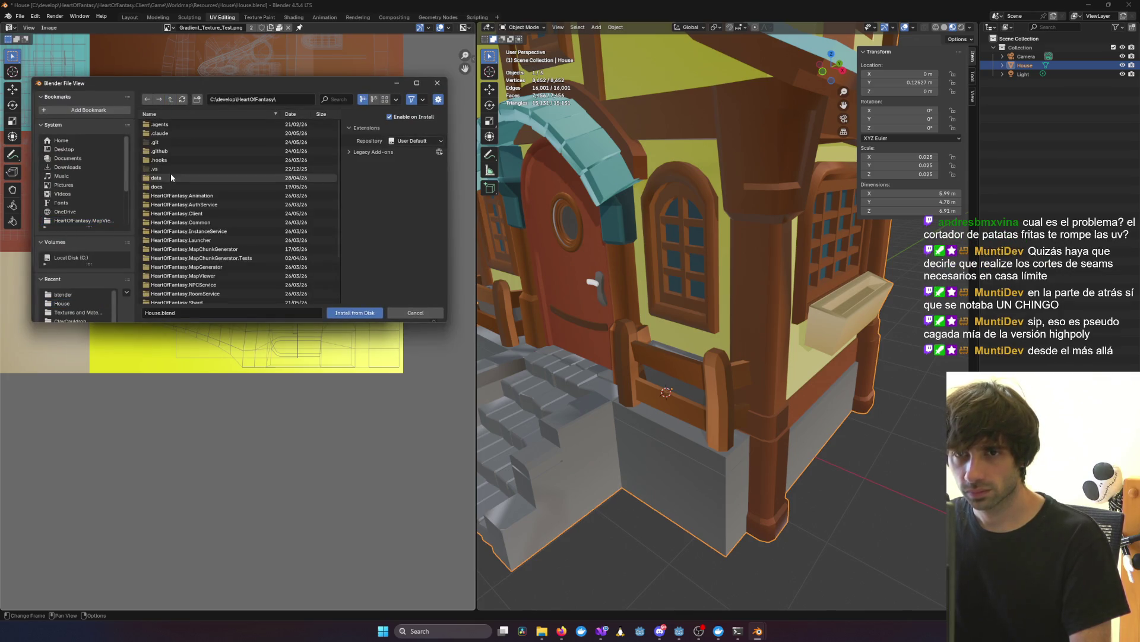
pyautogui.scroll(-2, 171, 178)
pyautogui.click(166, 281)
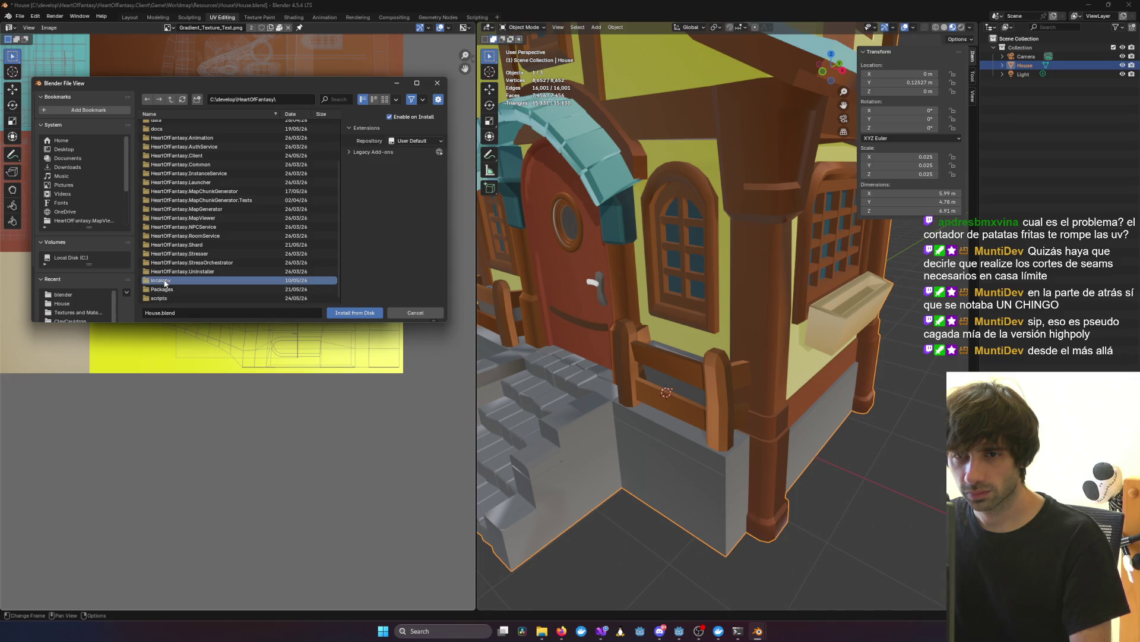
pyautogui.doubleClick(167, 299)
pyautogui.doubleClick(169, 124)
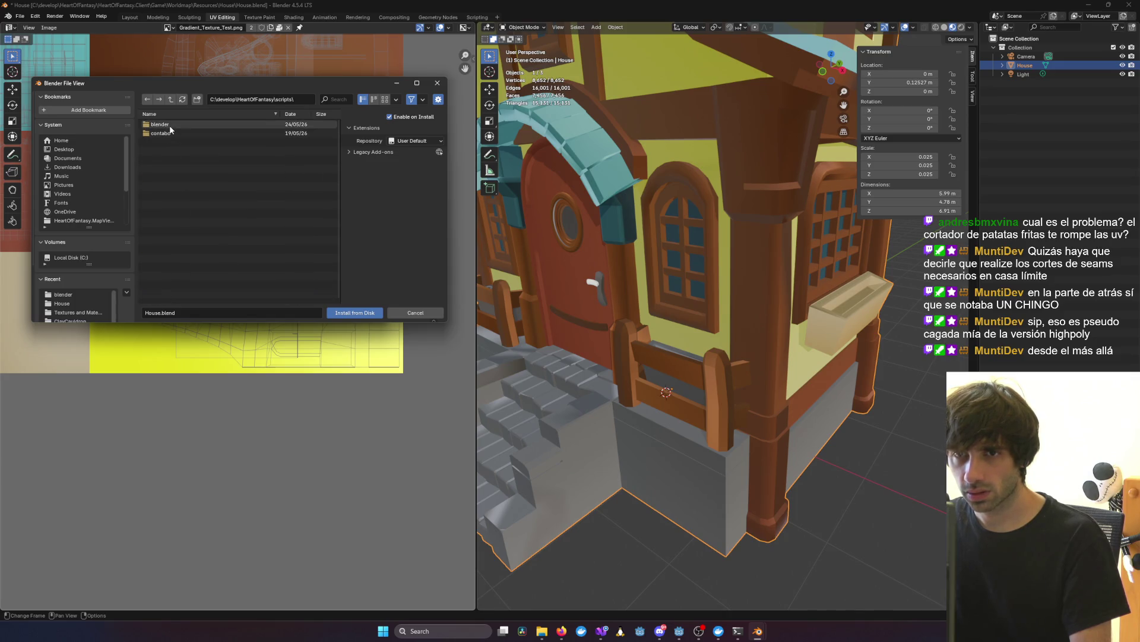
pyautogui.doubleClick(176, 124)
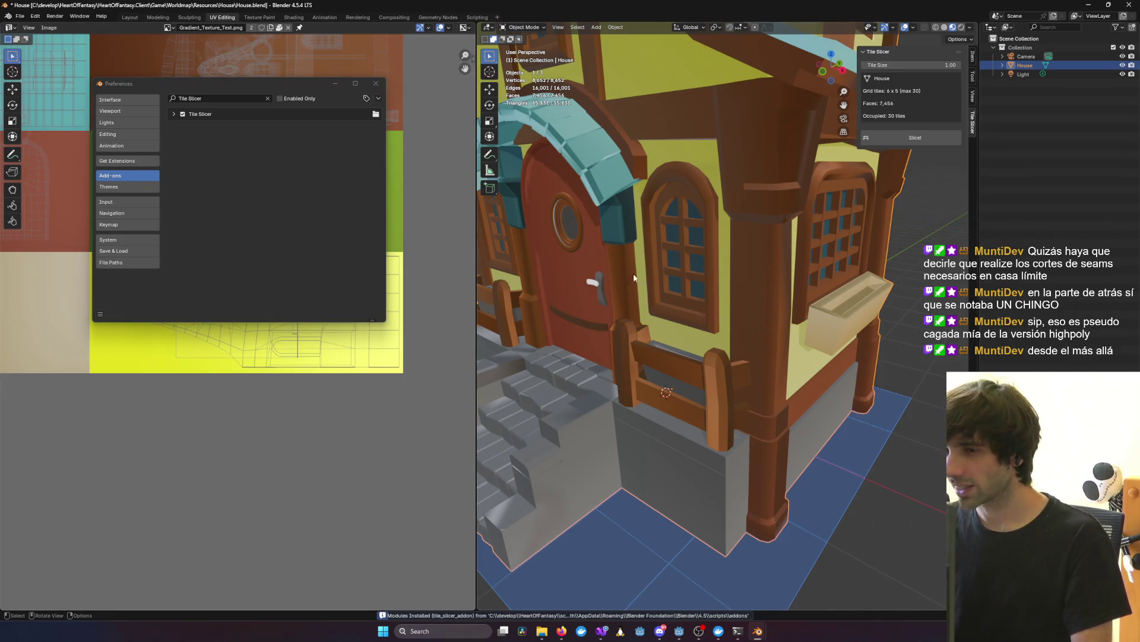
pyautogui.scroll(-5, 634, 278)
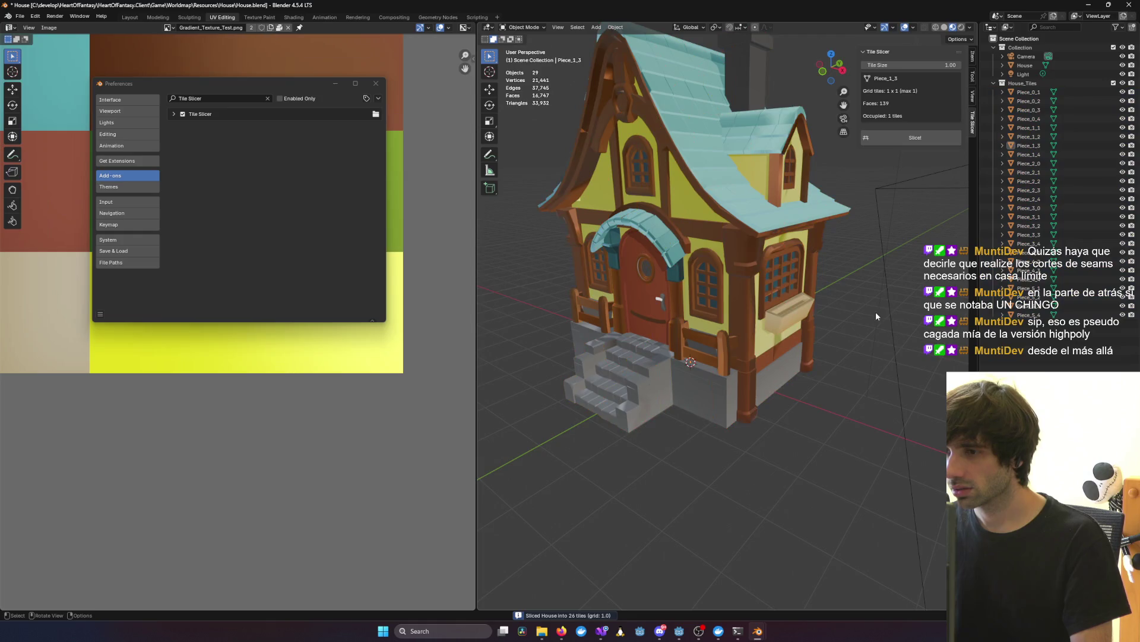
# Step: Hide the original House and orbit to inspect the sliced pieces around the window box and right side
pyautogui.moveTo(875, 311); pyautogui.dragTo(821, 290, button='middle')
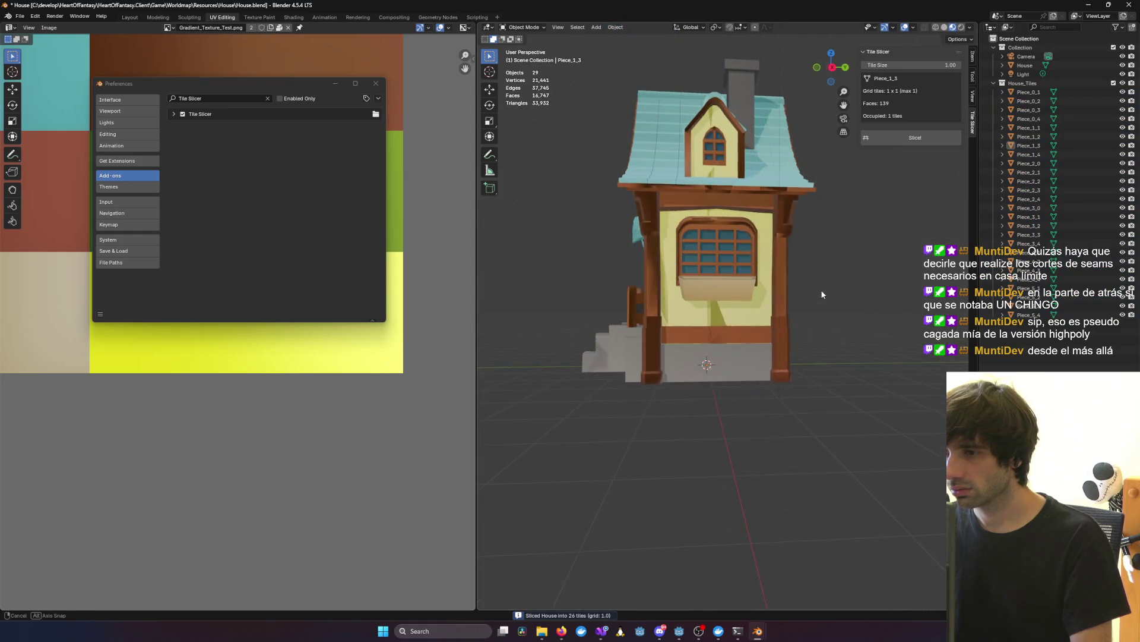
pyautogui.click(1123, 66)
pyautogui.scroll(5, 725, 334)
pyautogui.scroll(-3, 670, 346)
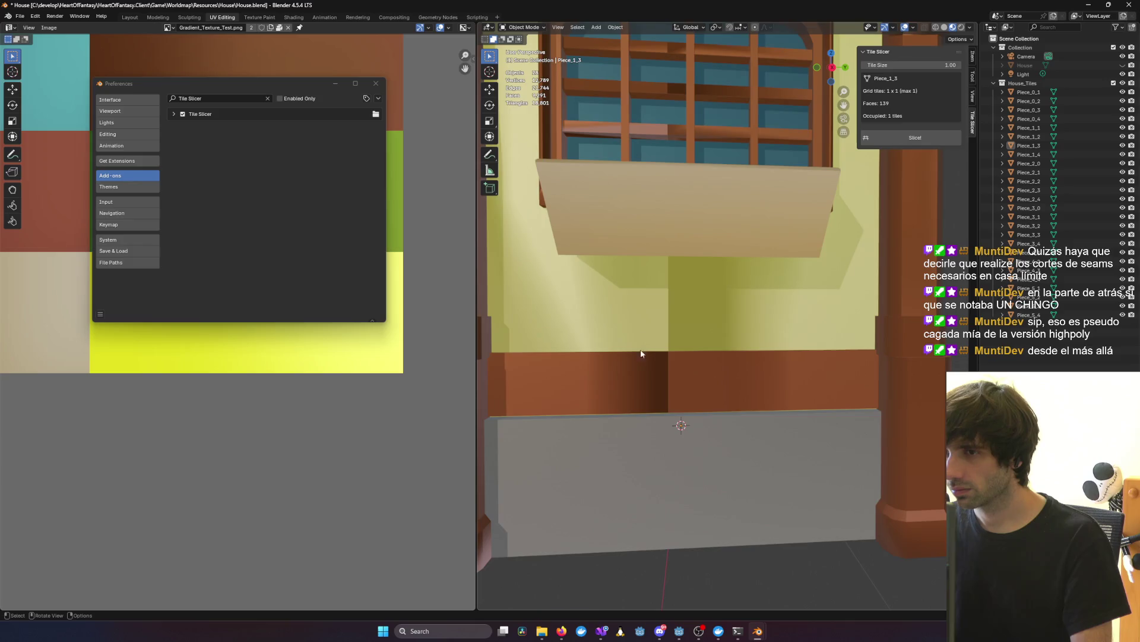
pyautogui.moveTo(713, 297)
pyautogui.mouseDown(button='middle')
pyautogui.moveTo(790, 230)
pyautogui.moveTo(760, 255)
pyautogui.moveTo(836, 250)
pyautogui.moveTo(788, 249)
pyautogui.mouseUp(button='middle')
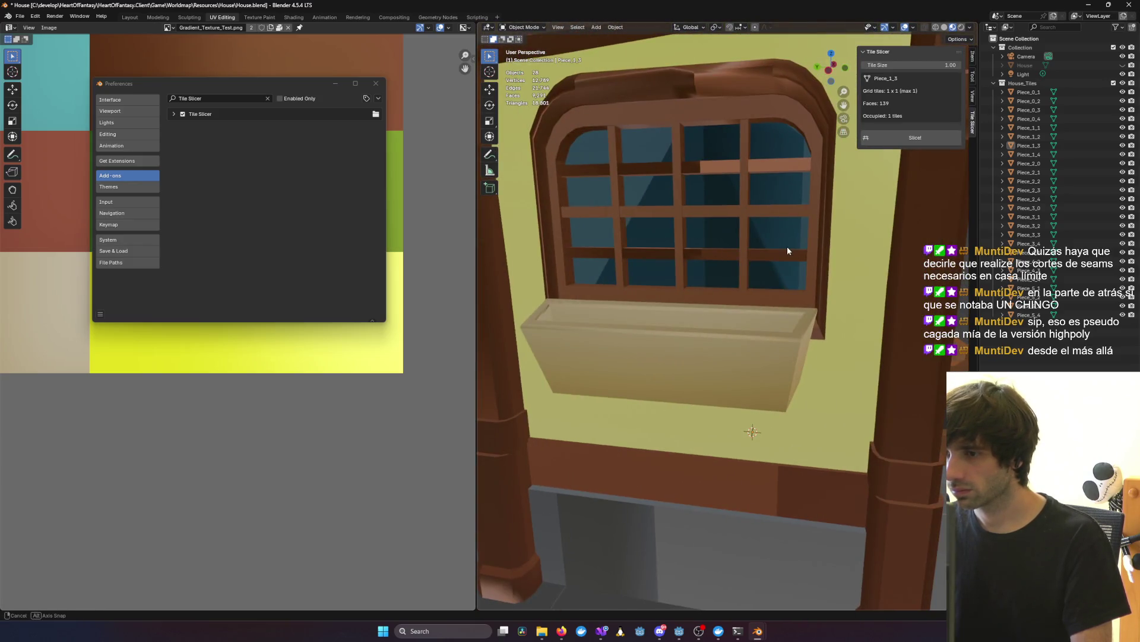
pyautogui.scroll(-8, 787, 246)
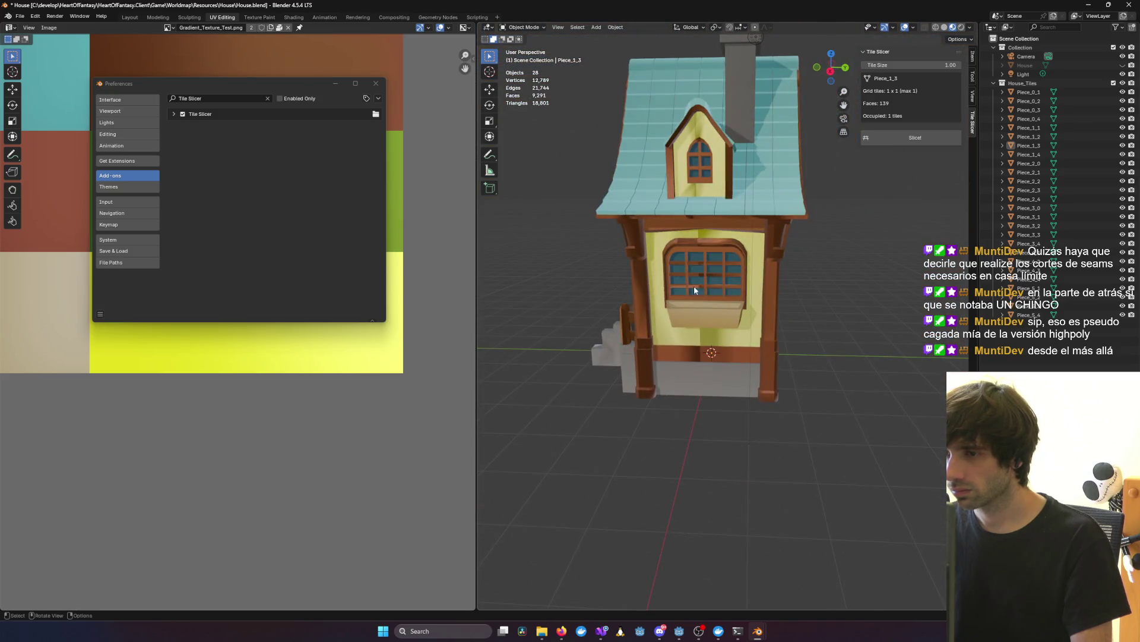
pyautogui.moveTo(839, 273)
pyautogui.mouseDown(button='middle')
pyautogui.moveTo(816, 284)
pyautogui.moveTo(841, 293)
pyautogui.moveTo(538, 295)
pyautogui.mouseUp(button='middle')
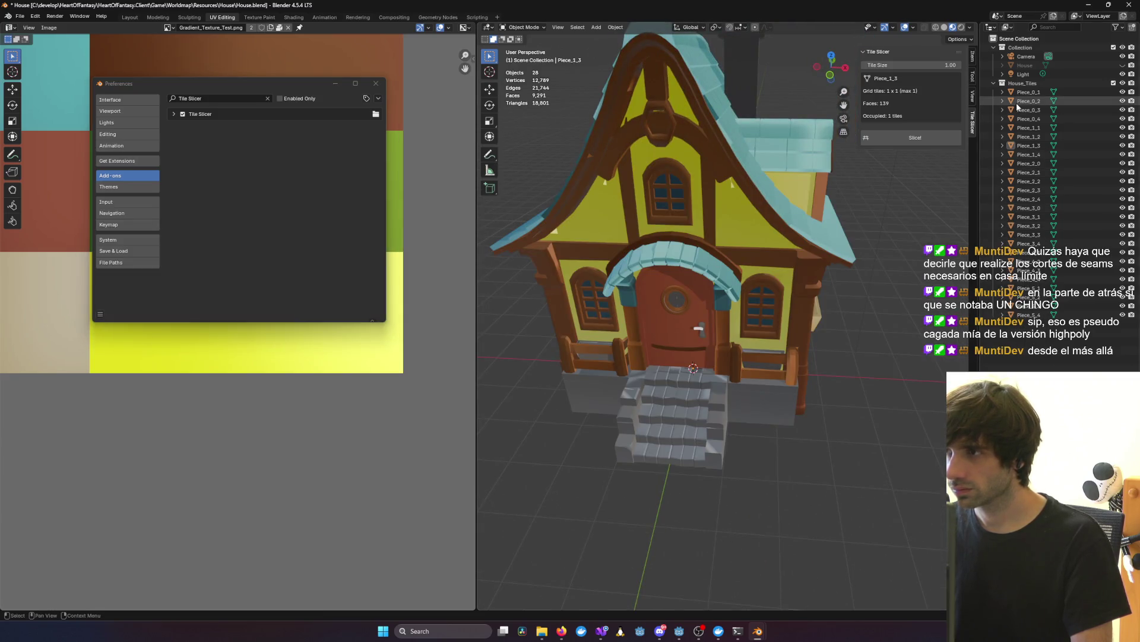
# Step: Glance at the seam-fix terminal, then select the House_Tiles collection and minimize Preferences
pyautogui.moveTo(744, 633)
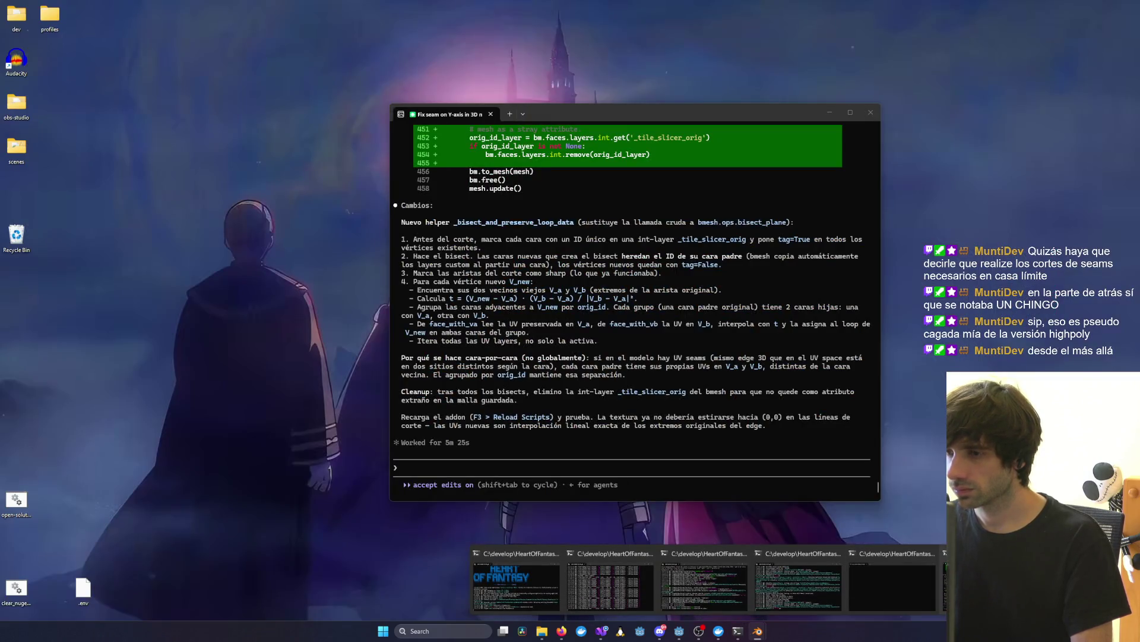
pyautogui.click(798, 585)
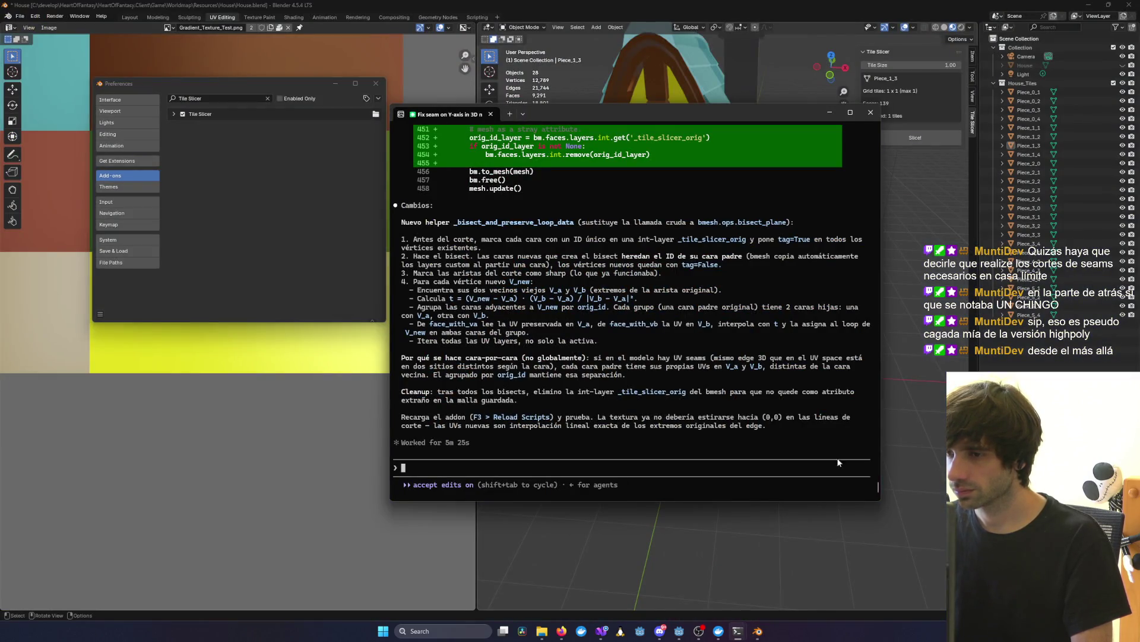
pyautogui.scroll(5, 709, 416)
pyautogui.click(906, 281)
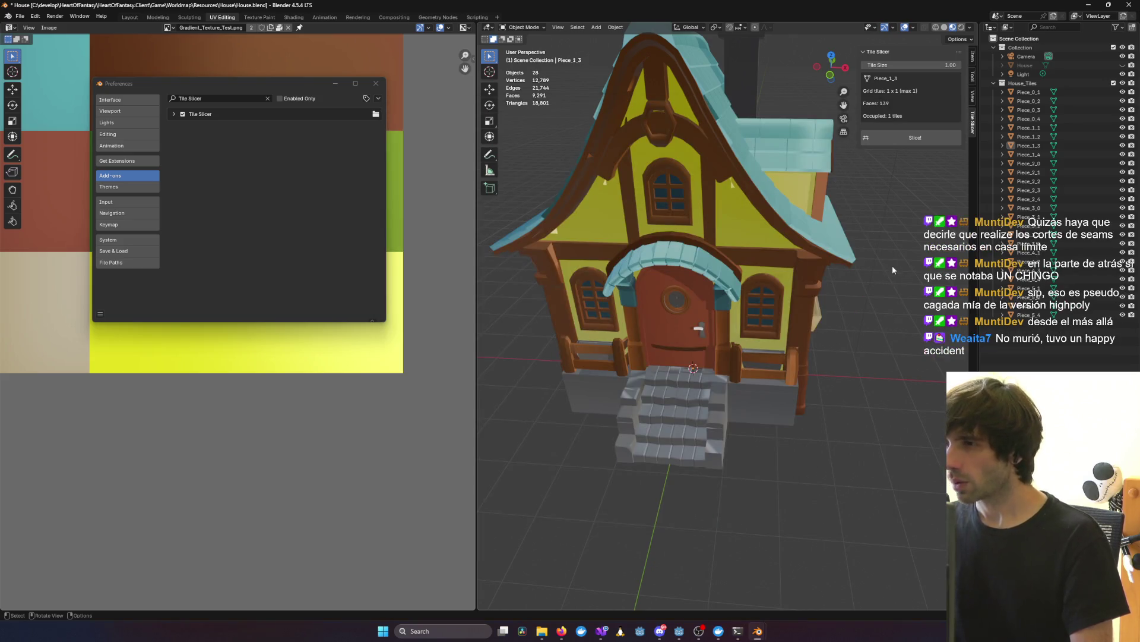
pyautogui.click(1029, 87)
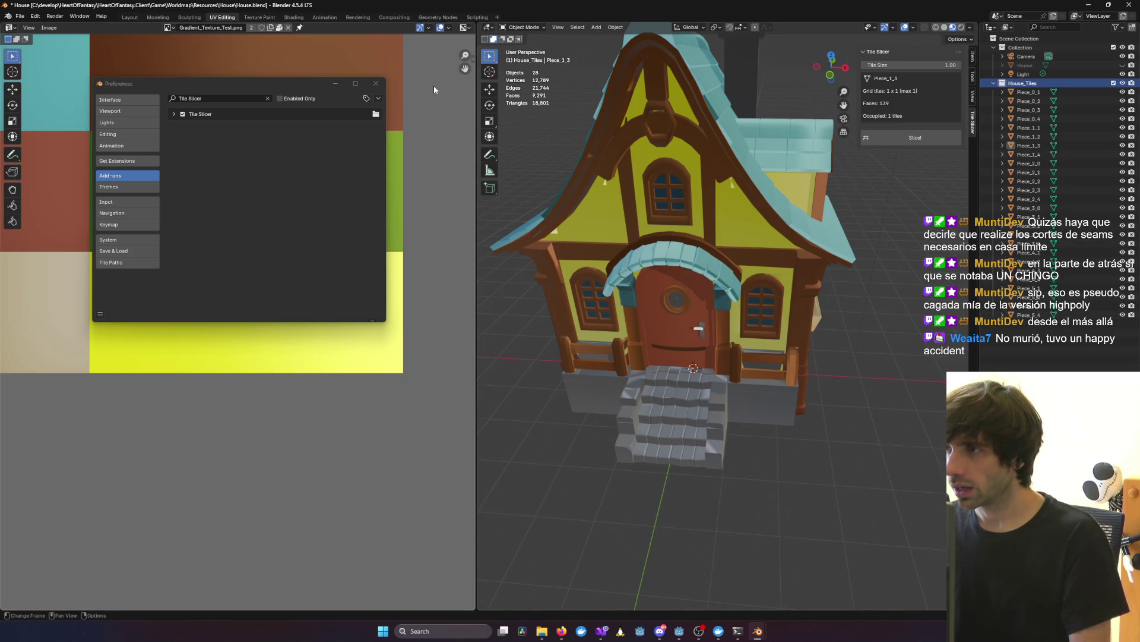
pyautogui.click(19, 16)
pyautogui.click(60, 141)
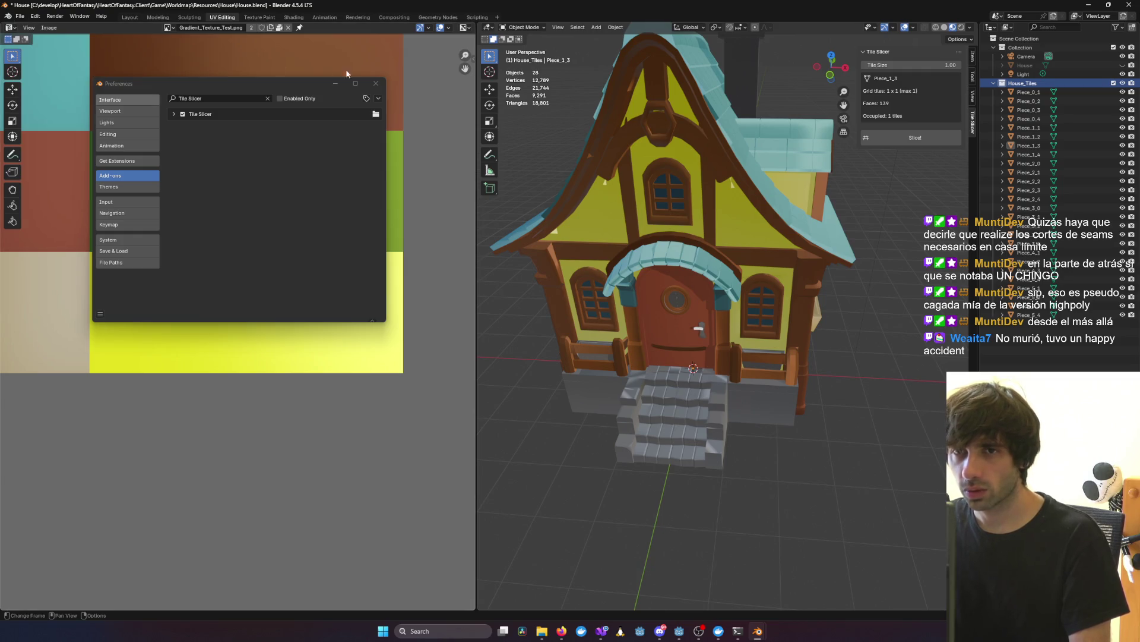
pyautogui.click(337, 85)
pyautogui.click(19, 16)
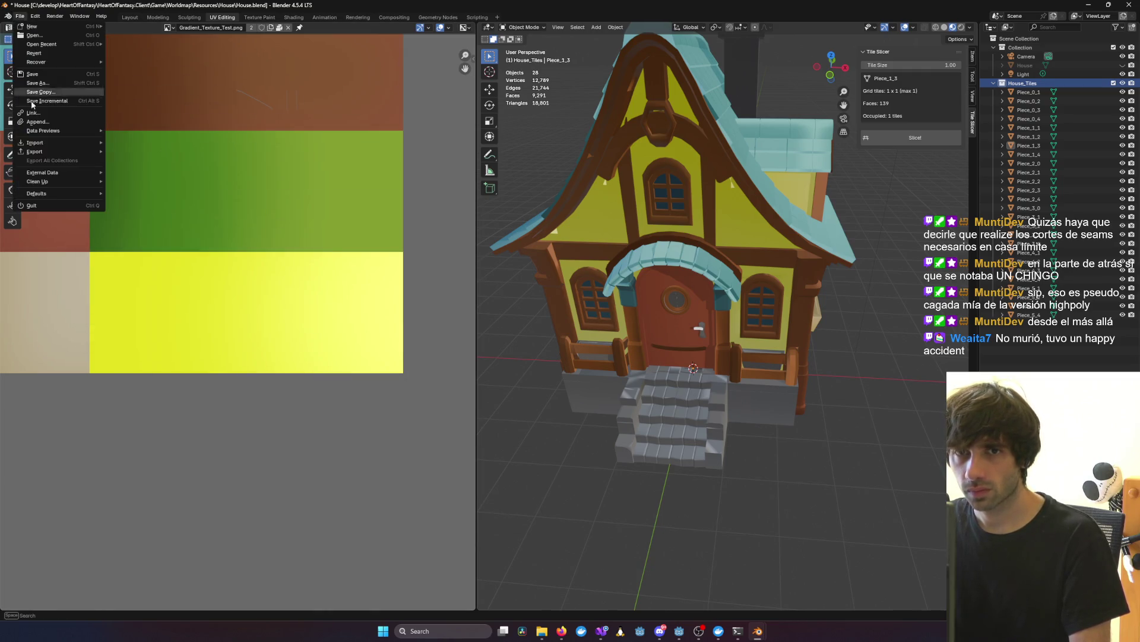
# Step: Export the sliced house over House.glb as glTF 2.0 with the Data > Mesh UV and normal options
pyautogui.moveTo(62, 152)
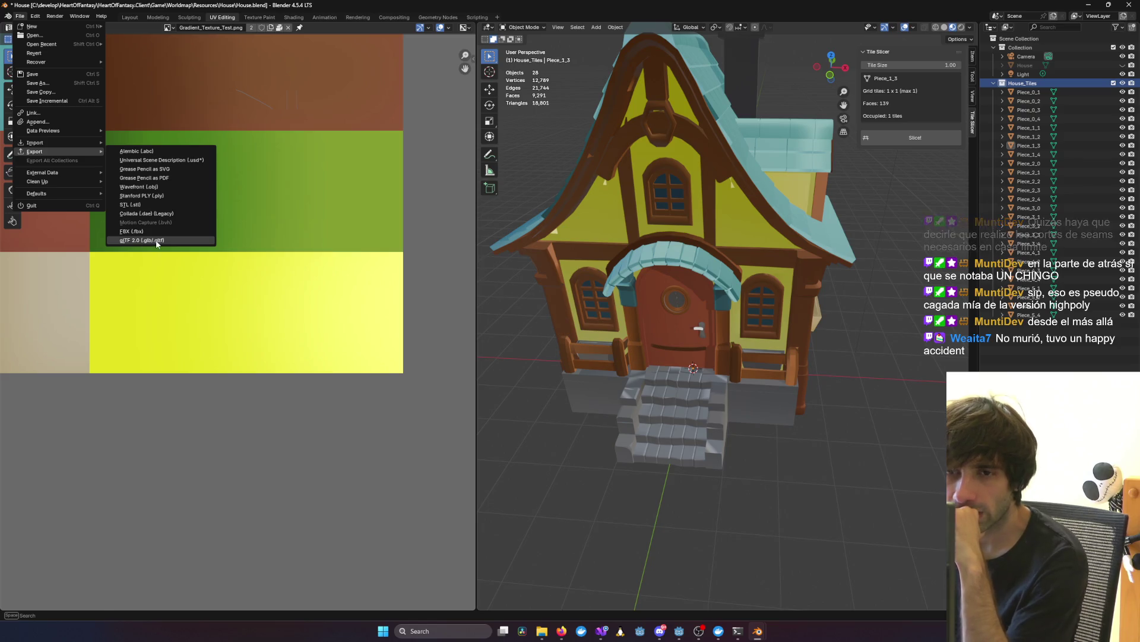
pyautogui.click(145, 240)
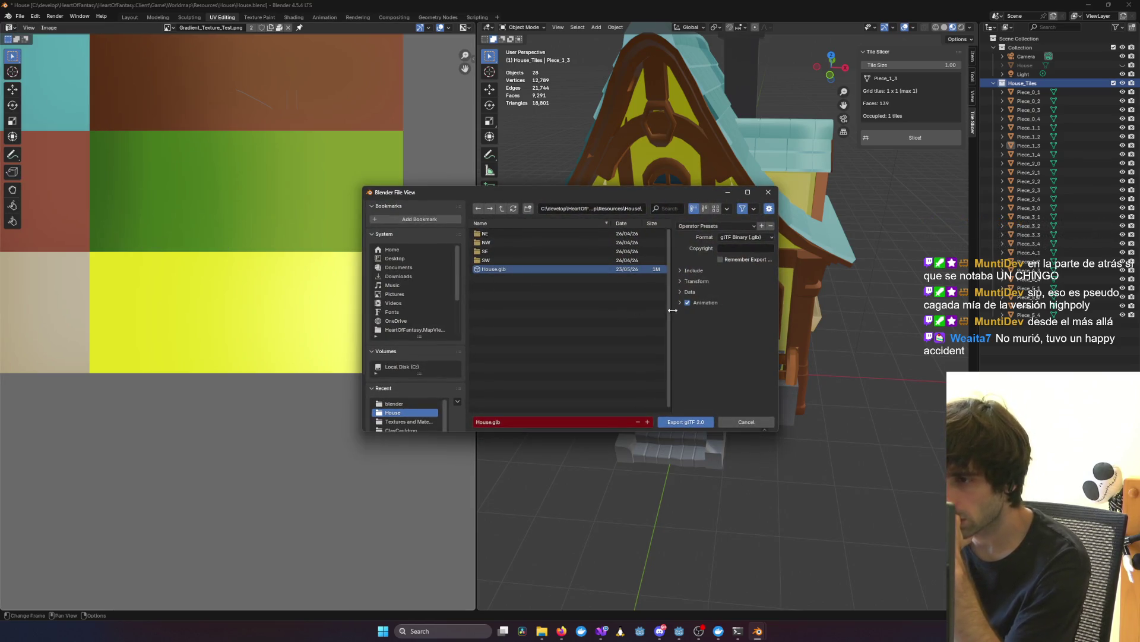
pyautogui.click(694, 271)
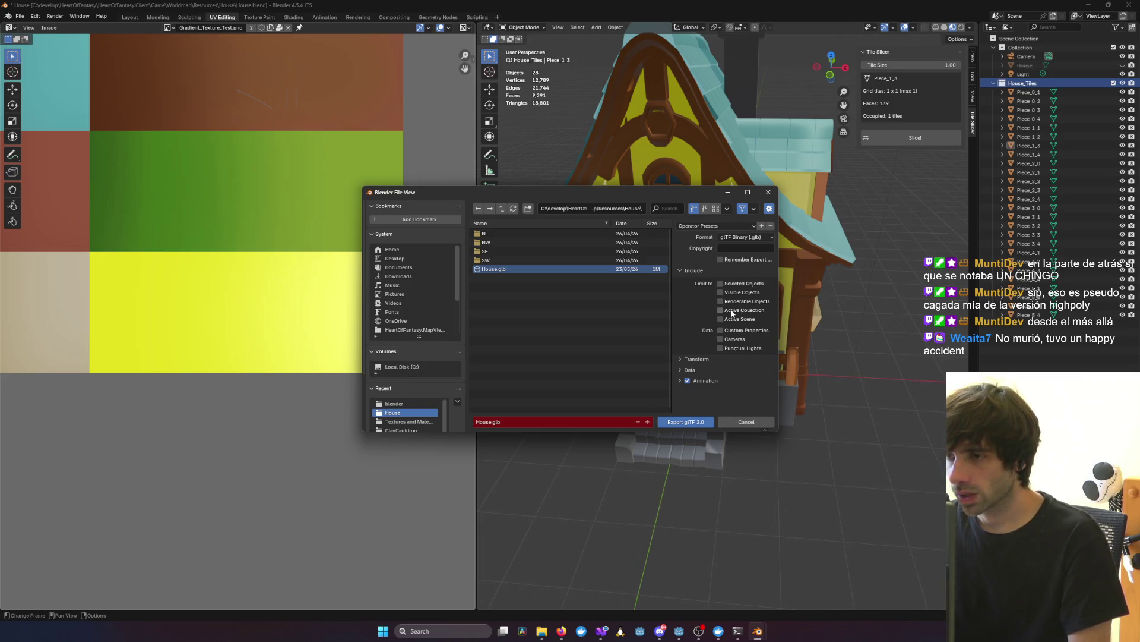
pyautogui.click(697, 271)
pyautogui.click(693, 291)
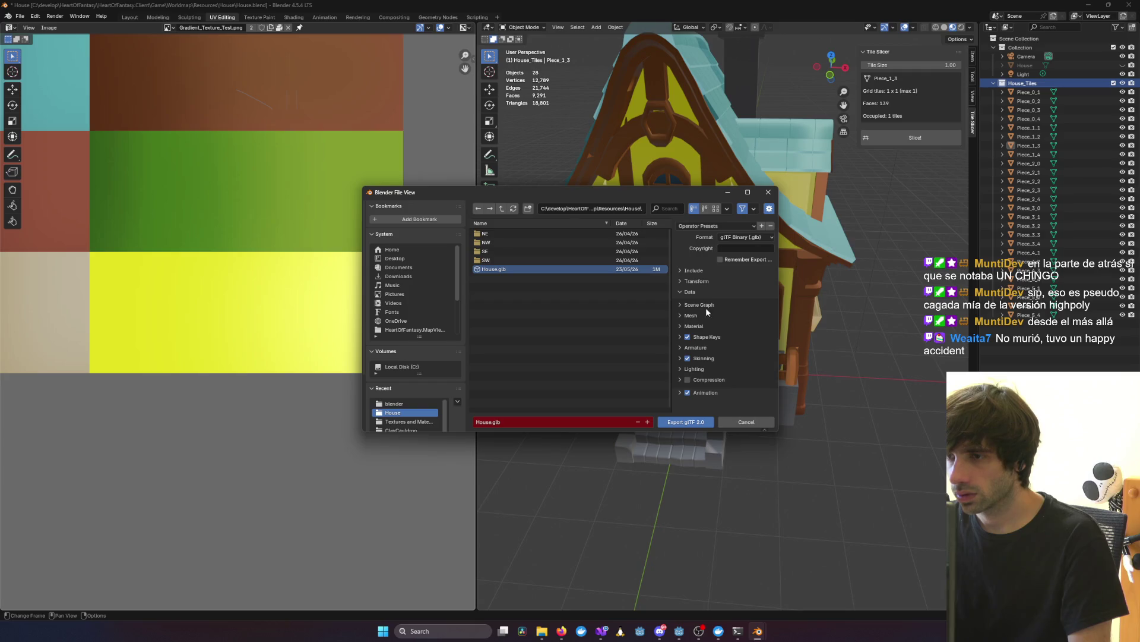
pyautogui.click(692, 315)
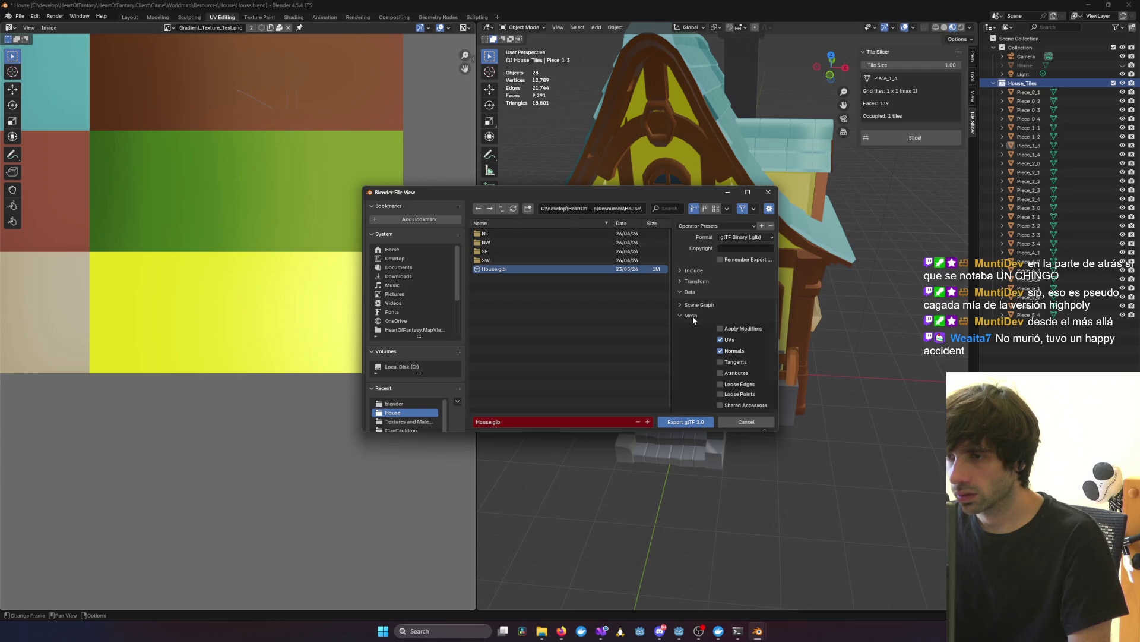
pyautogui.click(689, 422)
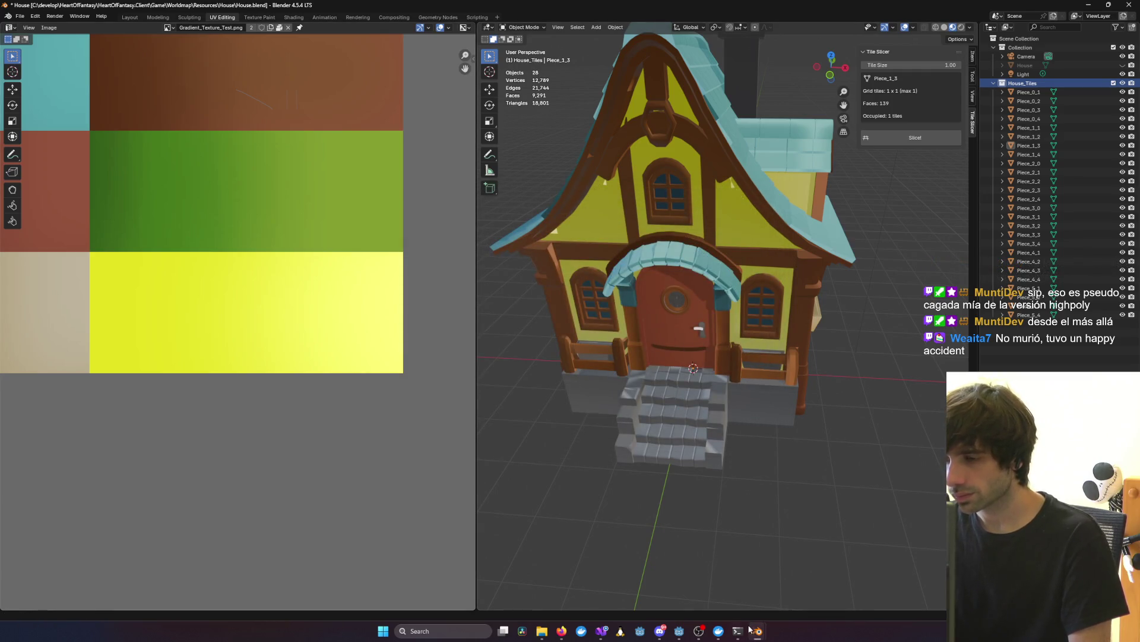
pyautogui.click(682, 633)
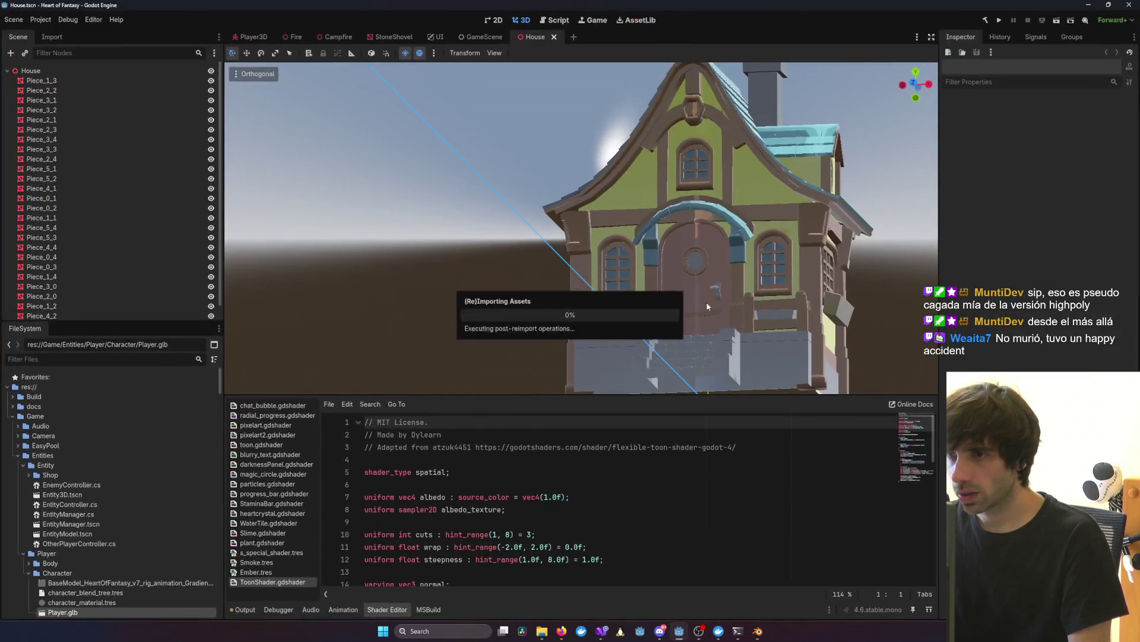
# Step: Filter the FileSystem for 'House', open House.tscn and orbit around the house
pyautogui.scroll(-2, 77, 580)
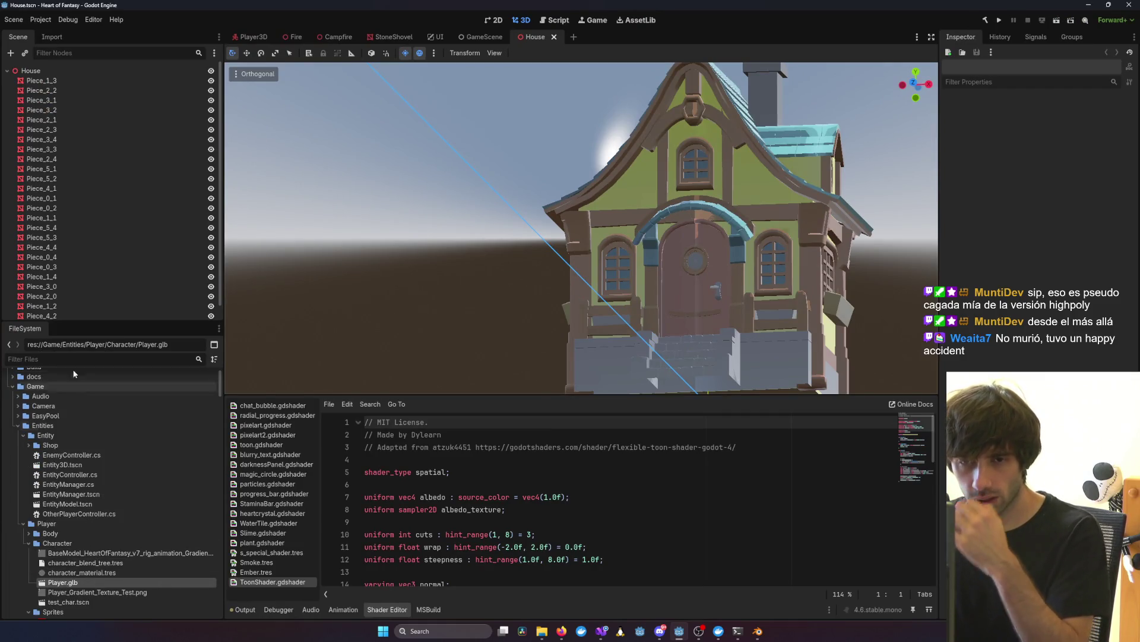
pyautogui.click(60, 358)
pyautogui.write('House')
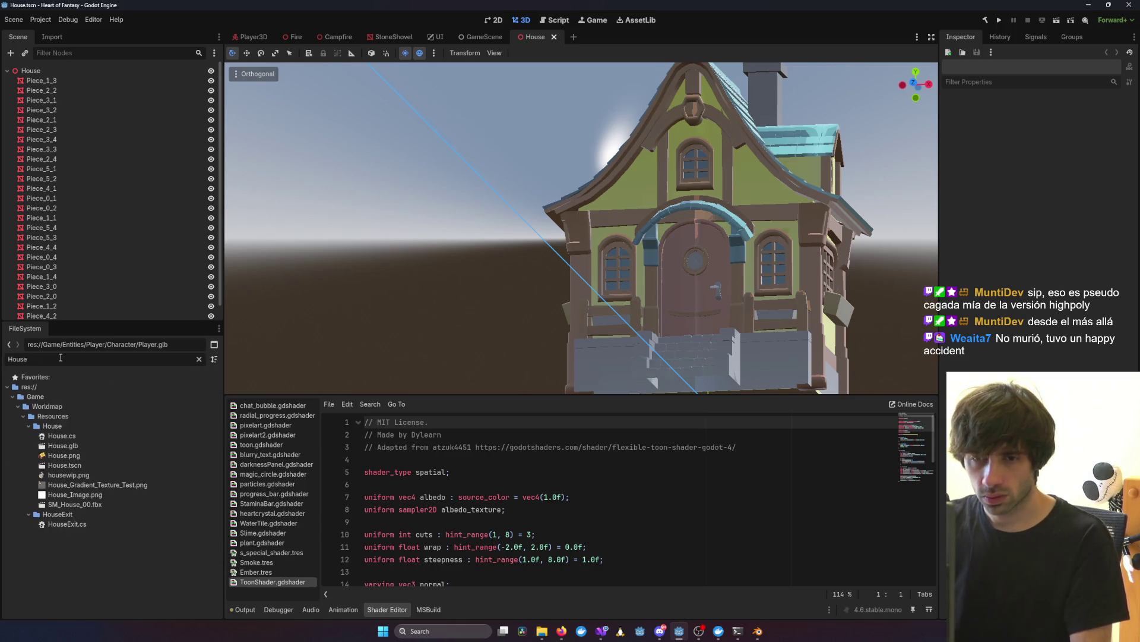
pyautogui.click(79, 465)
pyautogui.moveTo(414, 288); pyautogui.dragTo(398, 333, button='middle')
pyautogui.scroll(-3, 593, 318)
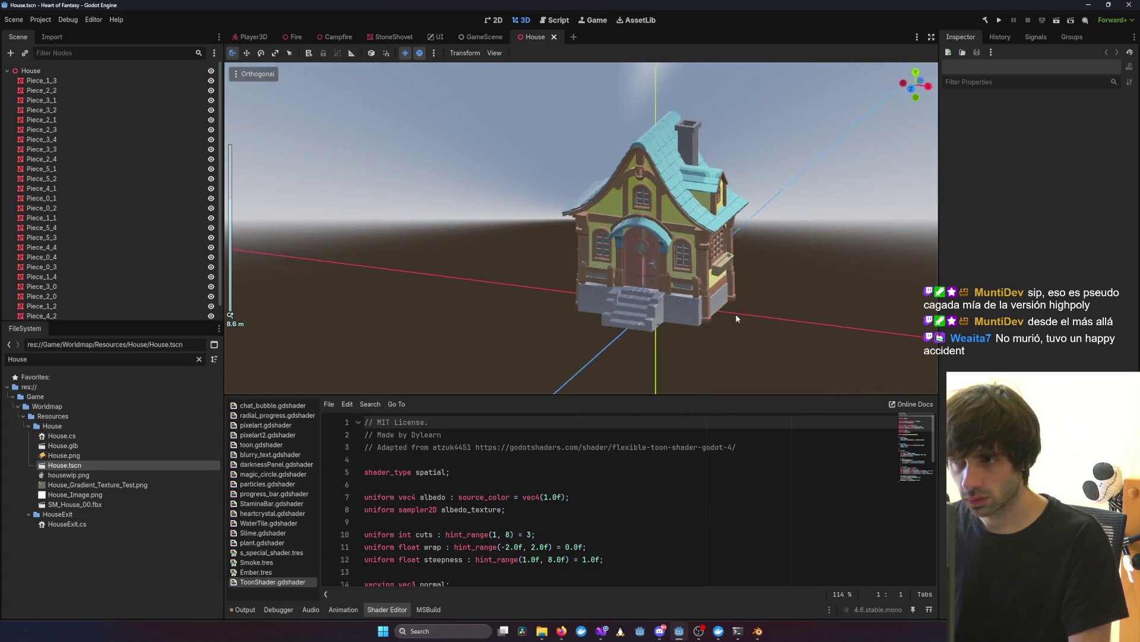
pyautogui.moveTo(593, 318)
pyautogui.mouseDown(button='middle')
pyautogui.moveTo(781, 303)
pyautogui.moveTo(350, 366)
pyautogui.mouseUp(button='middle')
pyautogui.scroll(5, 680, 308)
pyautogui.scroll(3, 780, 303)
pyautogui.scroll(-5, 742, 304)
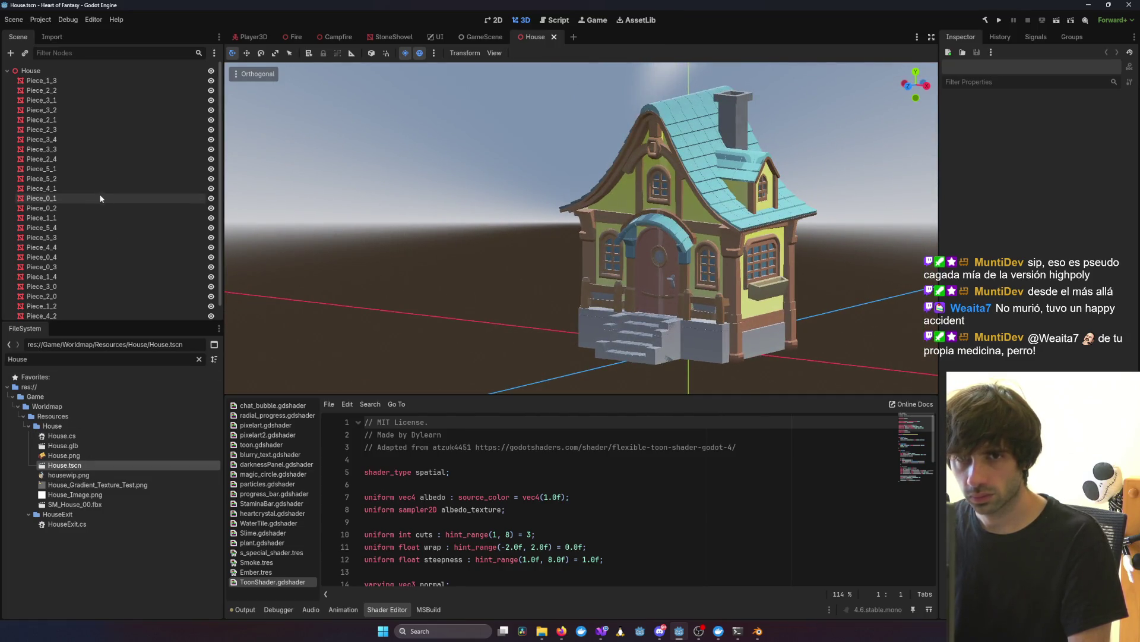
# Step: Select Piece_1_3 through Piece_4_3 and delete all 26 old Piece nodes
pyautogui.click(62, 82)
pyautogui.keyDown('shift'); pyautogui.click(68, 311); pyautogui.keyUp('shift')
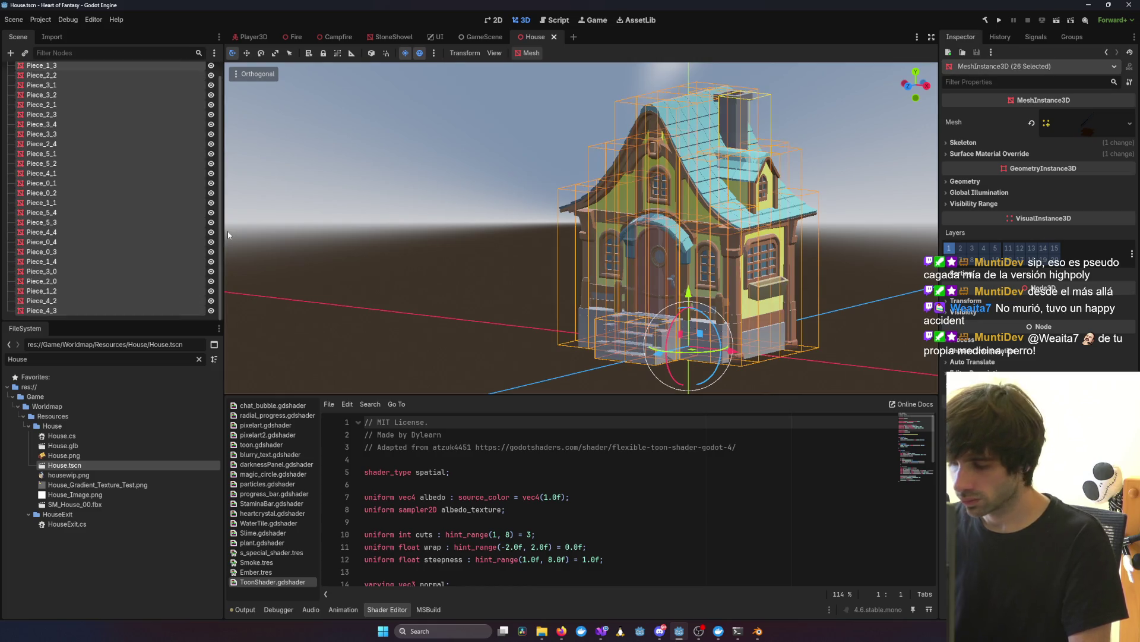
pyautogui.press('Delete')
pyautogui.press('Return')
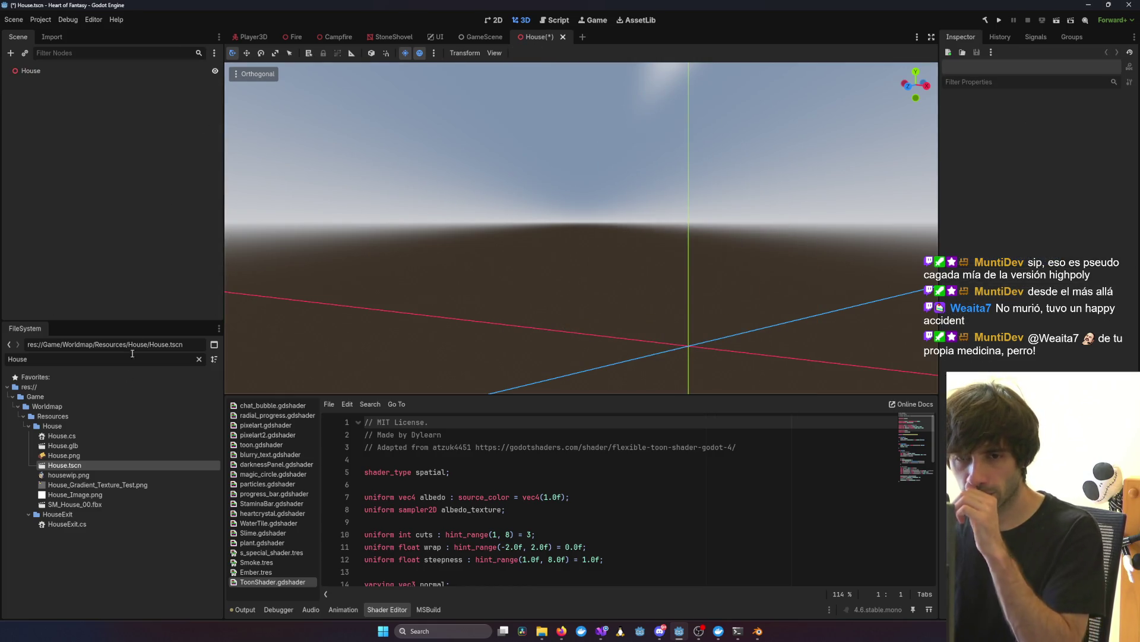
# Step: Drag House.glb into the House scene, orbit to check the roof, then return to Blender
pyautogui.moveTo(63, 445)
pyautogui.mouseDown()
pyautogui.moveTo(672, 333)
pyautogui.moveTo(688, 353)
pyautogui.mouseUp()
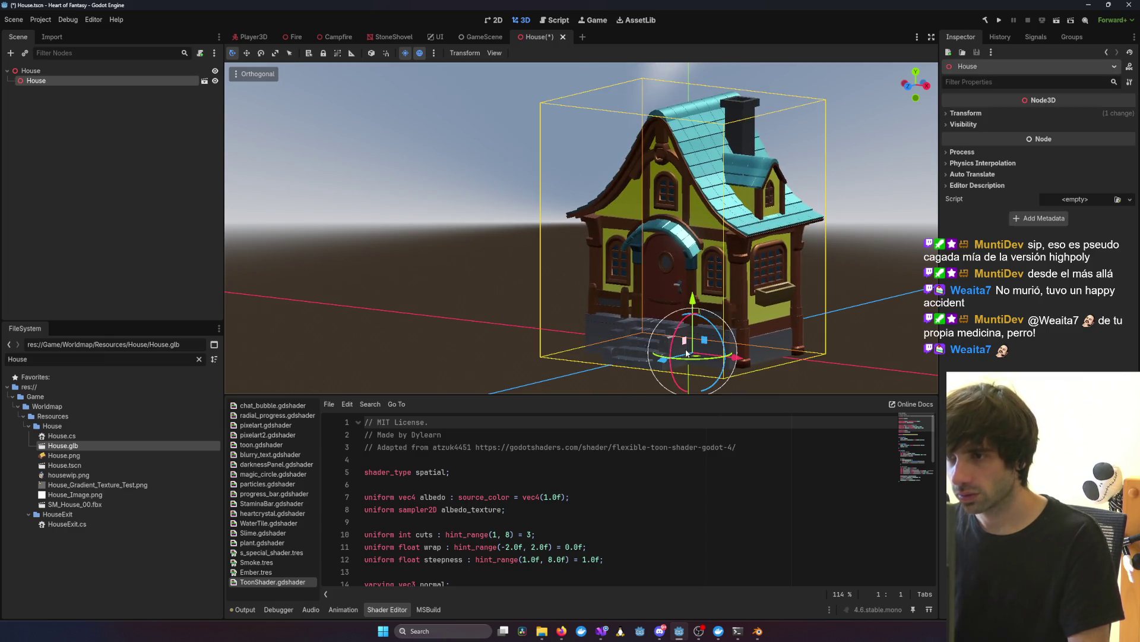
pyautogui.moveTo(837, 246)
pyautogui.mouseDown(button='middle')
pyautogui.moveTo(757, 246)
pyautogui.moveTo(712, 211)
pyautogui.mouseUp(button='middle')
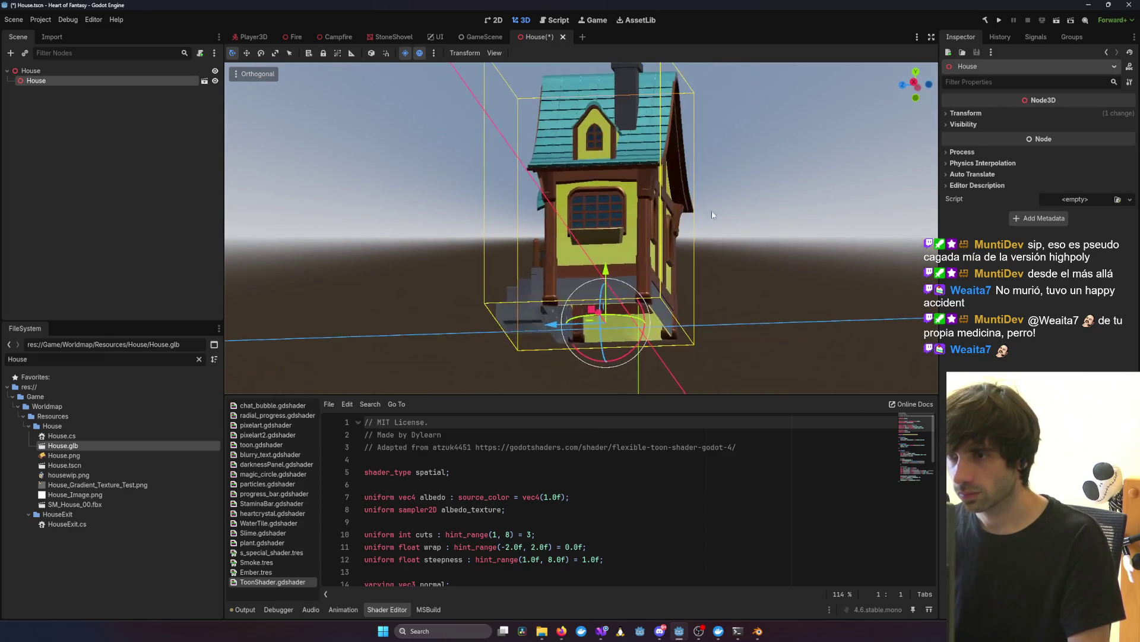
pyautogui.scroll(5, 670, 267)
pyautogui.moveTo(670, 267)
pyautogui.mouseDown(button='middle')
pyautogui.moveTo(698, 254)
pyautogui.moveTo(567, 273)
pyautogui.moveTo(788, 333)
pyautogui.moveTo(736, 316)
pyautogui.moveTo(241, 327)
pyautogui.moveTo(635, 340)
pyautogui.moveTo(557, 385)
pyautogui.mouseUp(button='middle')
pyautogui.scroll(-3, 240, 325)
pyautogui.moveTo(758, 630)
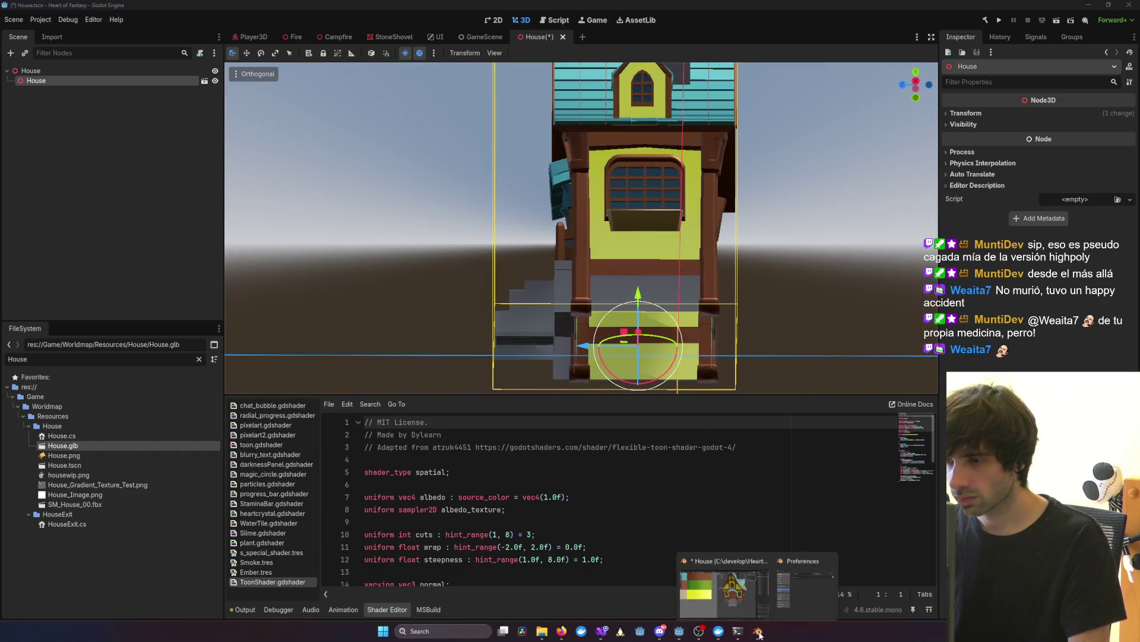
pyautogui.click(729, 594)
pyautogui.moveTo(863, 445)
pyautogui.mouseDown(button='middle')
pyautogui.moveTo(721, 396)
pyautogui.moveTo(608, 412)
pyautogui.moveTo(813, 403)
pyautogui.mouseUp(button='middle')
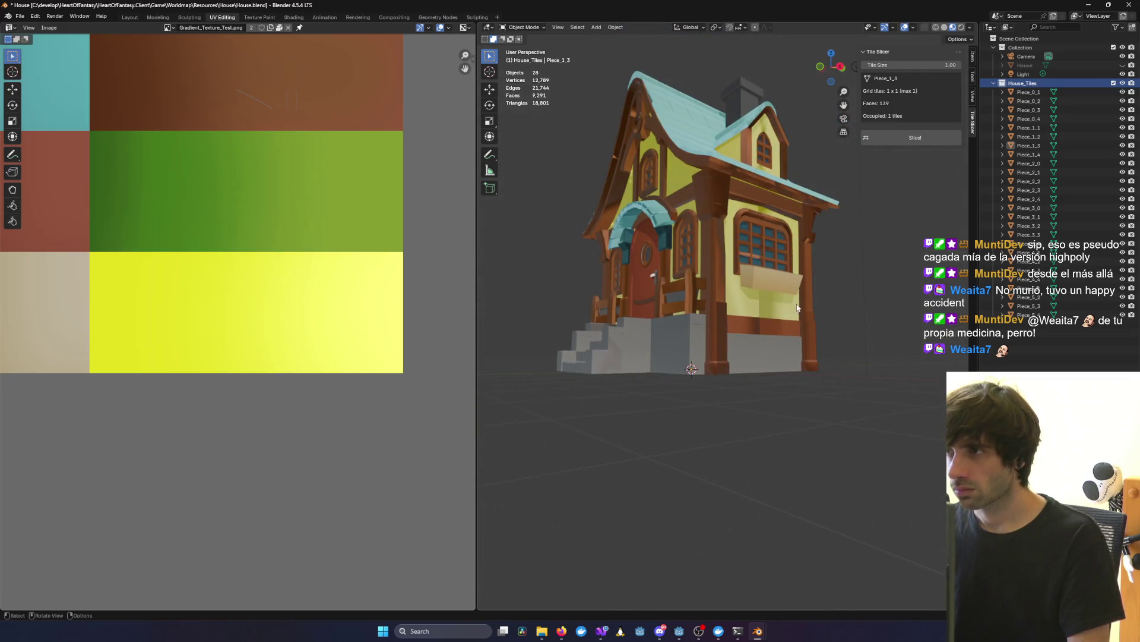
# Step: Orbit around the house to view its sides, roof, door and stairs
pyautogui.hotkey('alt', 'Tab')
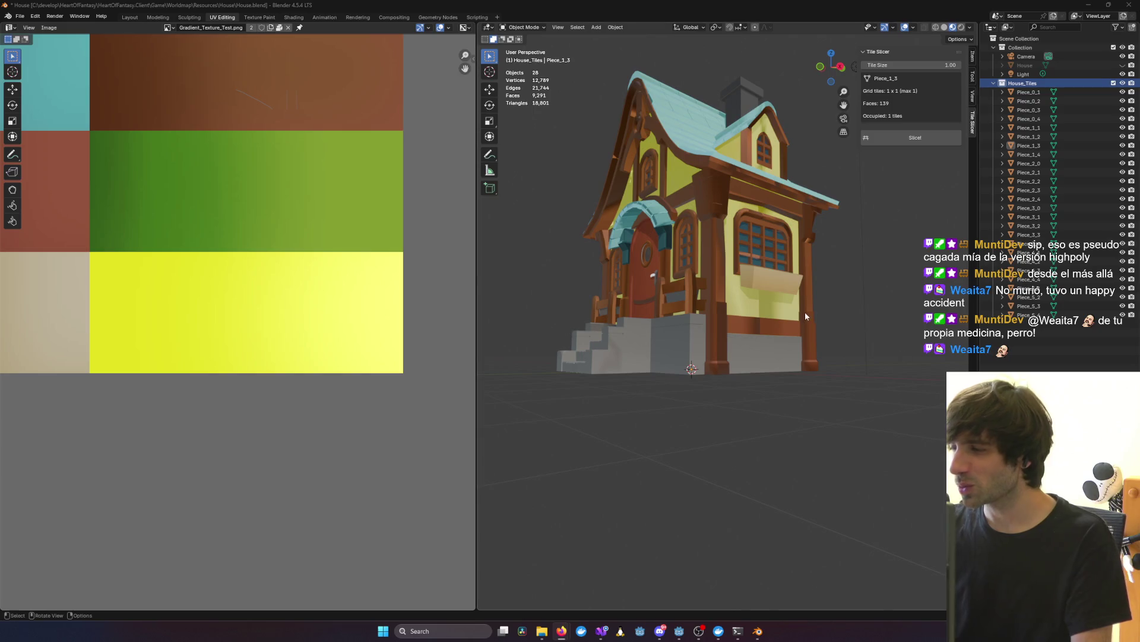
pyautogui.moveTo(721, 307)
pyautogui.mouseDown(button='middle')
pyautogui.moveTo(572, 309)
pyautogui.moveTo(902, 319)
pyautogui.mouseUp(button='middle')
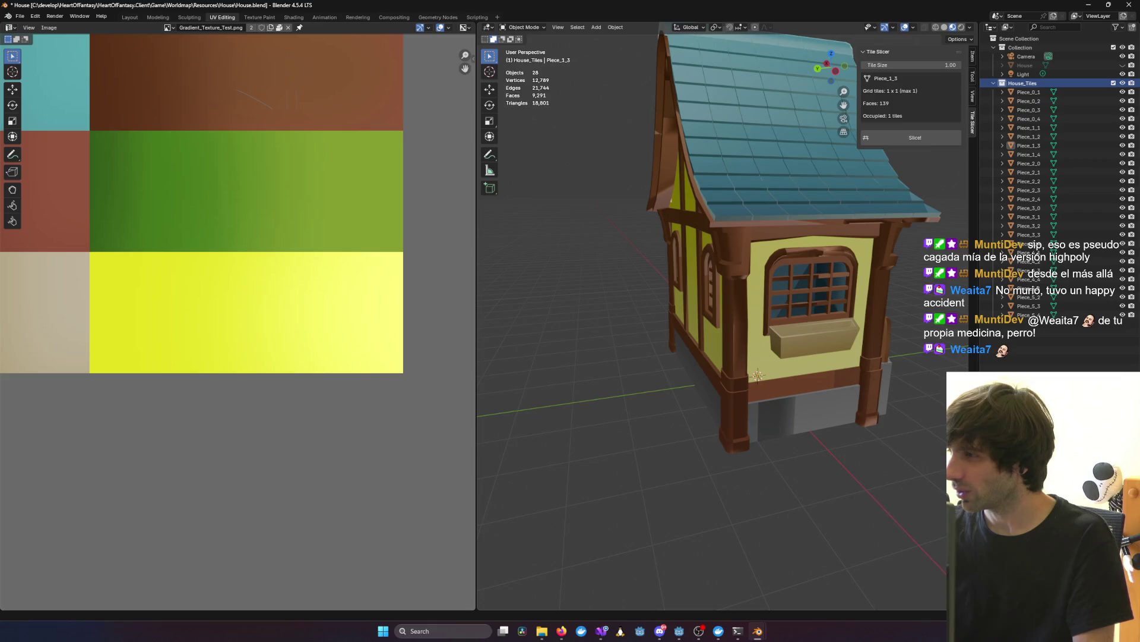
pyautogui.hotkey('alt', 'Tab')
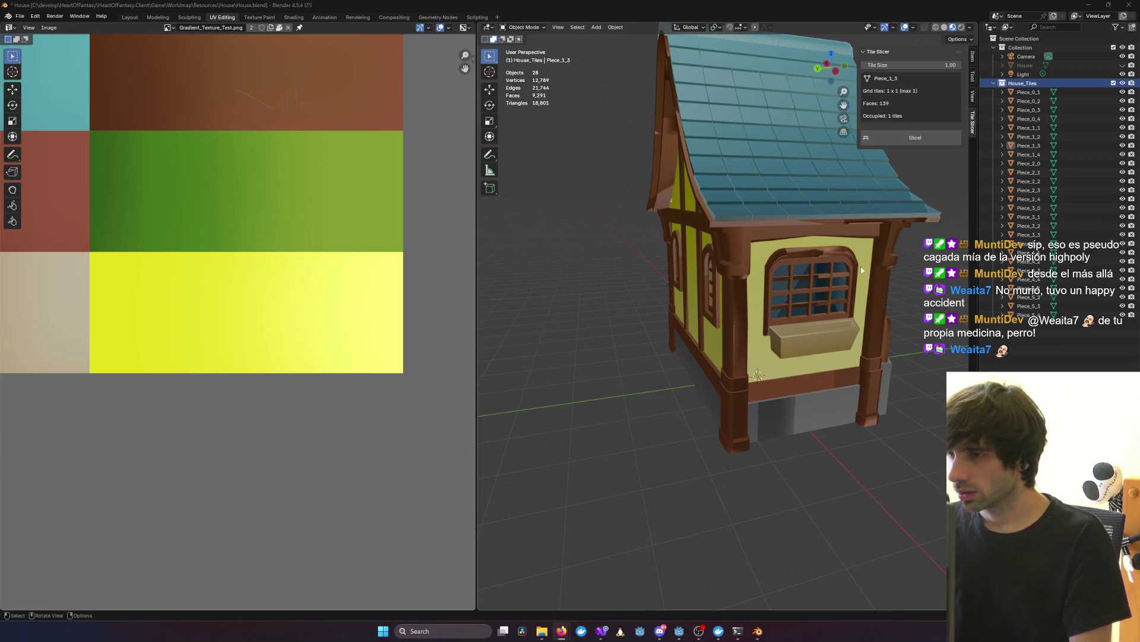
pyautogui.moveTo(861, 269)
pyautogui.mouseDown(button='middle')
pyautogui.moveTo(644, 270)
pyautogui.moveTo(885, 281)
pyautogui.moveTo(843, 277)
pyautogui.moveTo(879, 297)
pyautogui.mouseUp(button='middle')
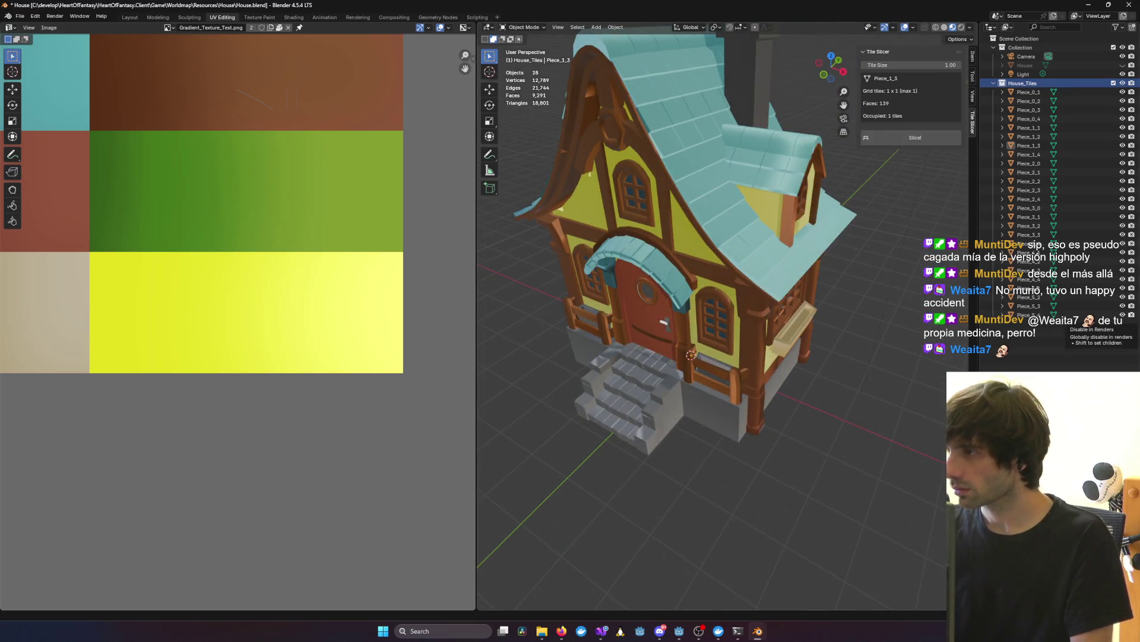
pyautogui.moveTo(940, 355); pyautogui.dragTo(734, 321, button='middle')
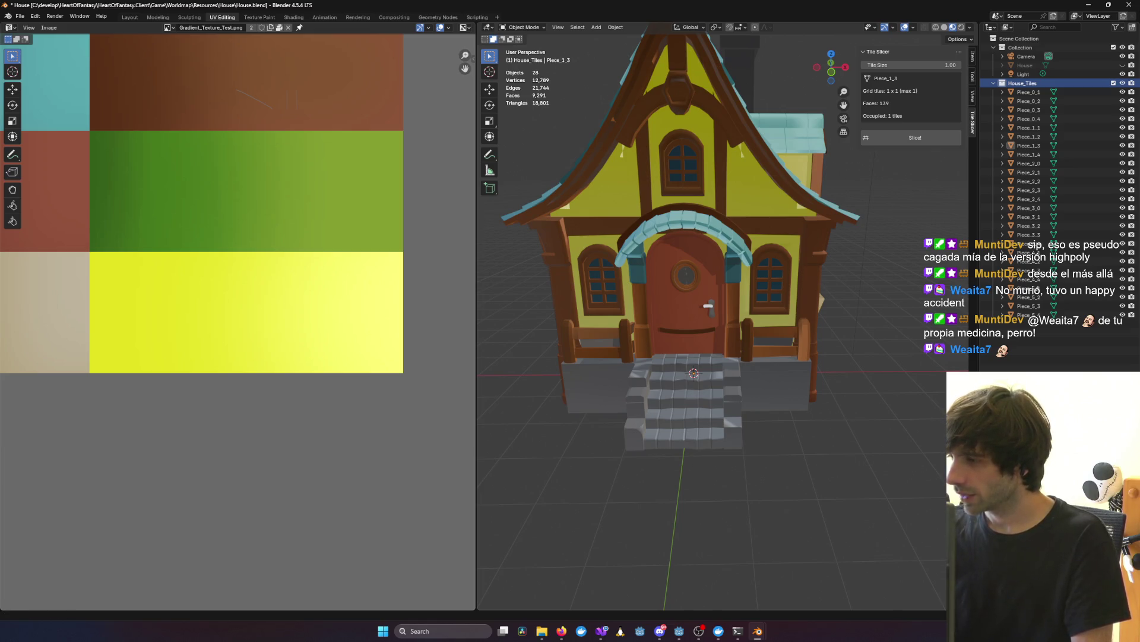
pyautogui.moveTo(910, 308)
pyautogui.mouseDown(button='middle')
pyautogui.moveTo(872, 317)
pyautogui.moveTo(890, 311)
pyautogui.mouseUp(button='middle')
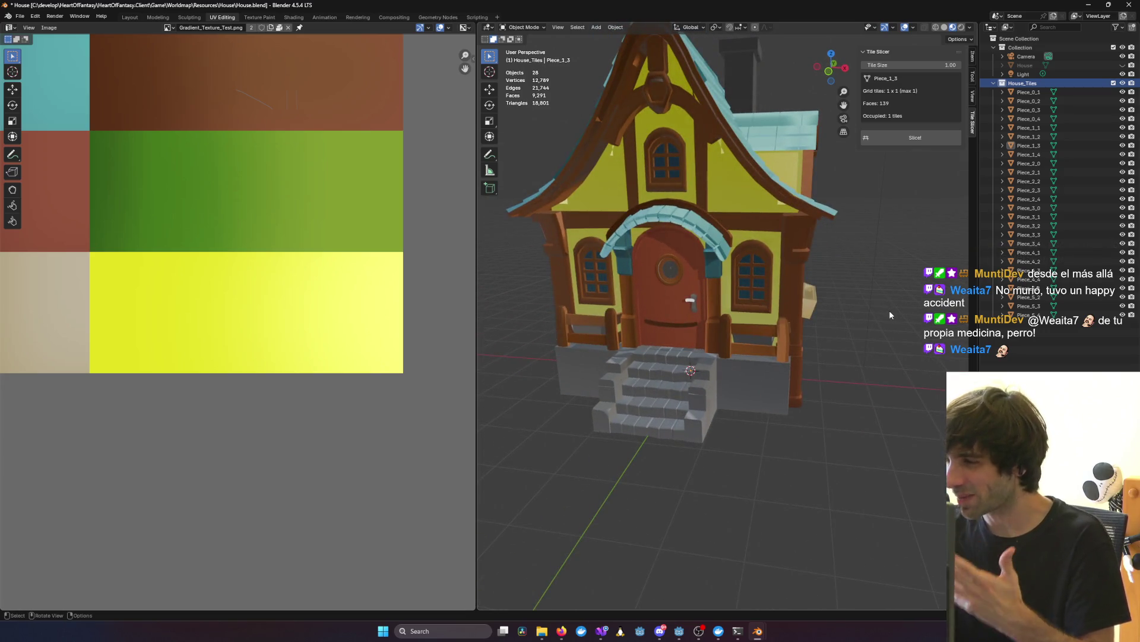
pyautogui.moveTo(889, 310)
pyautogui.mouseDown(button='middle')
pyautogui.moveTo(915, 309)
pyautogui.moveTo(819, 313)
pyautogui.moveTo(828, 299)
pyautogui.mouseUp(button='middle')
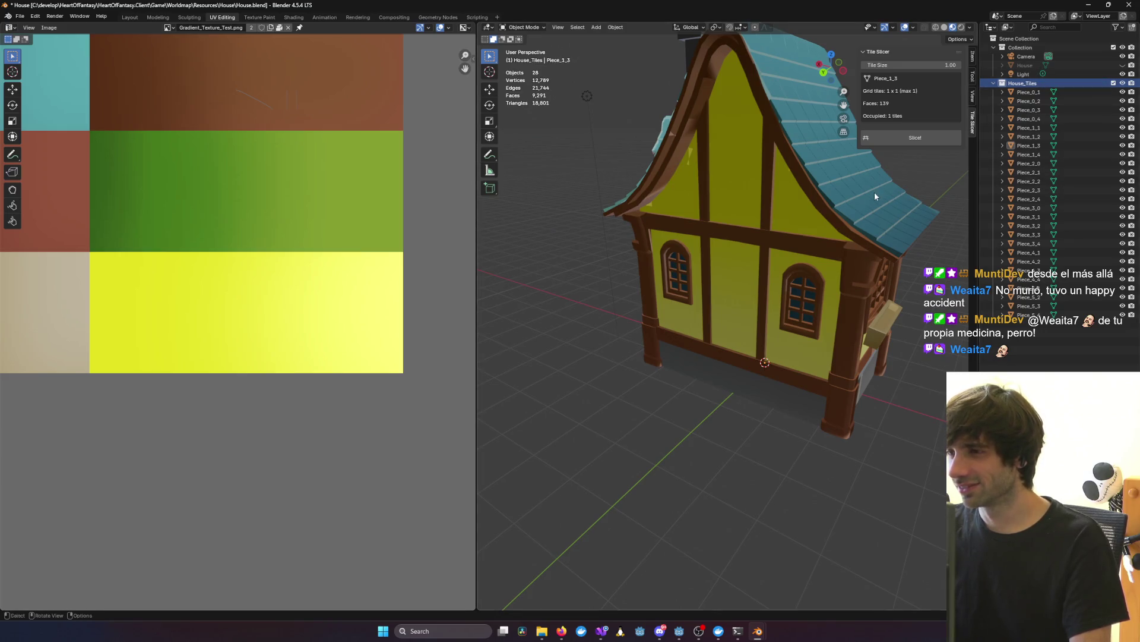
# Step: Look down on the roof from a higher front view, then minimize Blender to reveal Godot
pyautogui.moveTo(875, 196)
pyautogui.mouseDown(button='middle')
pyautogui.moveTo(744, 194)
pyautogui.moveTo(773, 205)
pyautogui.moveTo(662, 230)
pyautogui.moveTo(749, 178)
pyautogui.moveTo(831, 212)
pyautogui.moveTo(733, 198)
pyautogui.moveTo(828, 315)
pyautogui.mouseUp(button='middle')
pyautogui.scroll(5, 827, 316)
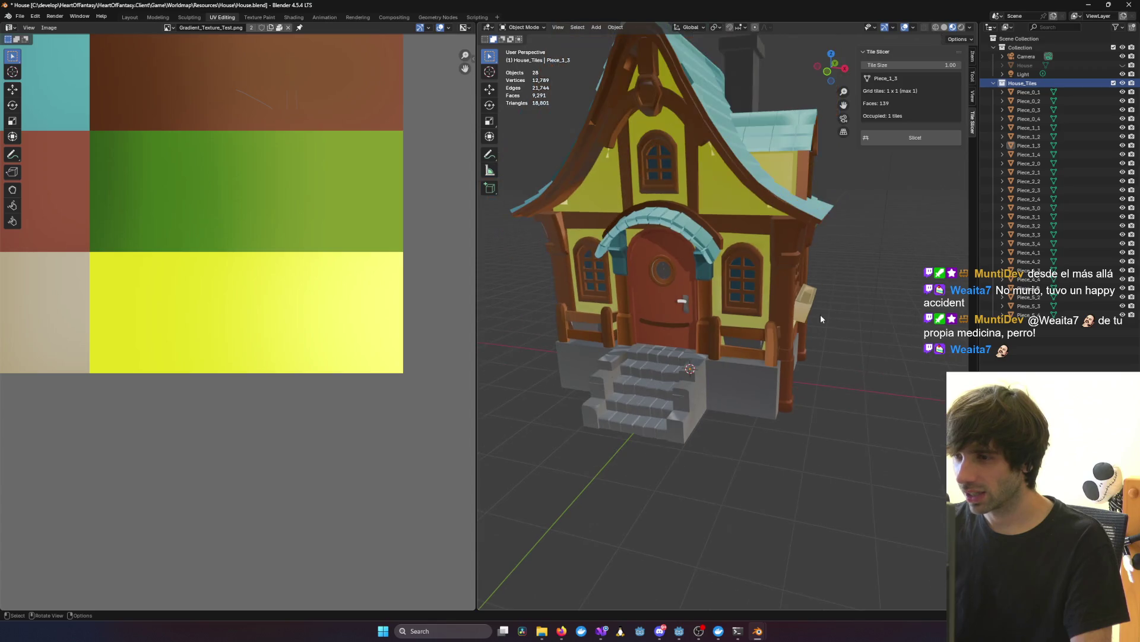
pyautogui.moveTo(773, 290)
pyautogui.mouseDown(button='middle')
pyautogui.moveTo(767, 297)
pyautogui.moveTo(784, 303)
pyautogui.moveTo(773, 312)
pyautogui.mouseUp(button='middle')
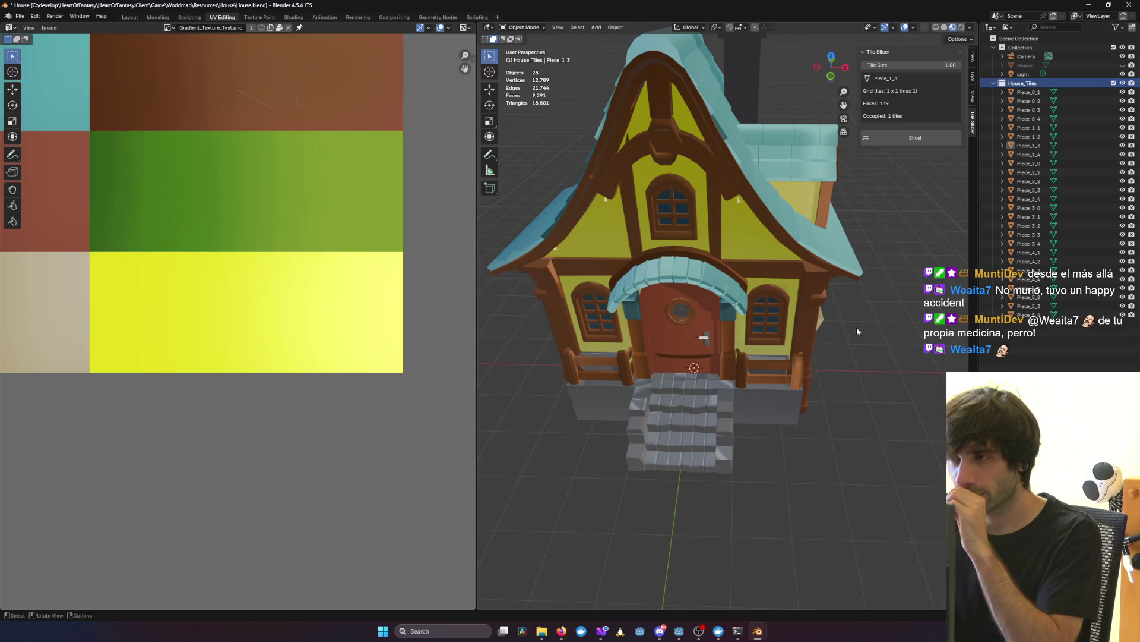
pyautogui.click(17, 18)
pyautogui.moveTo(58, 151)
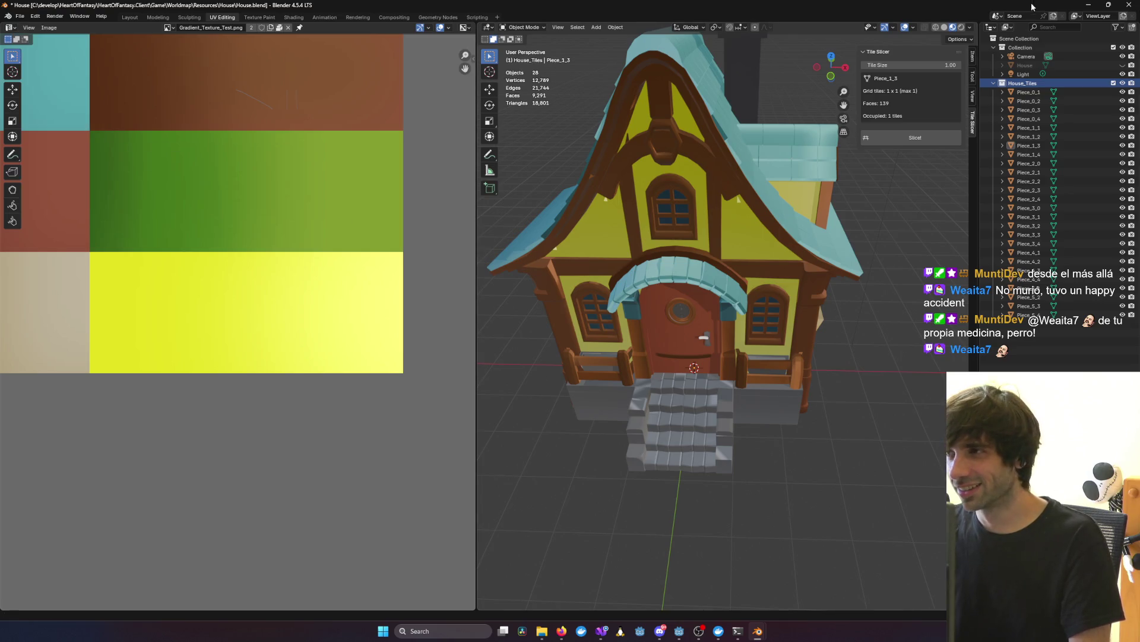
pyautogui.click(1089, 5)
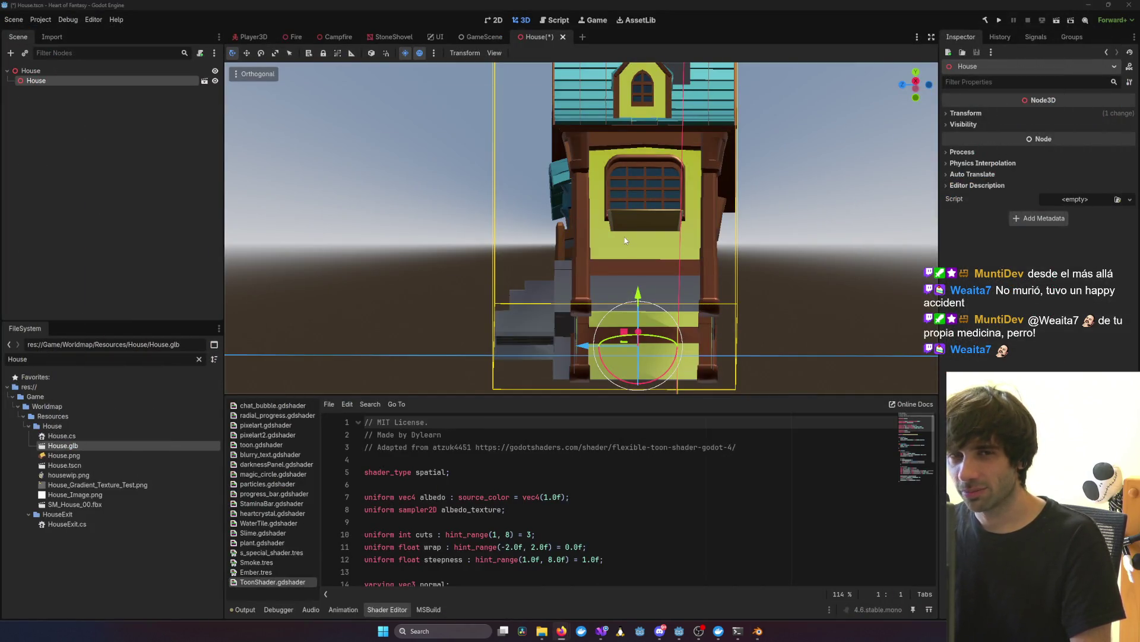
# Step: Make the House instance's children editable and delete the House wrapper node
pyautogui.rightClick(80, 77)
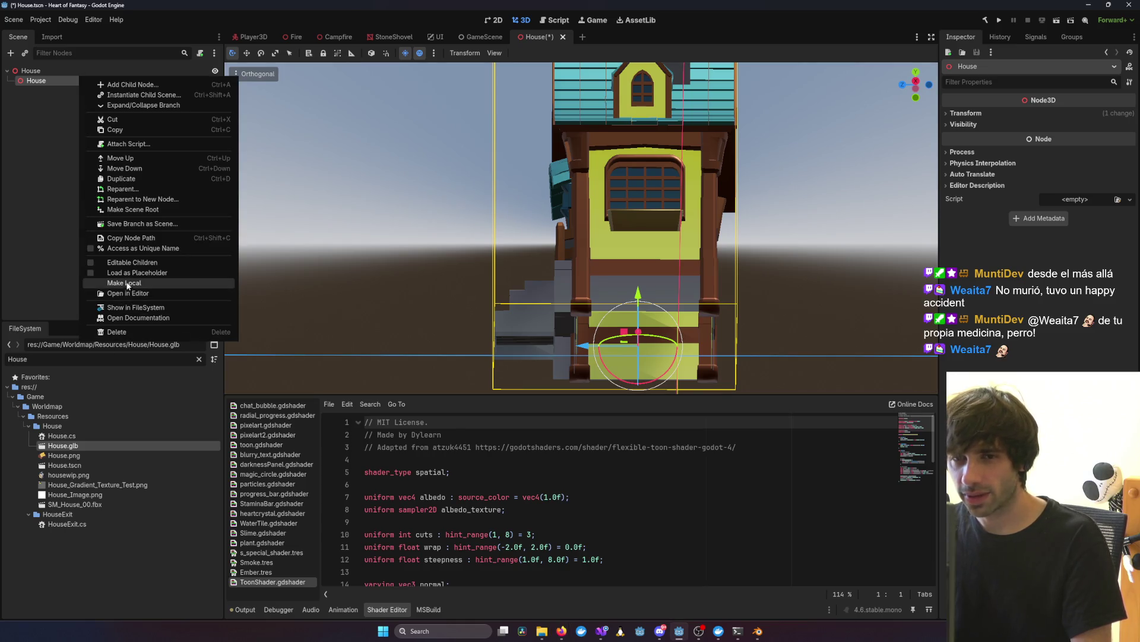
pyautogui.click(128, 263)
pyautogui.click(80, 90)
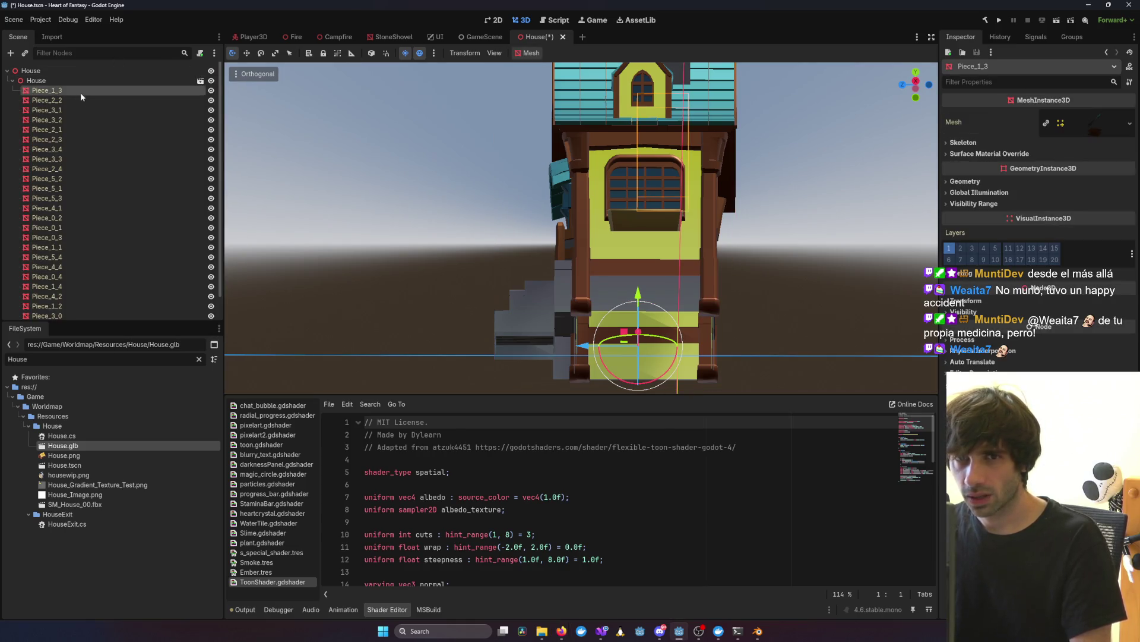
pyautogui.scroll(-2, 65, 237)
pyautogui.keyDown('shift'); pyautogui.click(48, 309); pyautogui.keyUp('shift')
pyautogui.scroll(2, 69, 131)
pyautogui.click(37, 80)
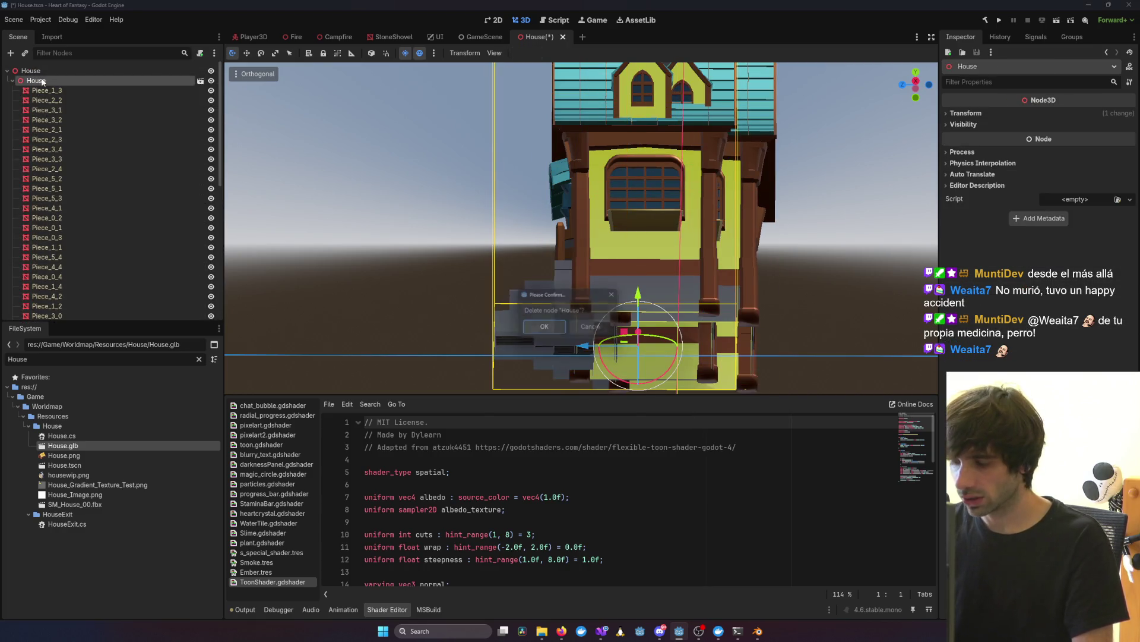
pyautogui.press('Delete')
pyautogui.press('Return')
# Step: Select all 26 Piece nodes and load a project material into Surface Material Override slot 0
pyautogui.scroll(-5, 517, 242)
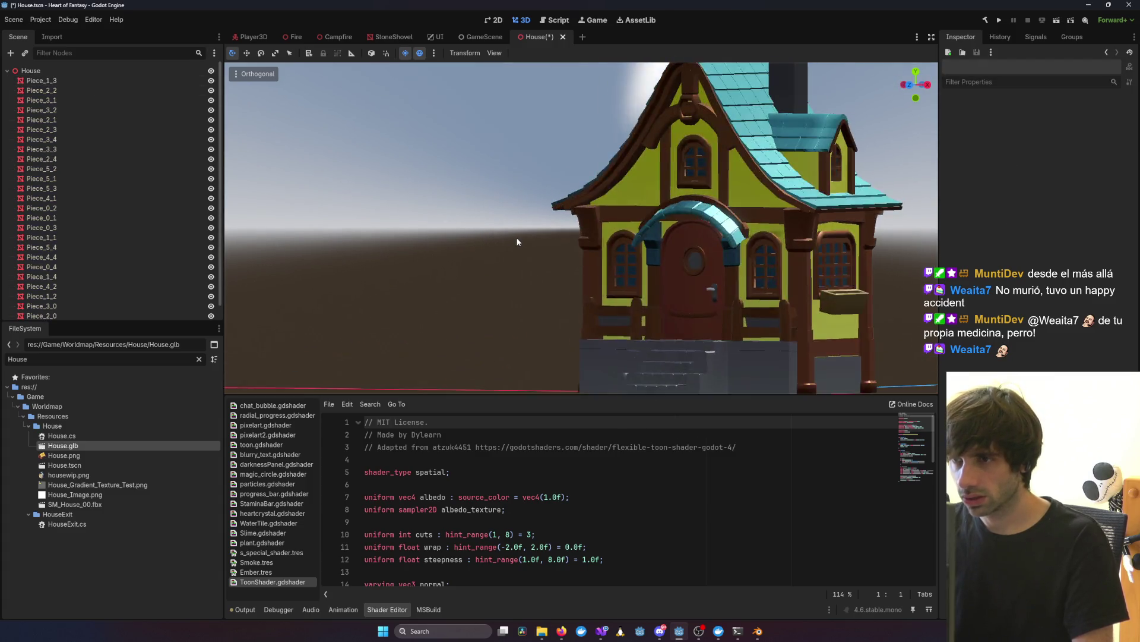
pyautogui.click(119, 81)
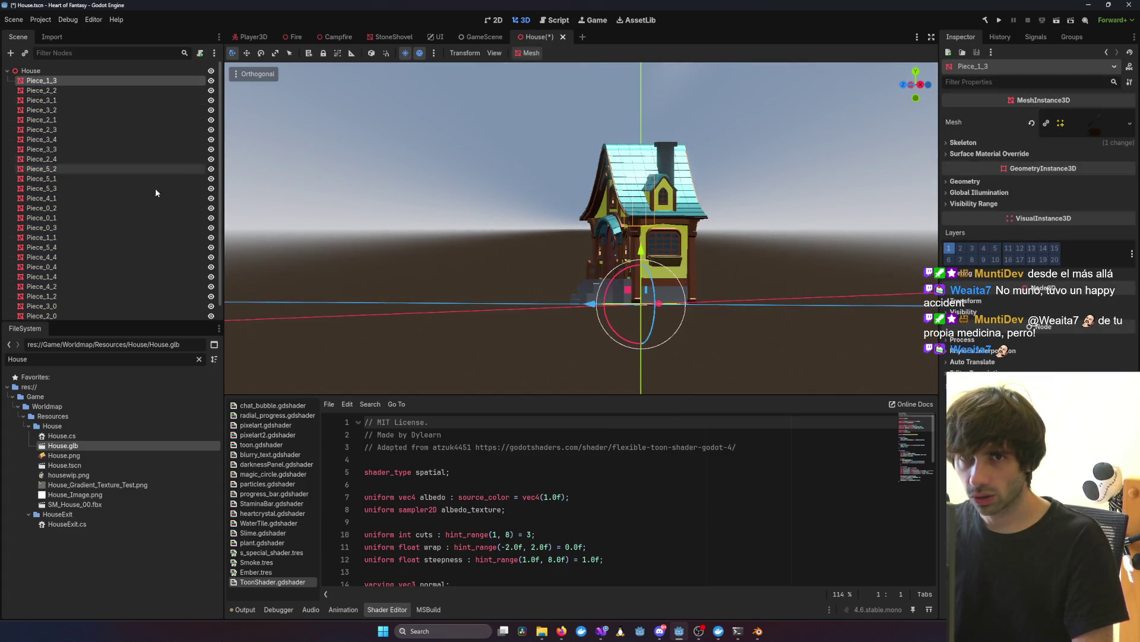
pyautogui.scroll(-1, 155, 188)
pyautogui.keyDown('shift'); pyautogui.click(110, 311); pyautogui.keyUp('shift')
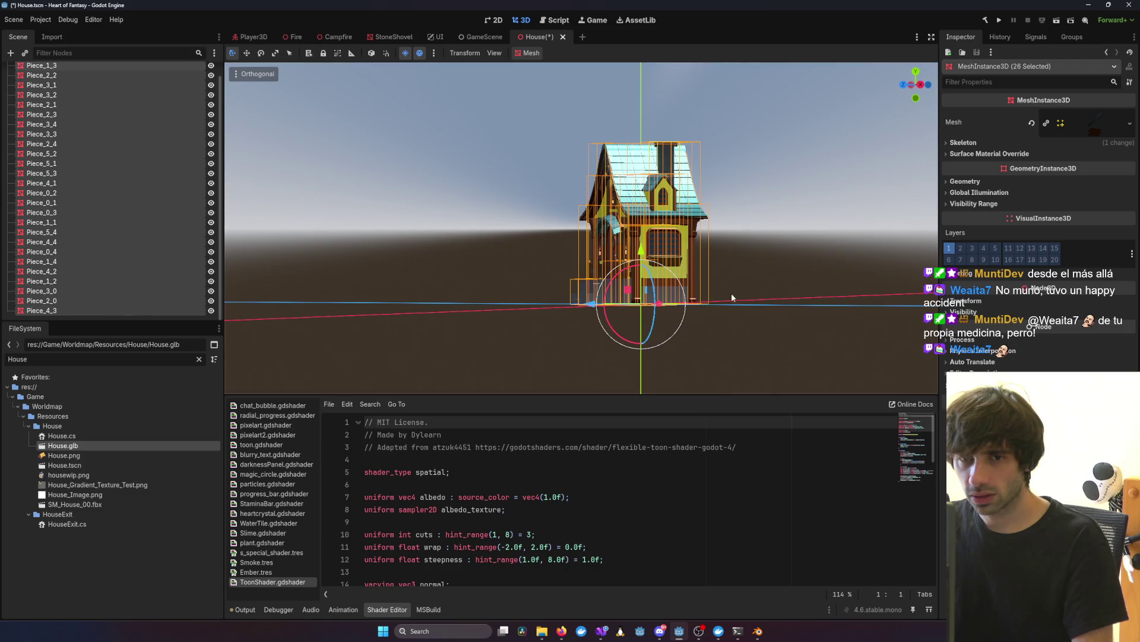
pyautogui.click(989, 153)
pyautogui.click(1129, 167)
pyautogui.click(1093, 226)
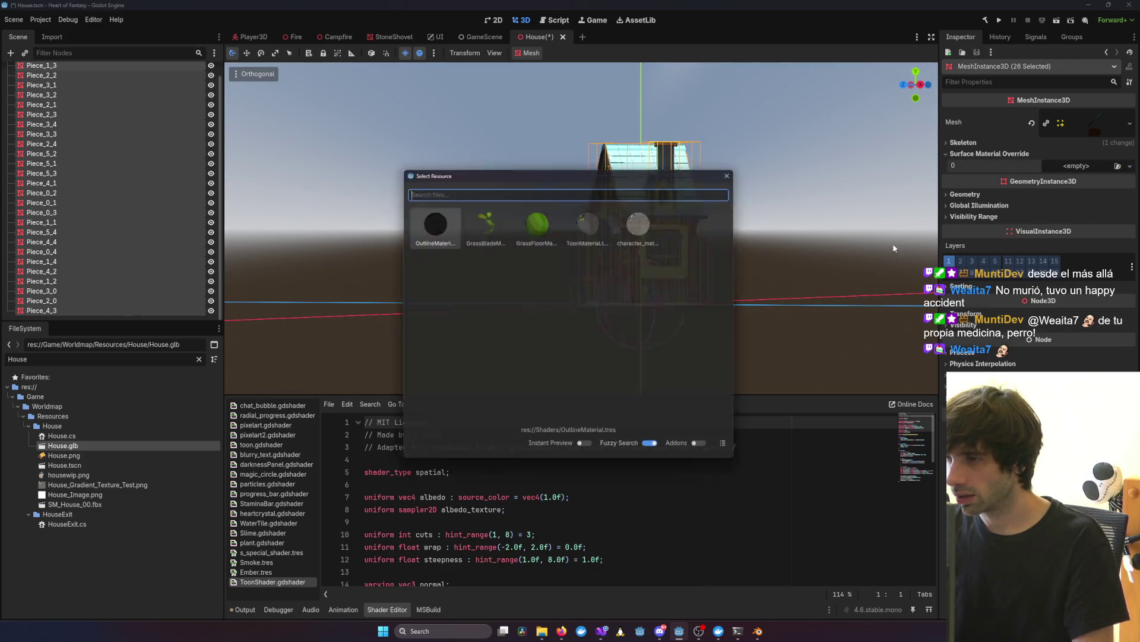
pyautogui.doubleClick(597, 230)
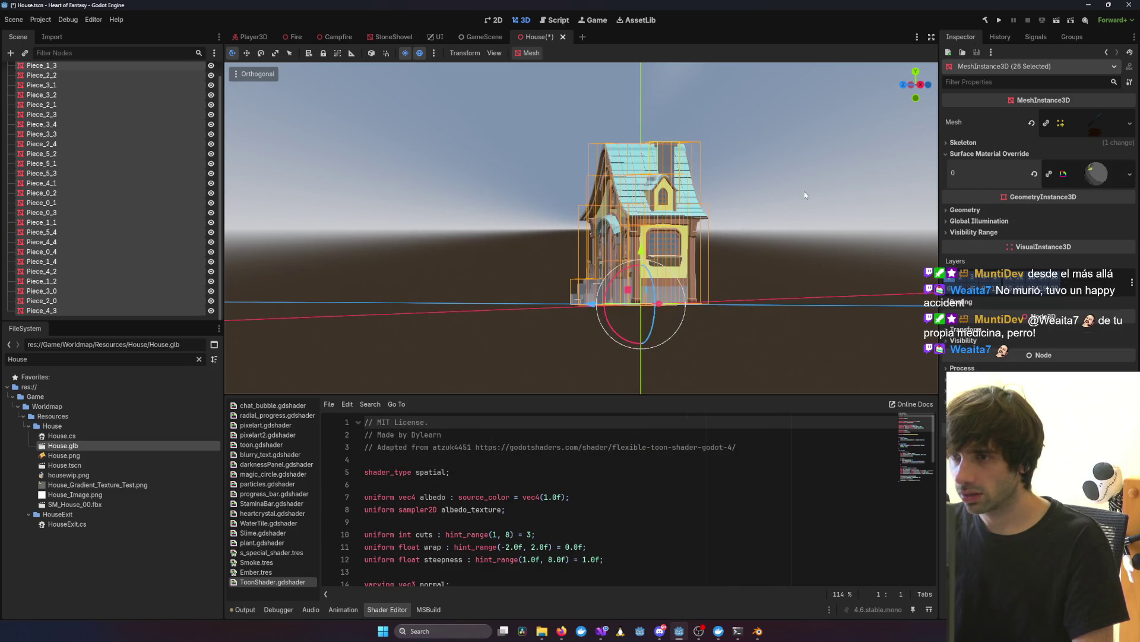
# Step: Deselect the pieces and inspect the retextured house in Godot, then in Blender
pyautogui.click(804, 191)
pyautogui.moveTo(804, 192)
pyautogui.mouseDown(button='middle')
pyautogui.moveTo(739, 207)
pyautogui.moveTo(737, 231)
pyautogui.moveTo(690, 250)
pyautogui.moveTo(885, 247)
pyautogui.mouseUp(button='middle')
pyautogui.scroll(5, 738, 208)
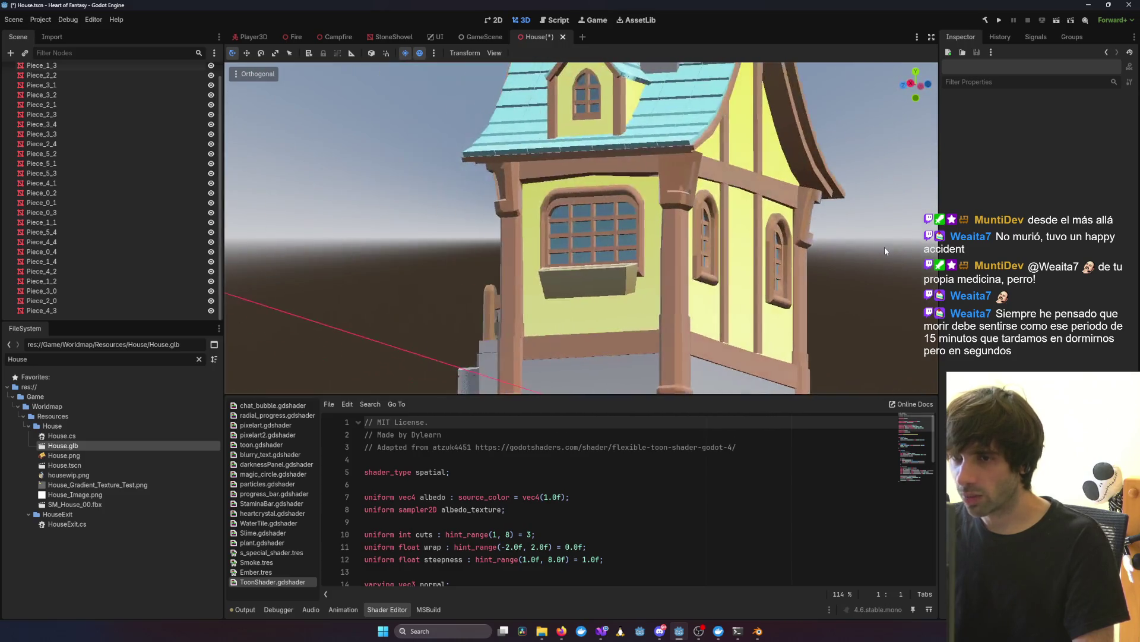
pyautogui.scroll(-4, 771, 270)
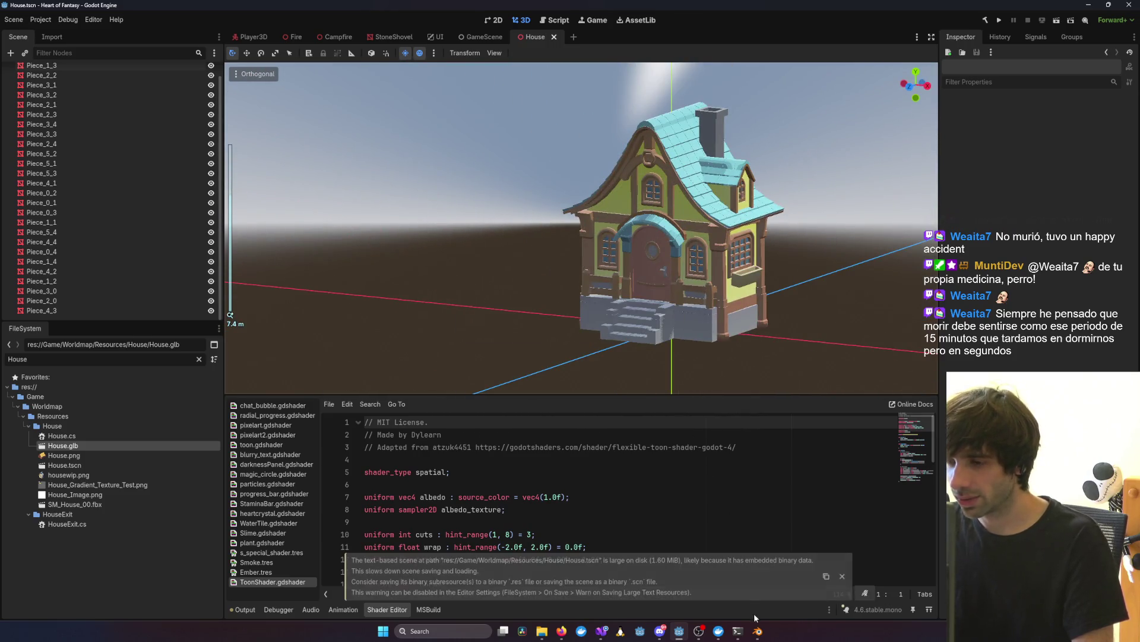
pyautogui.click(756, 632)
pyautogui.moveTo(801, 426)
pyautogui.mouseDown(button='middle')
pyautogui.moveTo(737, 416)
pyautogui.moveTo(771, 409)
pyautogui.mouseUp(button='middle')
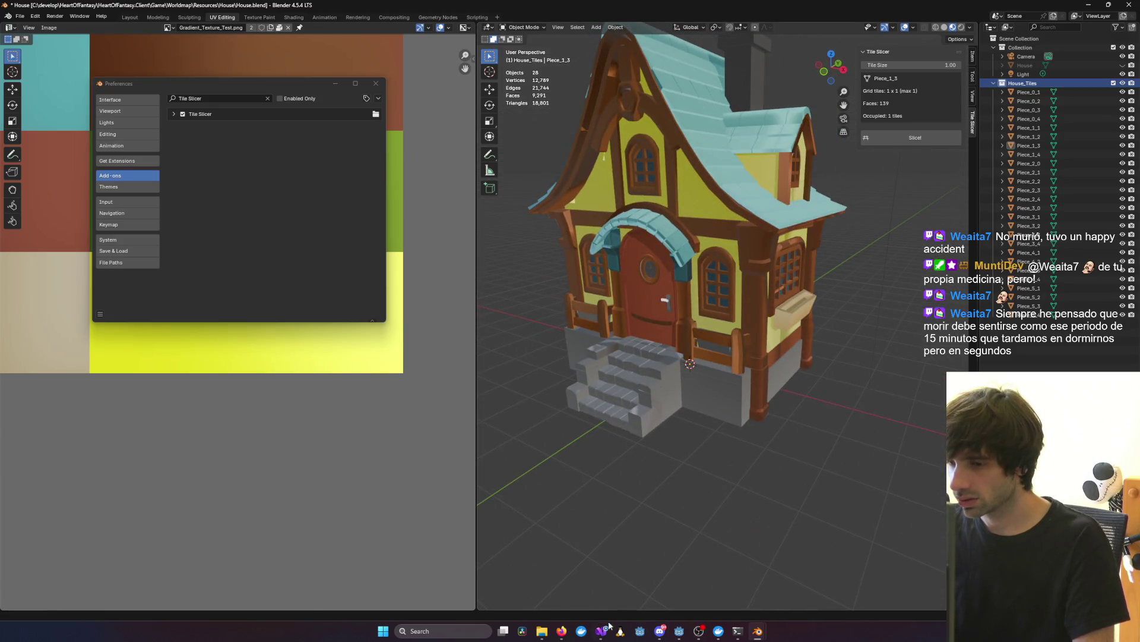
# Step: Bring Visual Studio to the front and start the game in debug mode
pyautogui.moveTo(606, 629)
pyautogui.click(807, 611)
pyautogui.click(277, 20)
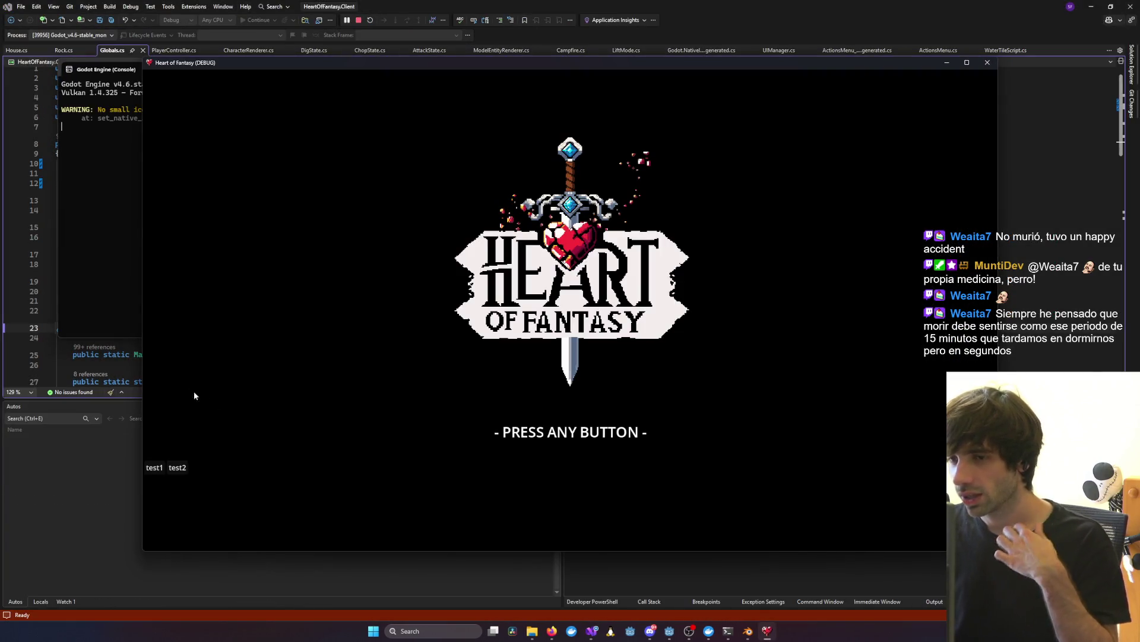
# Step: Log in with the test account and enter the game with the existing character
pyautogui.click(152, 466)
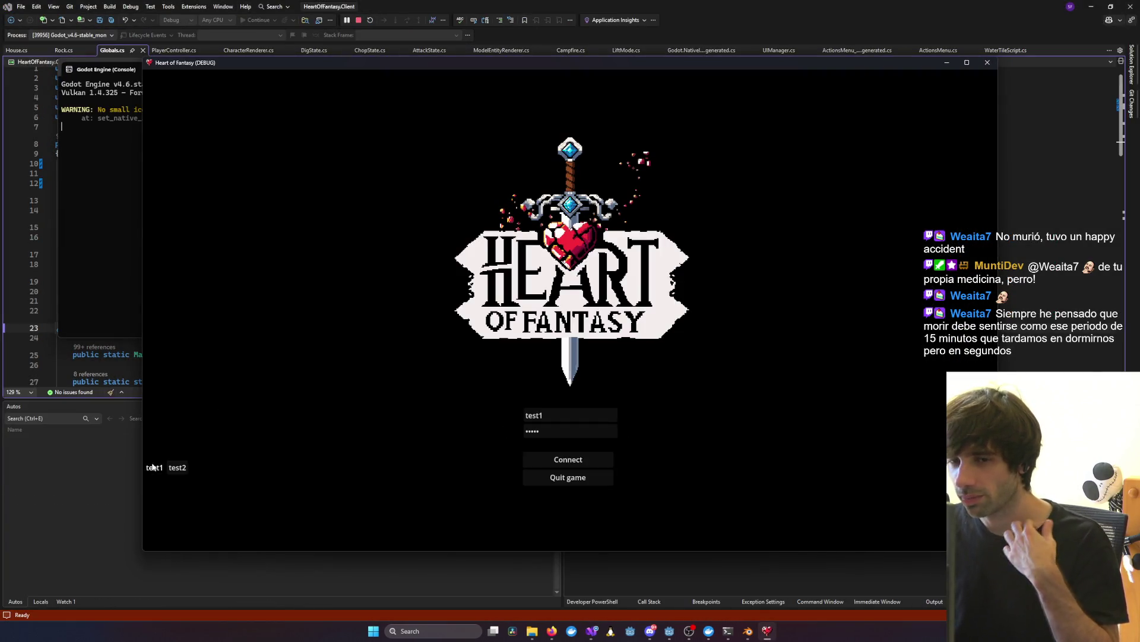
pyautogui.click(540, 461)
pyautogui.click(192, 397)
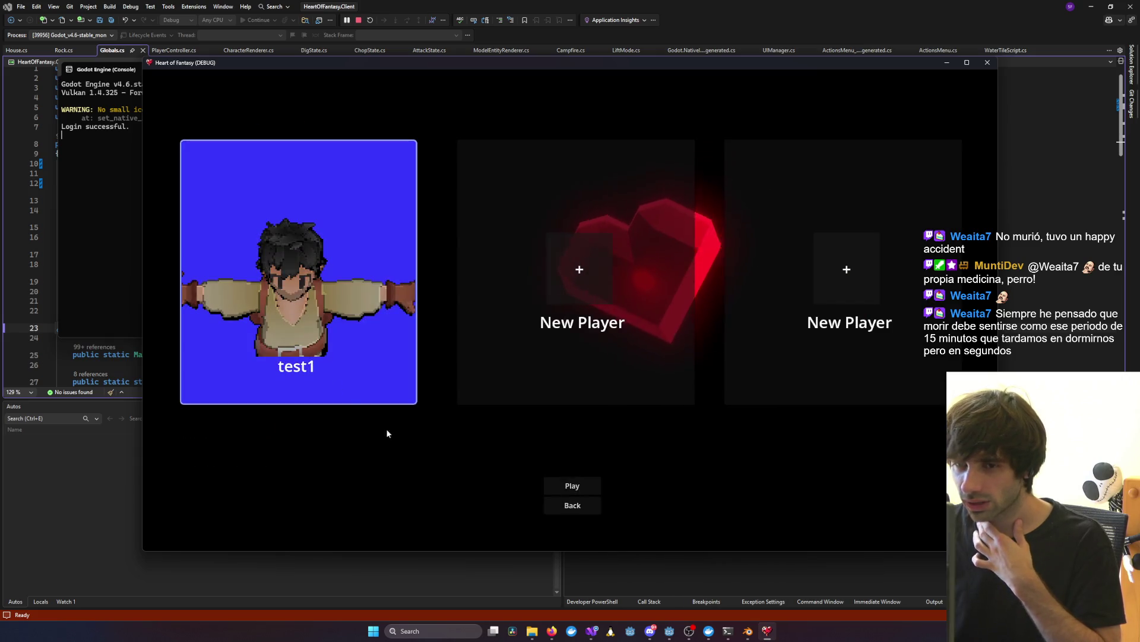
pyautogui.click(598, 487)
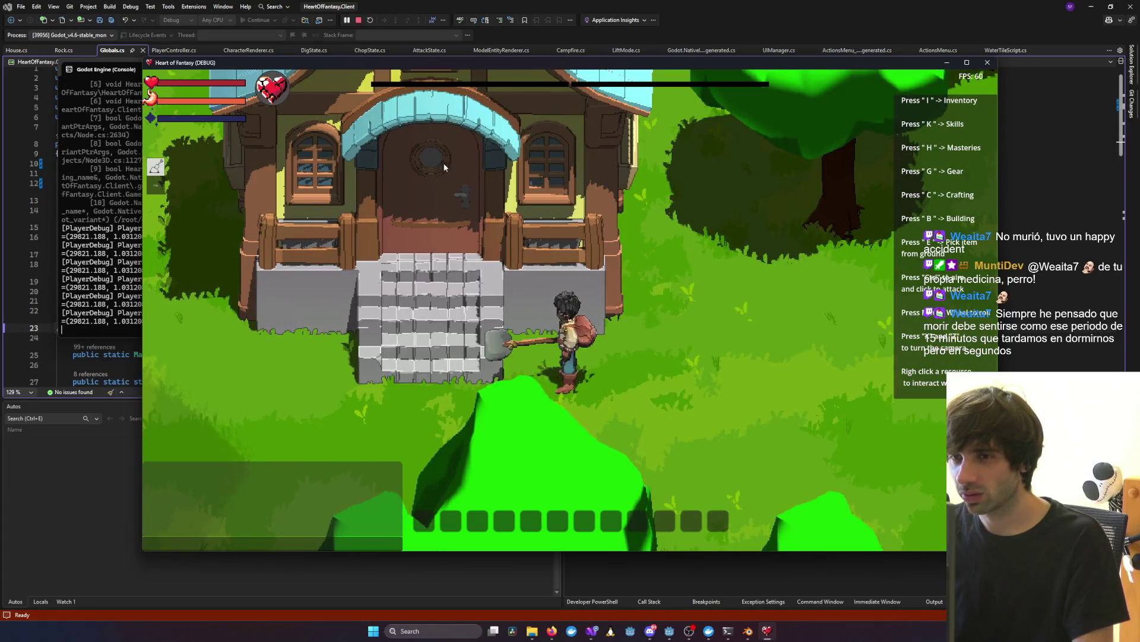
# Step: Rotate the game camera around the house, checking the tree's interaction options
pyautogui.press('x')
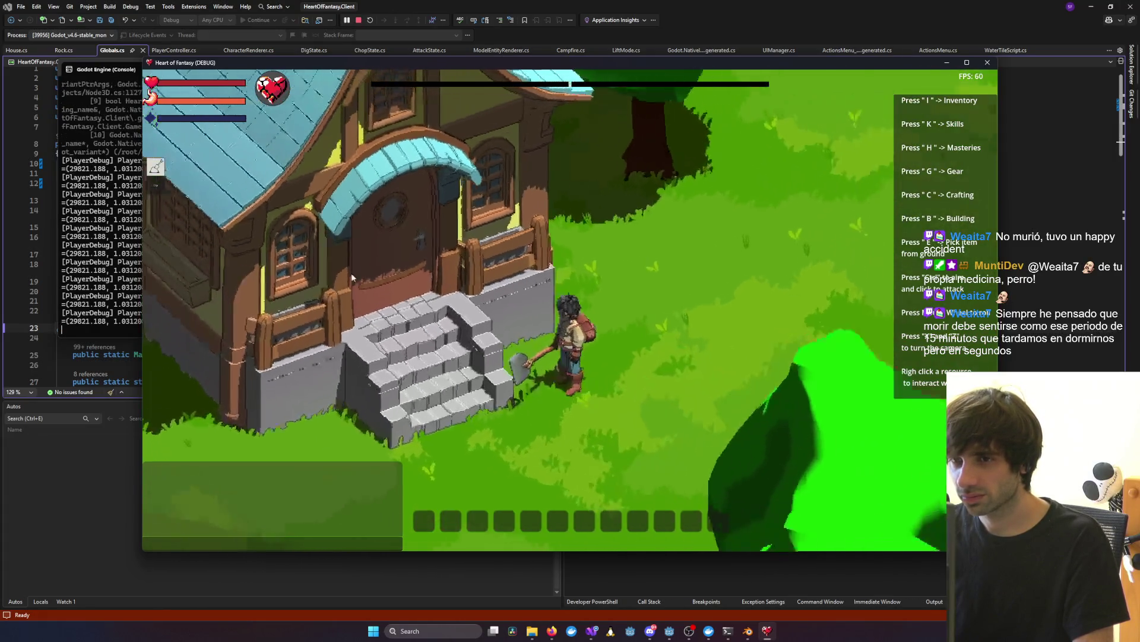
pyautogui.scroll(-3, 195, 372)
pyautogui.press('x')
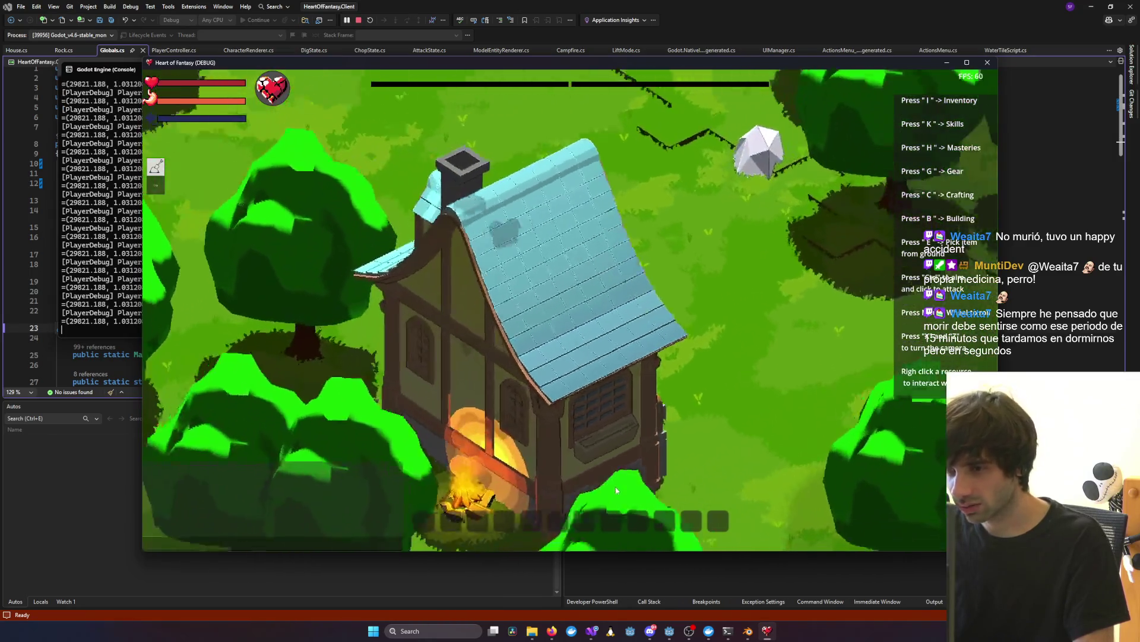
pyautogui.press('x')
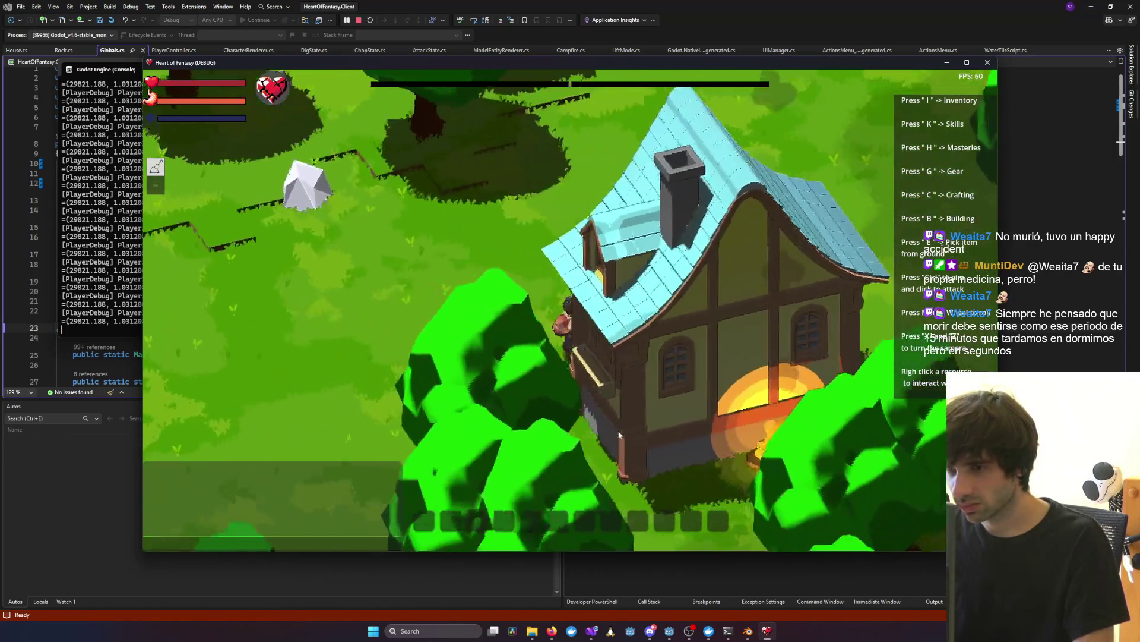
pyautogui.press('x')
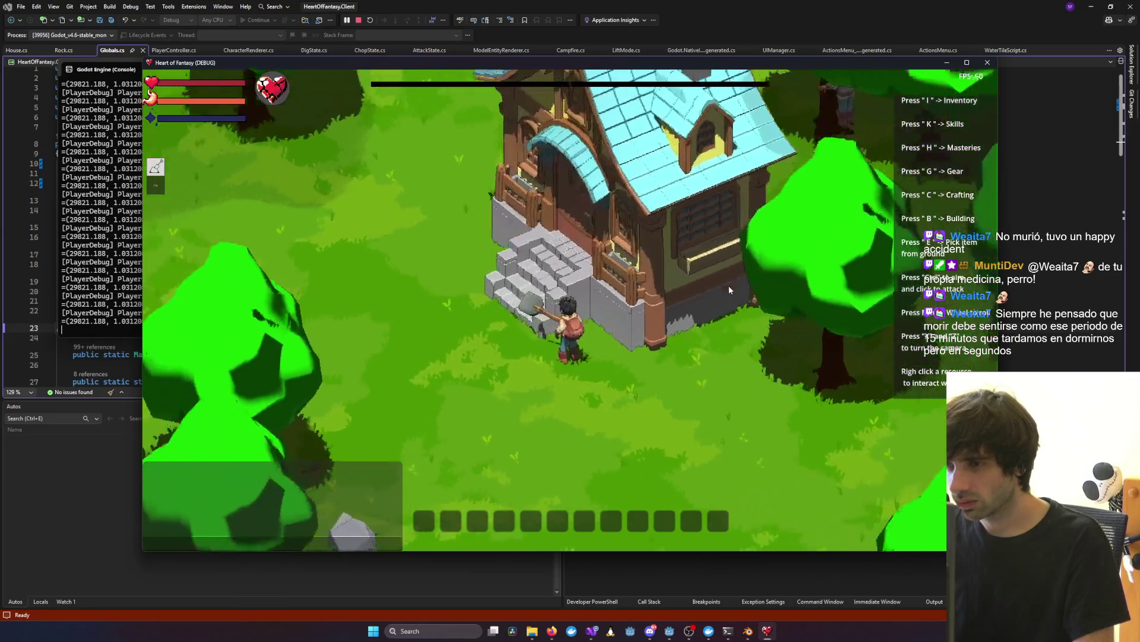
pyautogui.press('x')
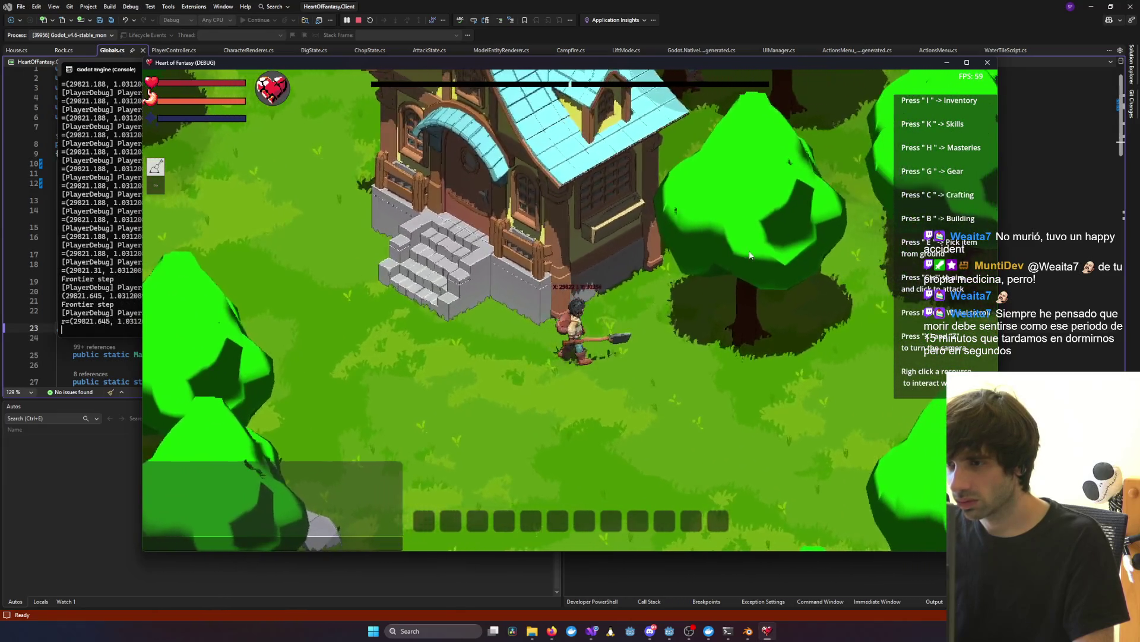
pyautogui.rightClick(703, 249)
pyautogui.press('x')
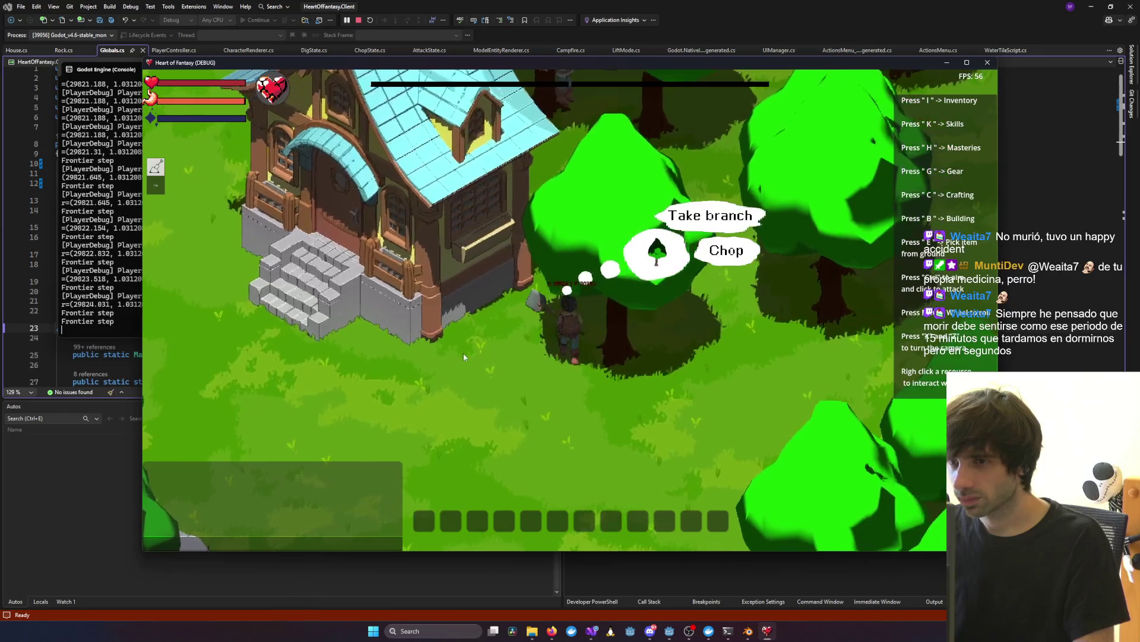
# Step: Browse the Build menu's Clay Cauldron and start placing a Campfire
pyautogui.press('b')
pyautogui.click(351, 206)
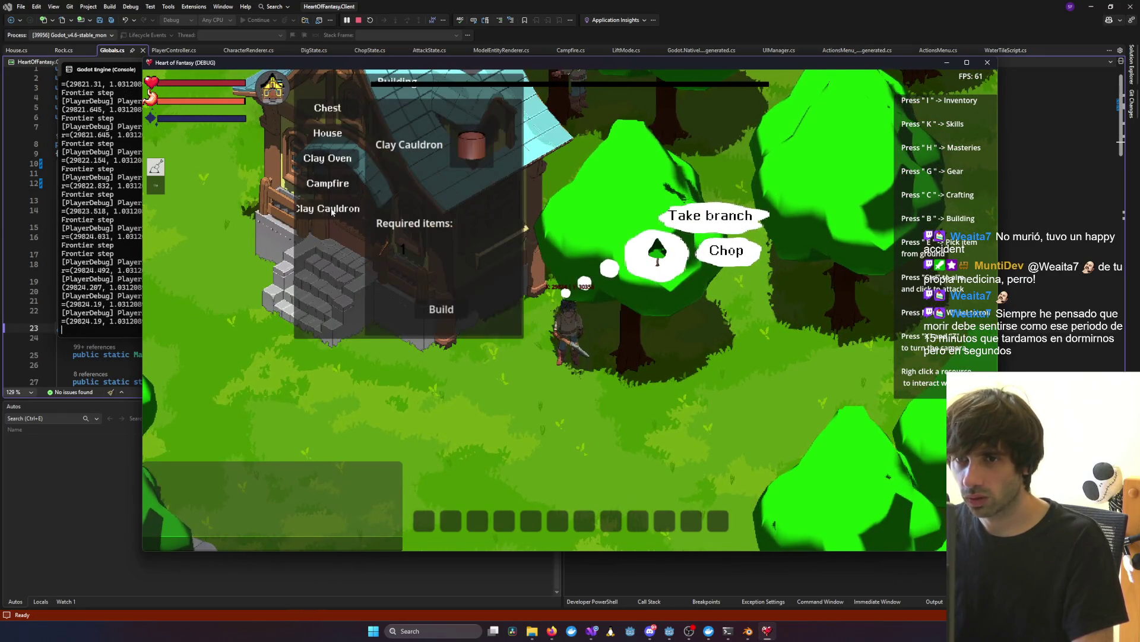
pyautogui.click(328, 183)
pyautogui.click(440, 309)
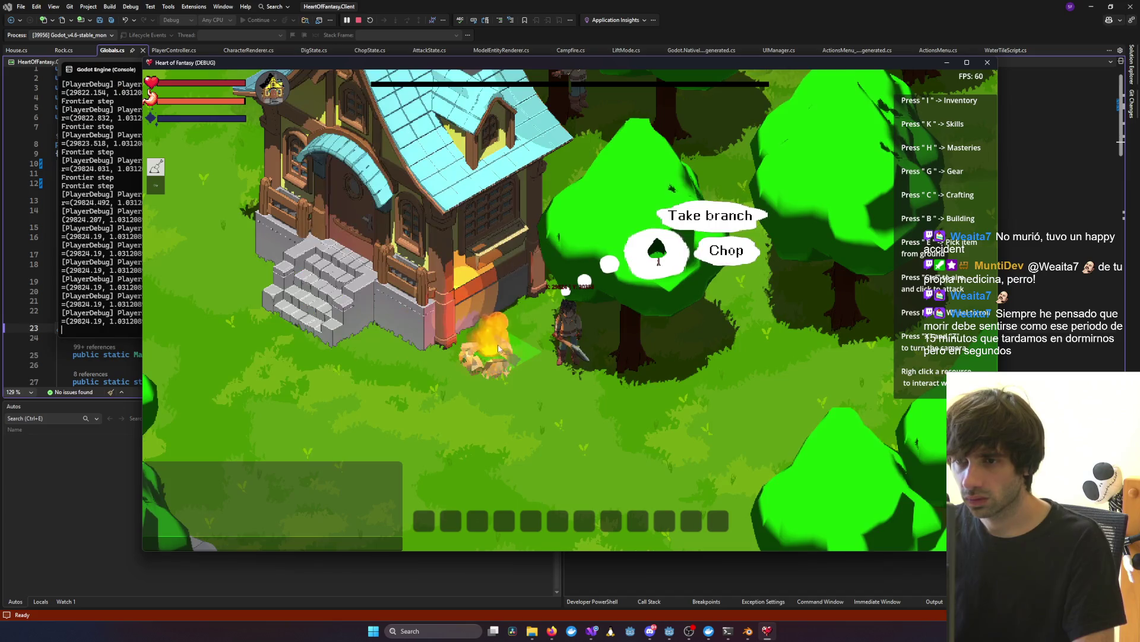
# Step: Circle the camera around every side of the house, then cancel the campfire and close the game
pyautogui.press('x')
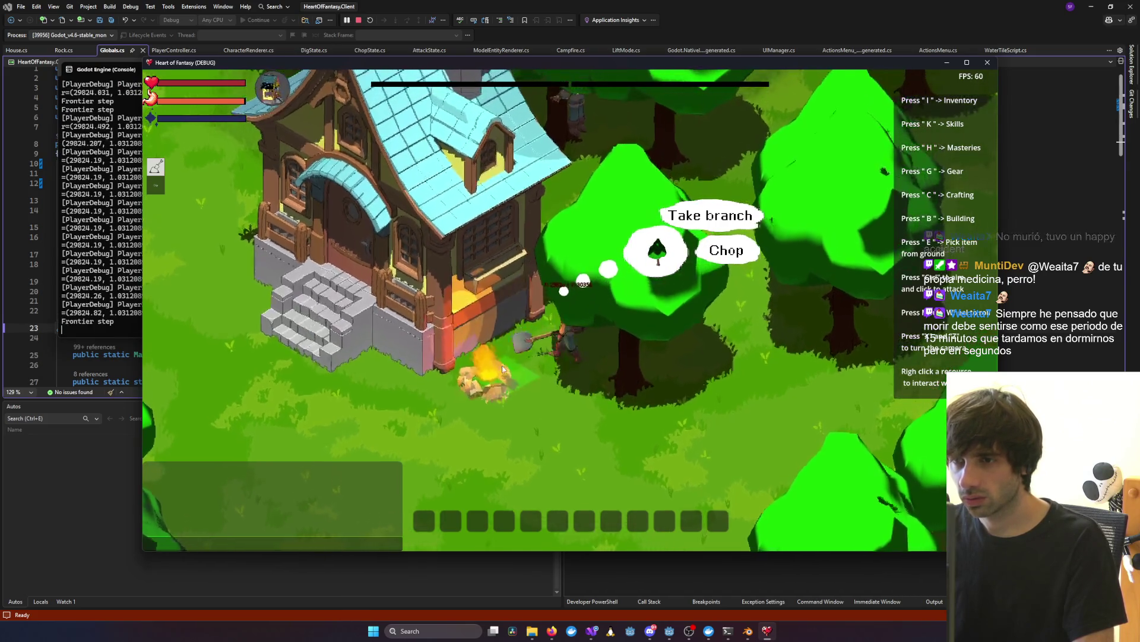
pyautogui.press('x')
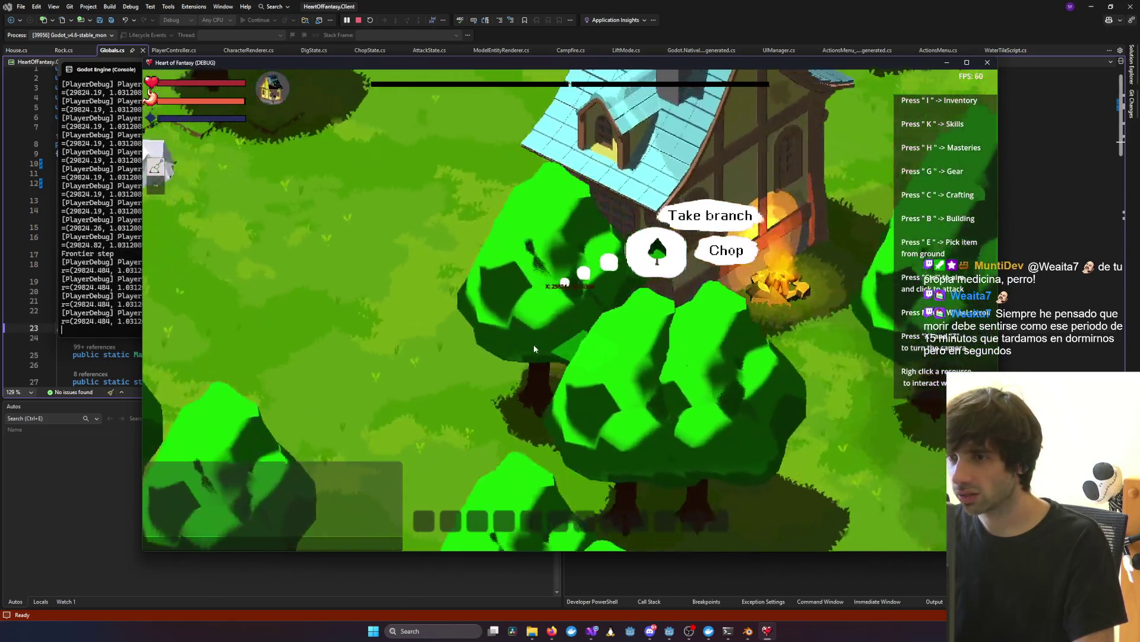
pyautogui.press('x')
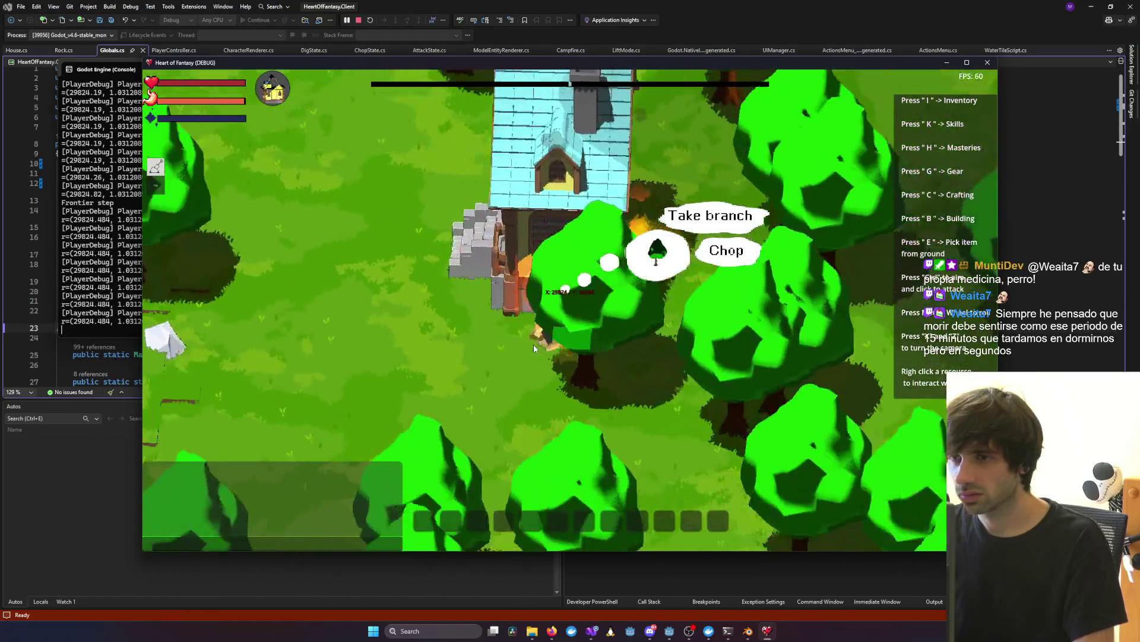
pyautogui.press('x')
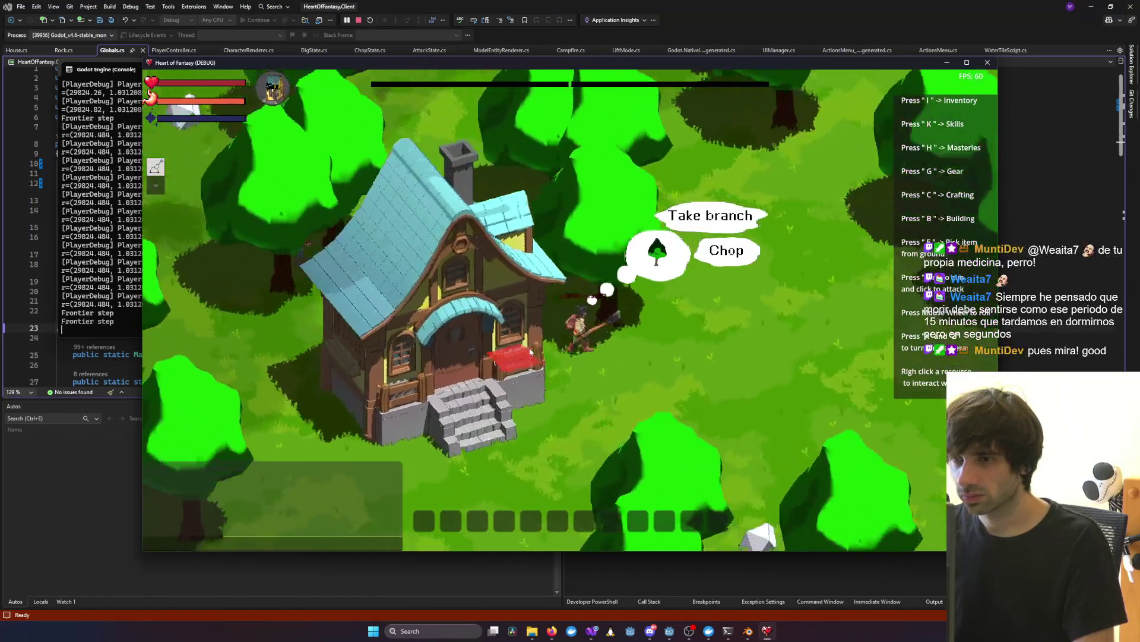
pyautogui.press('x')
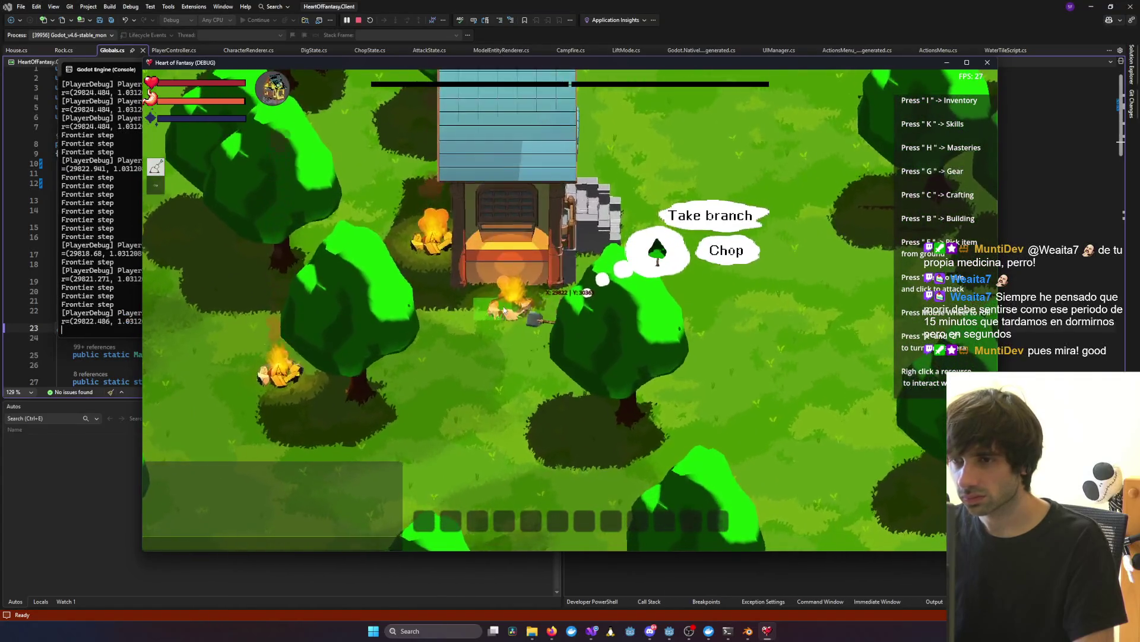
pyautogui.press('x')
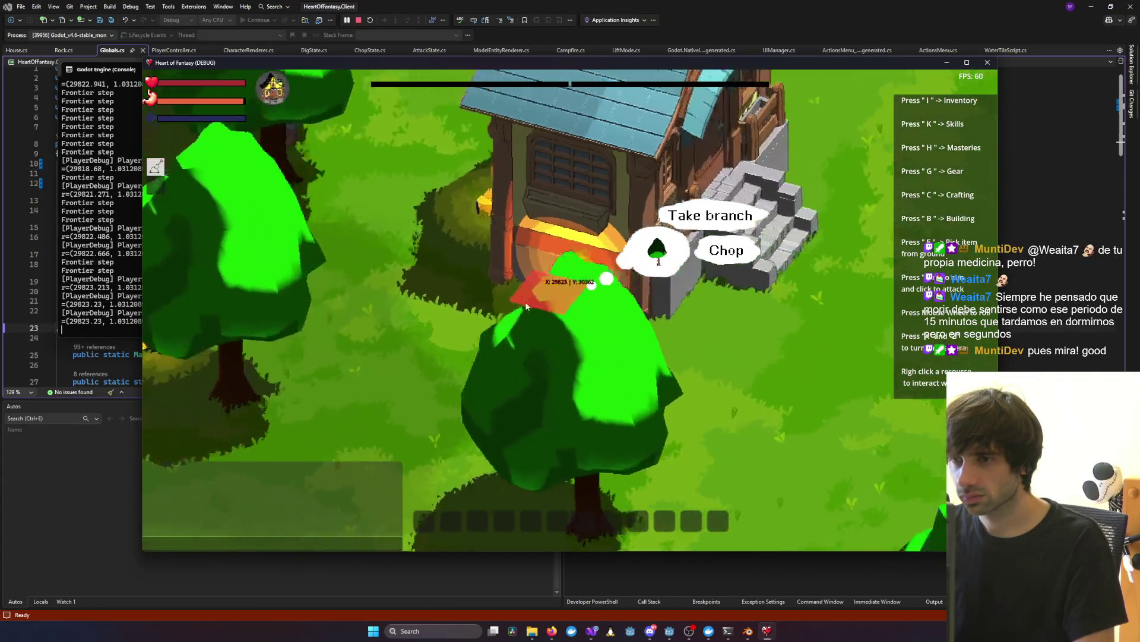
pyautogui.press('x')
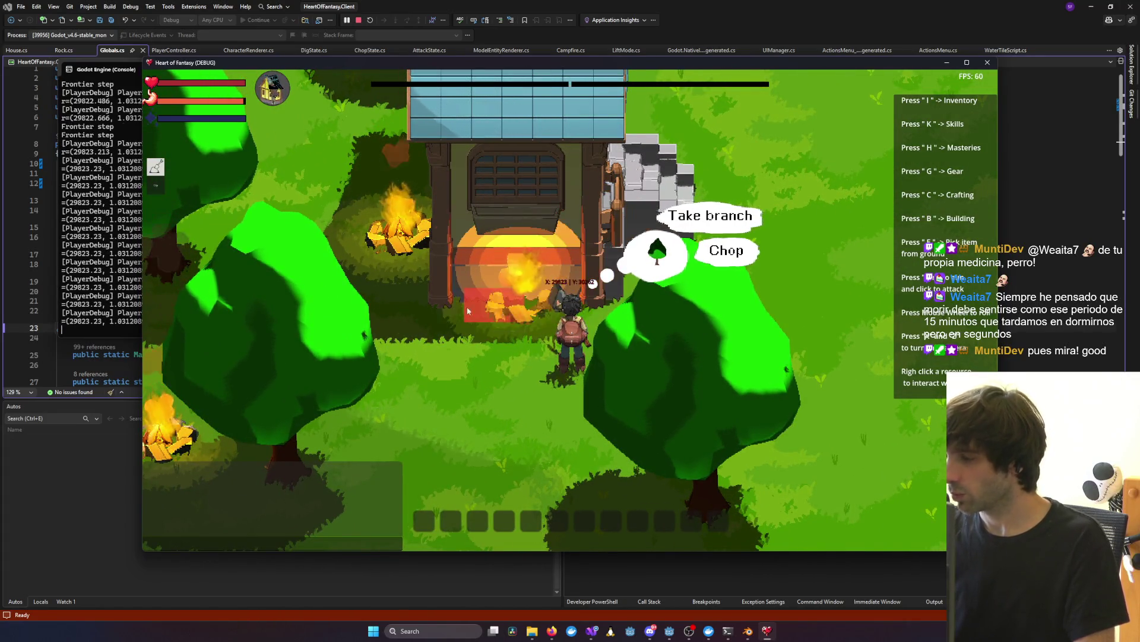
pyautogui.press('x')
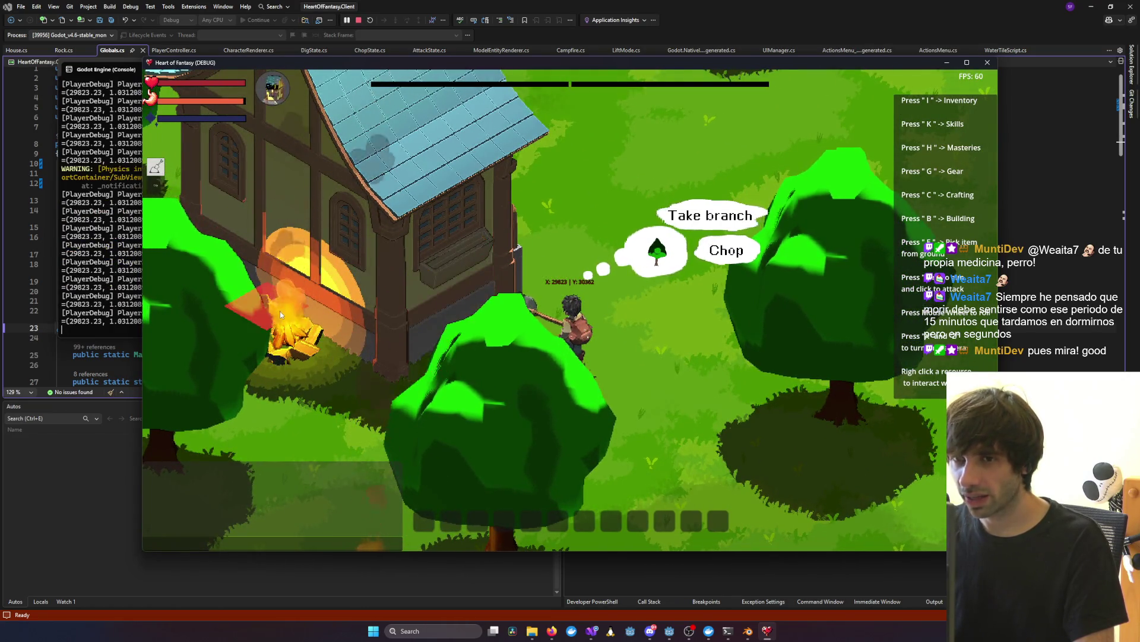
pyautogui.press('x')
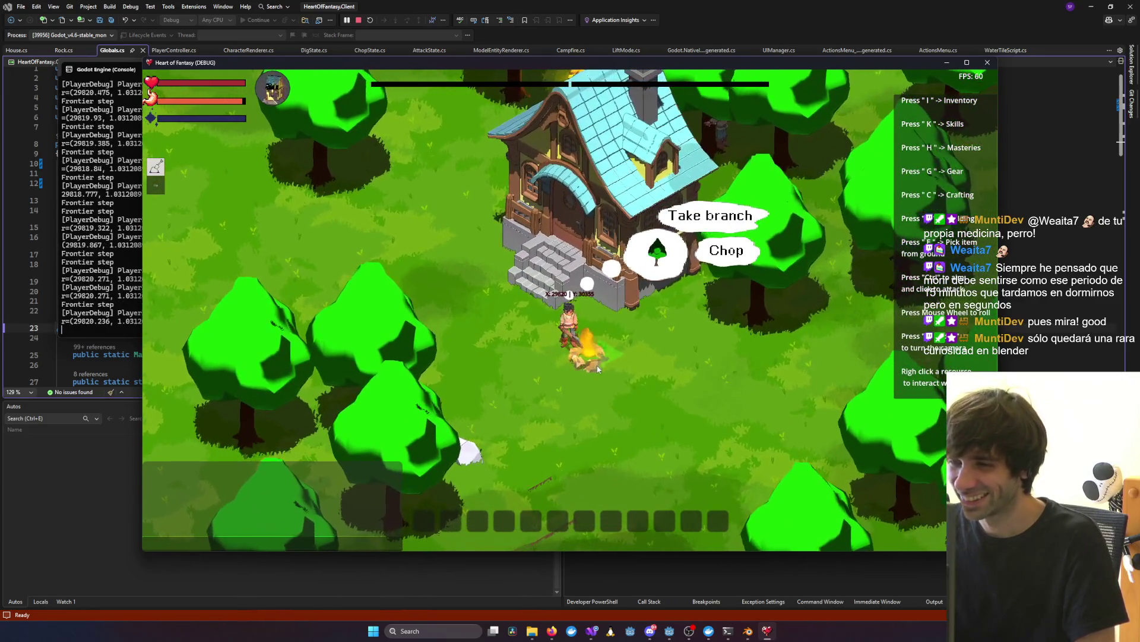
pyautogui.rightClick(589, 354)
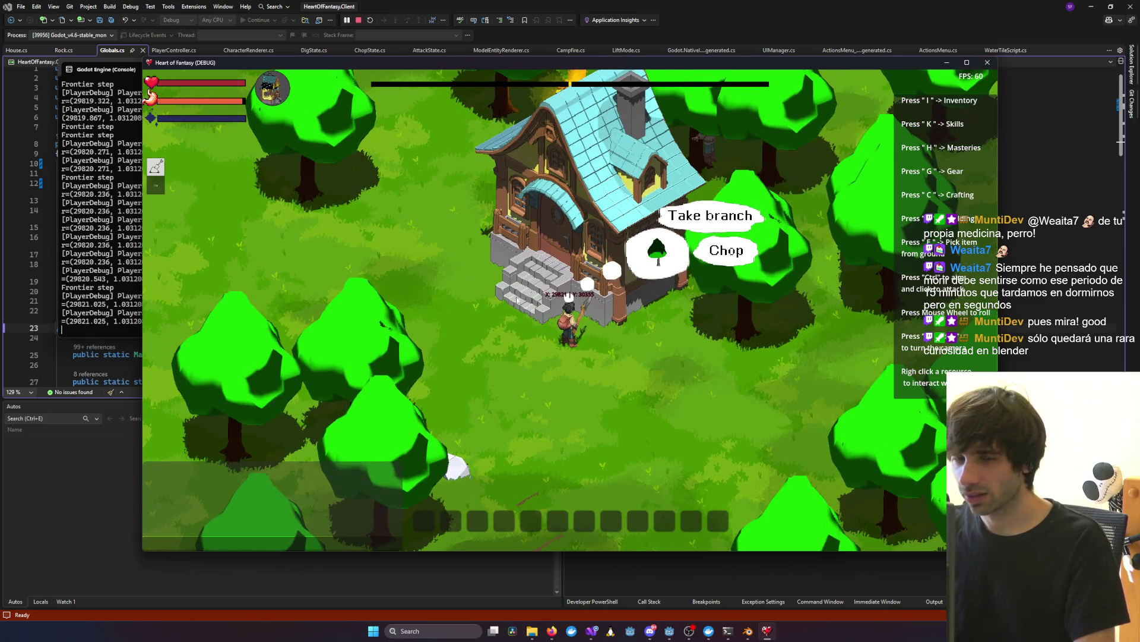
pyautogui.hotkey('alt', 'F4')
# Step: Back in Blender, view the house's dormer side and save House.blend
pyautogui.hotkey('alt', 'Tab')
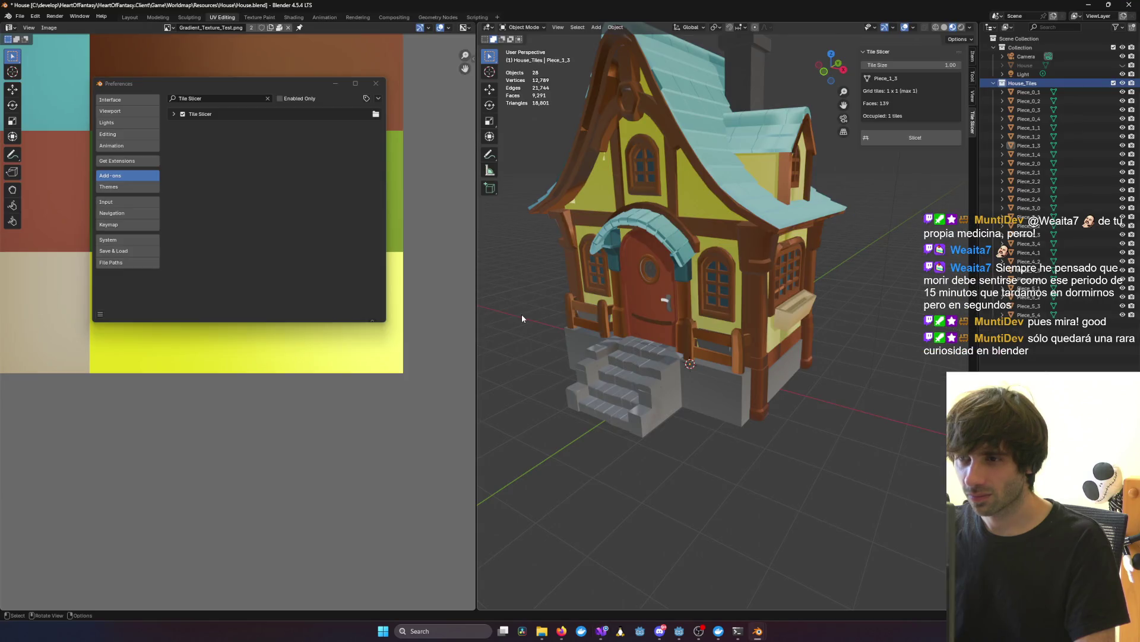
pyautogui.moveTo(522, 317)
pyautogui.mouseDown(button='middle')
pyautogui.moveTo(756, 373)
pyautogui.moveTo(736, 378)
pyautogui.mouseUp(button='middle')
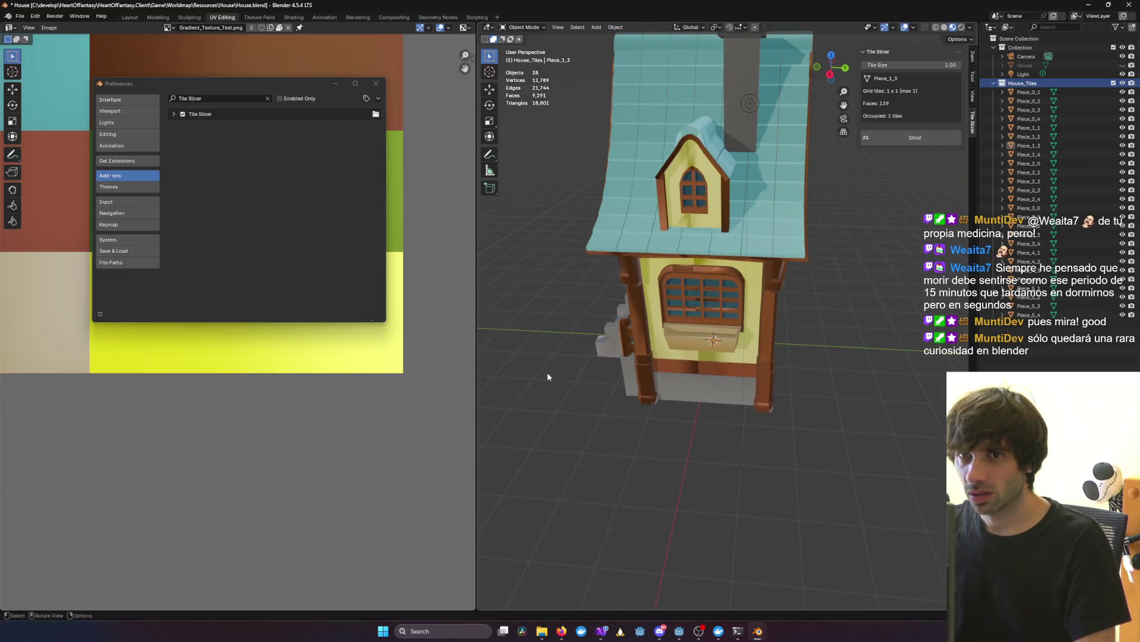
pyautogui.hotkey('ctrl', 's')
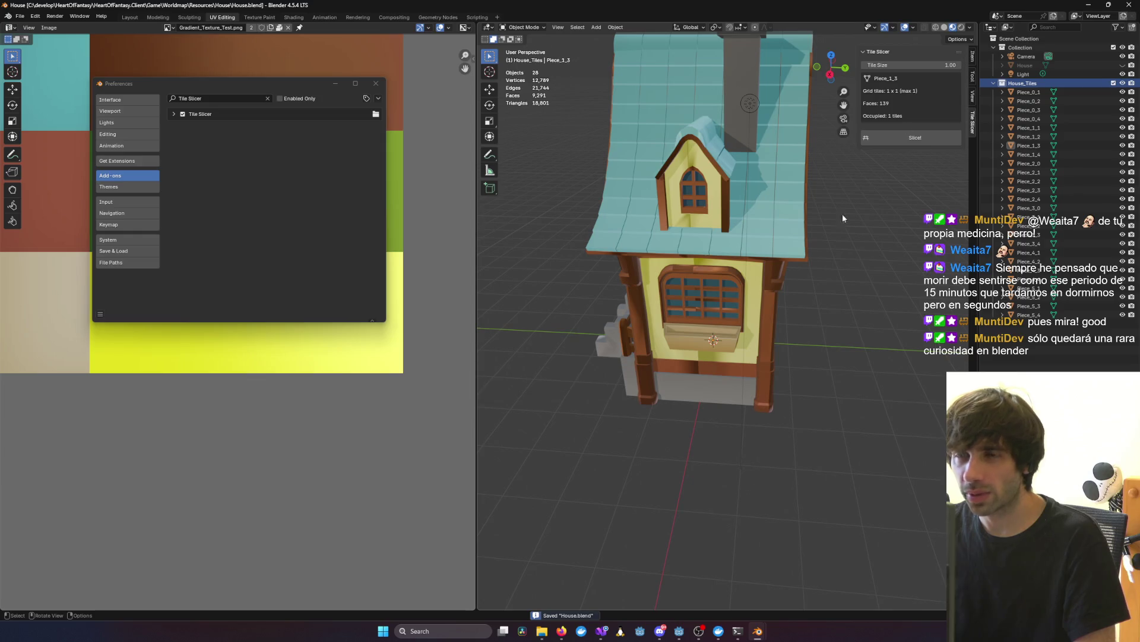
# Step: Close Blender, relaunch Blender 4.5 and open House.blend from recent files
pyautogui.click(1135, 5)
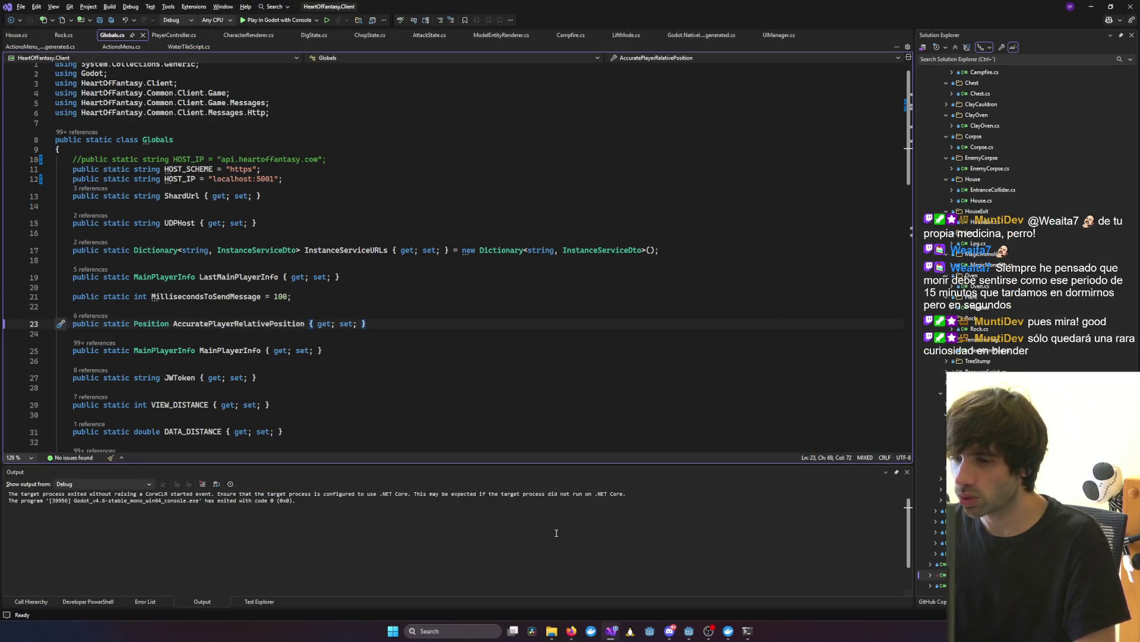
pyautogui.click(487, 628)
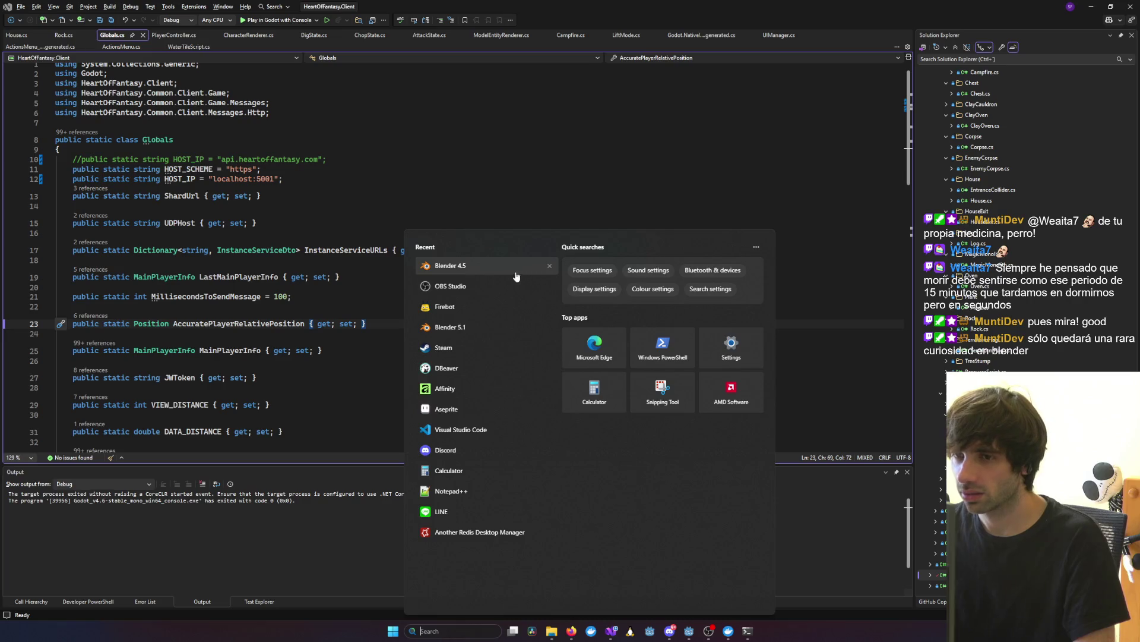
pyautogui.click(502, 269)
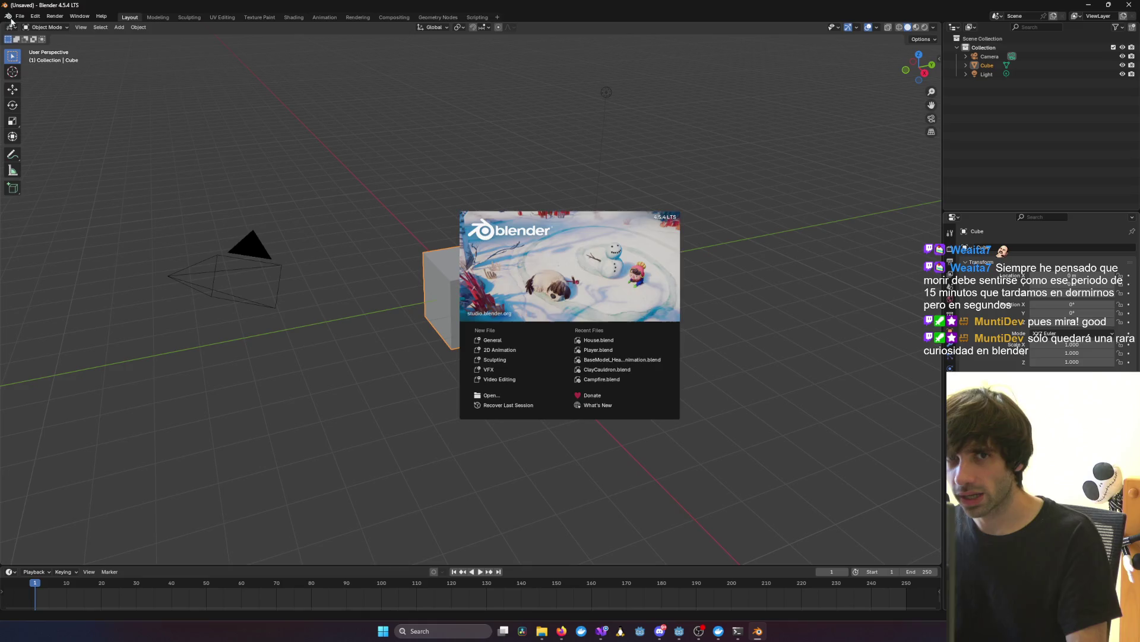
pyautogui.click(11, 22)
pyautogui.click(20, 16)
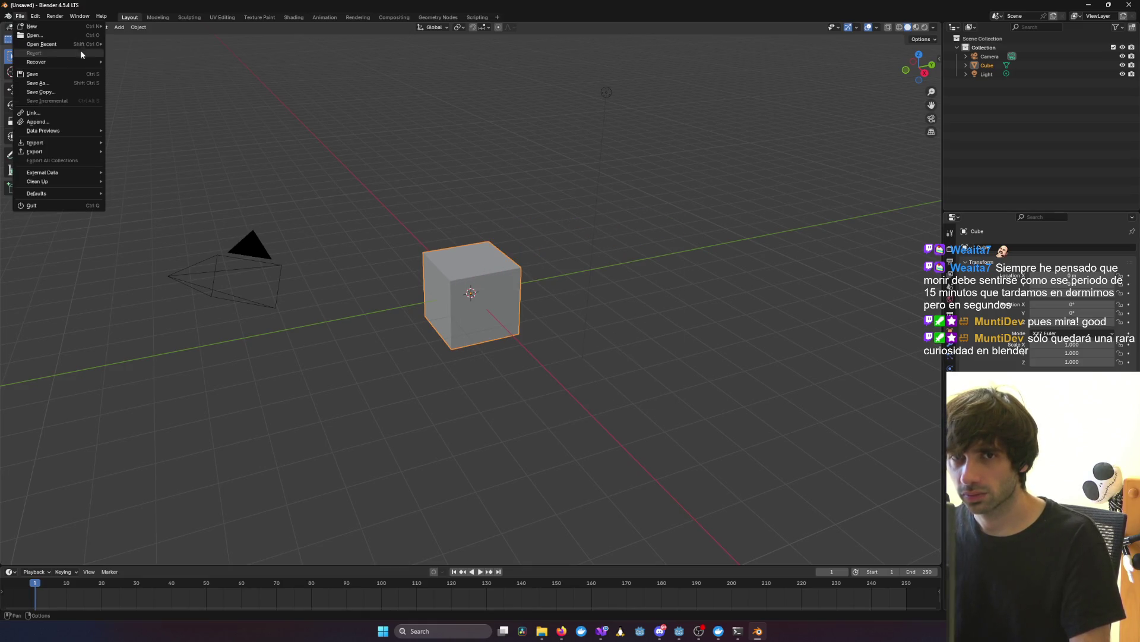
pyautogui.moveTo(80, 49)
pyautogui.click(137, 46)
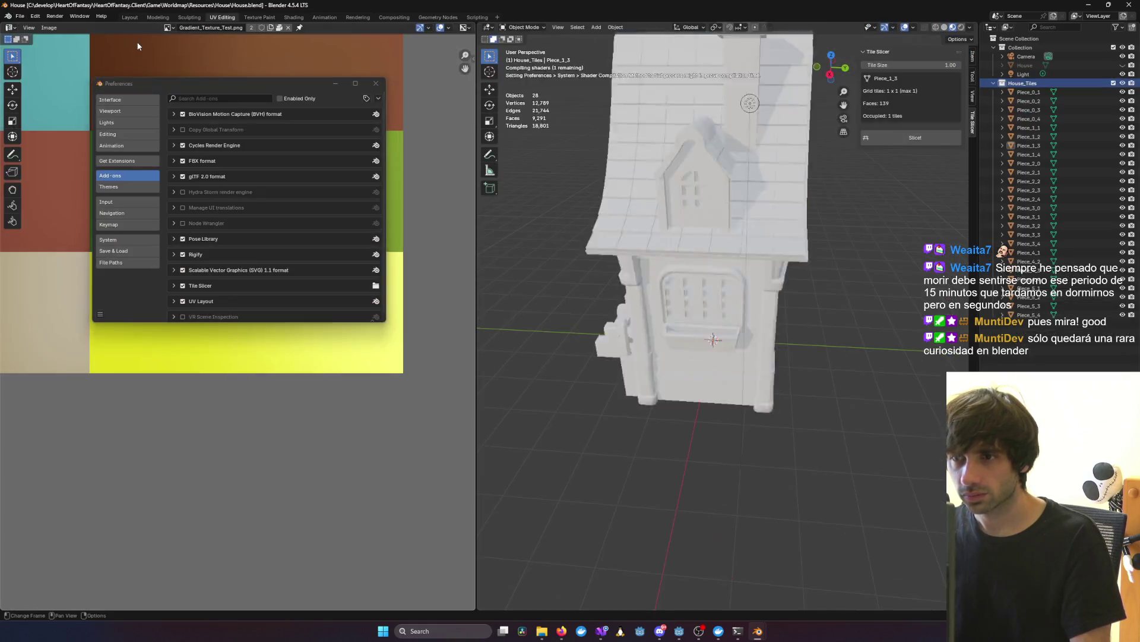
# Step: Orbit and zoom around the house to inspect its front window and wall
pyautogui.moveTo(589, 278)
pyautogui.mouseDown(button='middle')
pyautogui.moveTo(843, 272)
pyautogui.moveTo(600, 274)
pyautogui.moveTo(768, 274)
pyautogui.moveTo(753, 298)
pyautogui.mouseUp(button='middle')
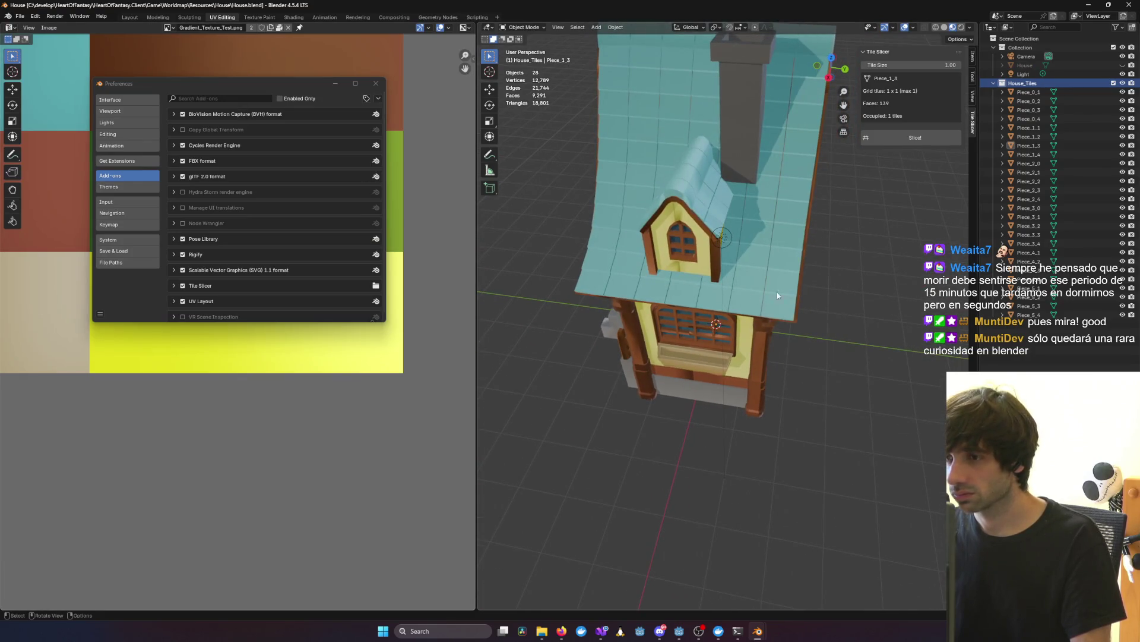
pyautogui.scroll(5, 777, 292)
pyautogui.moveTo(653, 239); pyautogui.dragTo(640, 209, button='middle')
pyautogui.click(657, 101)
pyautogui.moveTo(657, 101)
pyautogui.mouseDown(button='middle')
pyautogui.moveTo(864, 209)
pyautogui.moveTo(904, 194)
pyautogui.moveTo(795, 280)
pyautogui.moveTo(826, 285)
pyautogui.moveTo(796, 302)
pyautogui.moveTo(841, 296)
pyautogui.moveTo(799, 316)
pyautogui.mouseUp(button='middle')
pyautogui.scroll(-3, 891, 202)
pyautogui.scroll(-1, 841, 296)
pyautogui.scroll(-4, 800, 315)
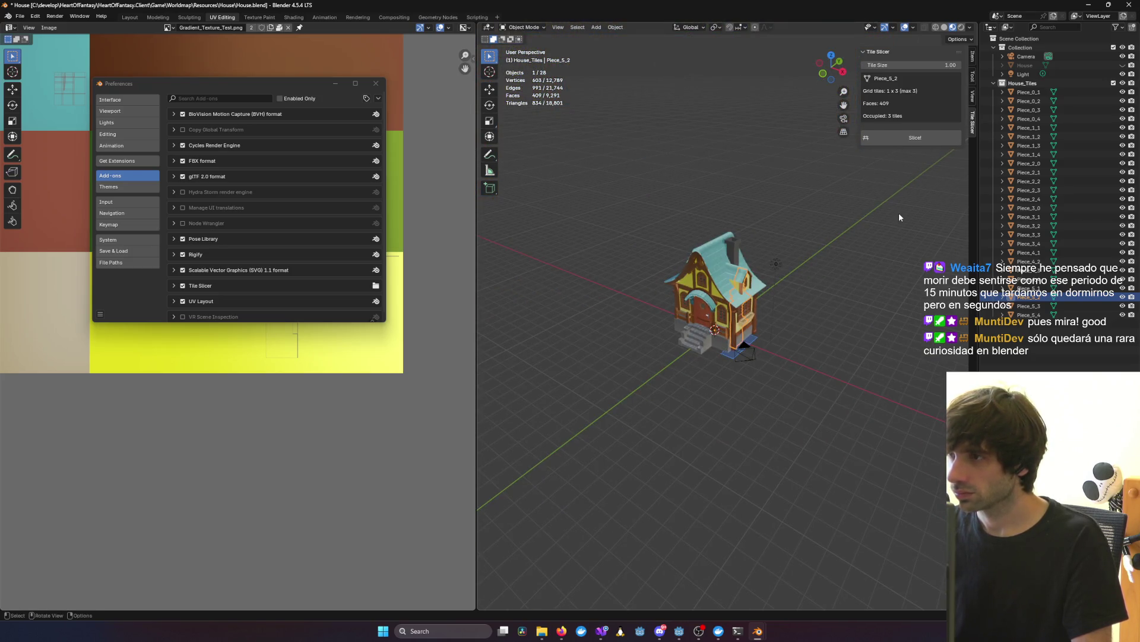
# Step: Hide the House_Tiles collection and save House.blend
pyautogui.click(1123, 83)
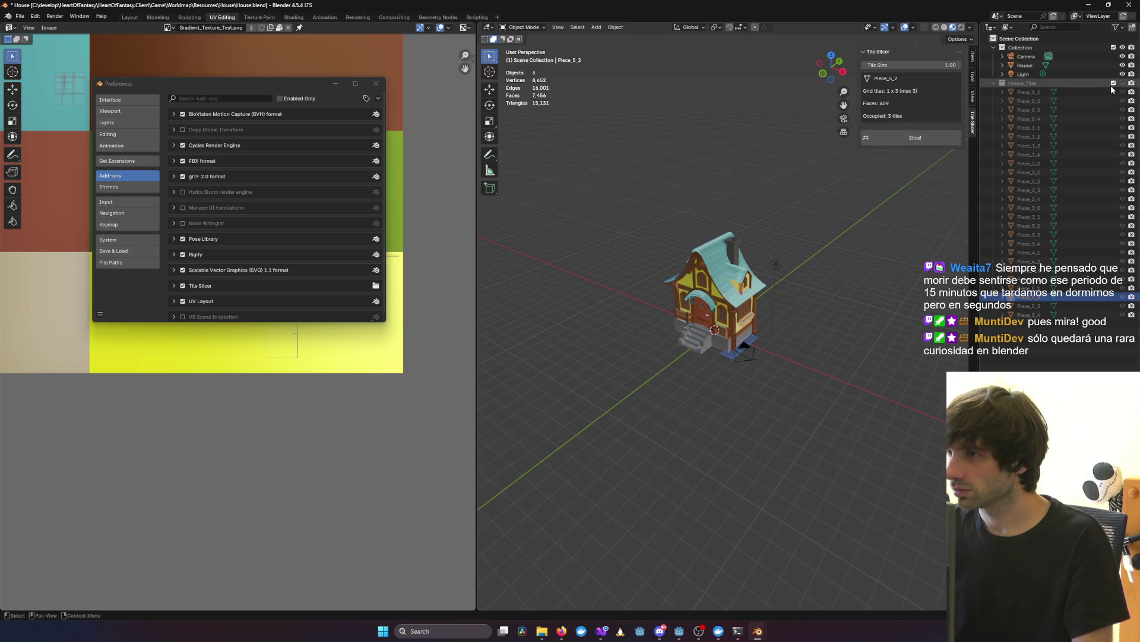
pyautogui.moveTo(849, 237)
pyautogui.mouseDown(button='middle')
pyautogui.moveTo(725, 238)
pyautogui.moveTo(887, 222)
pyautogui.moveTo(768, 228)
pyautogui.mouseUp(button='middle')
pyautogui.scroll(5, 842, 233)
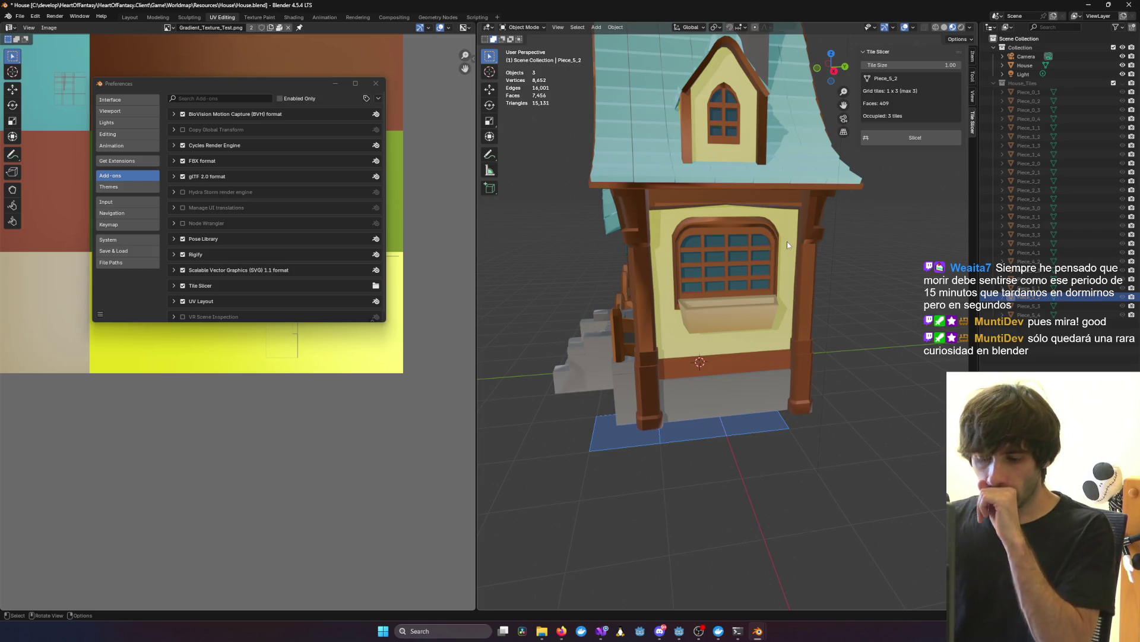
pyautogui.hotkey('ctrl', 's')
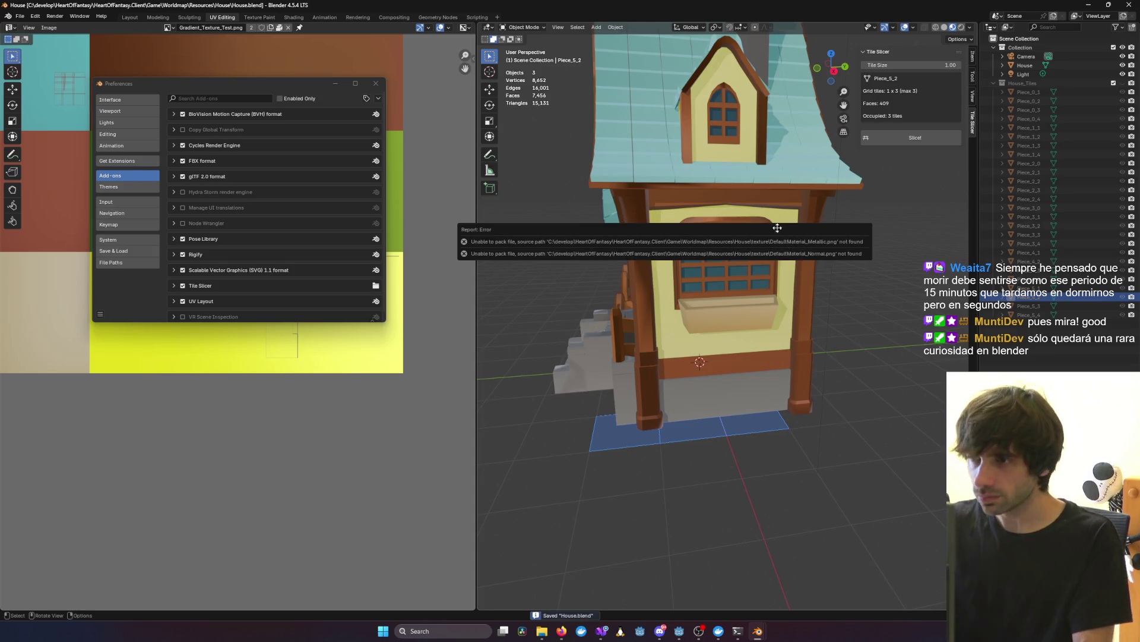
pyautogui.hotkey('ctrl', 's')
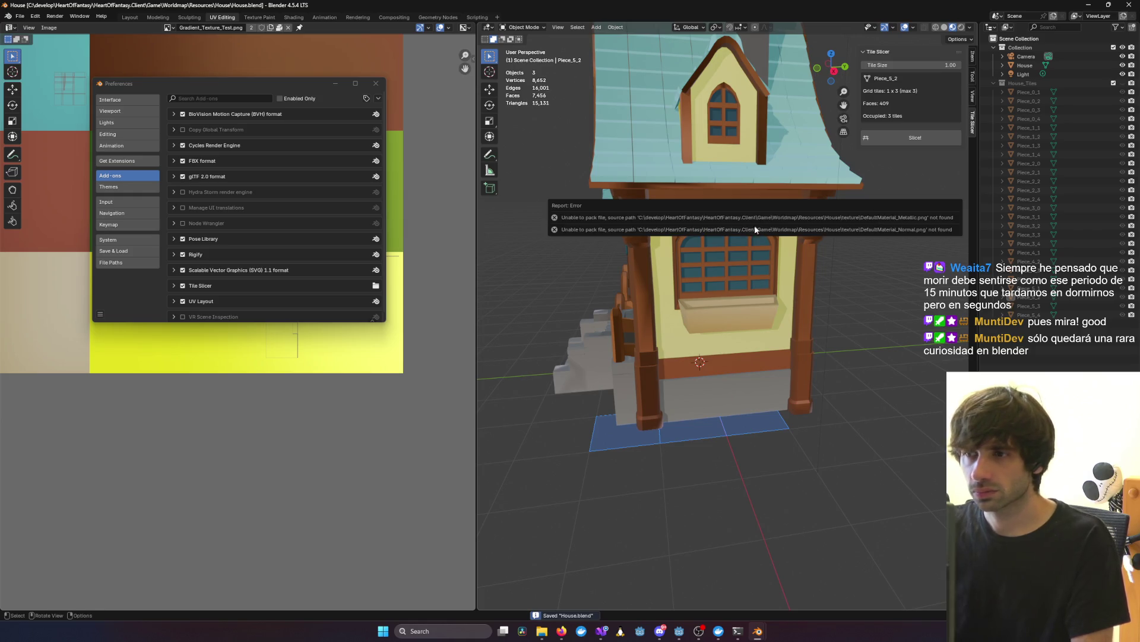
# Step: Close the Preferences window and turn off Automatically Pack Resources
pyautogui.click(20, 16)
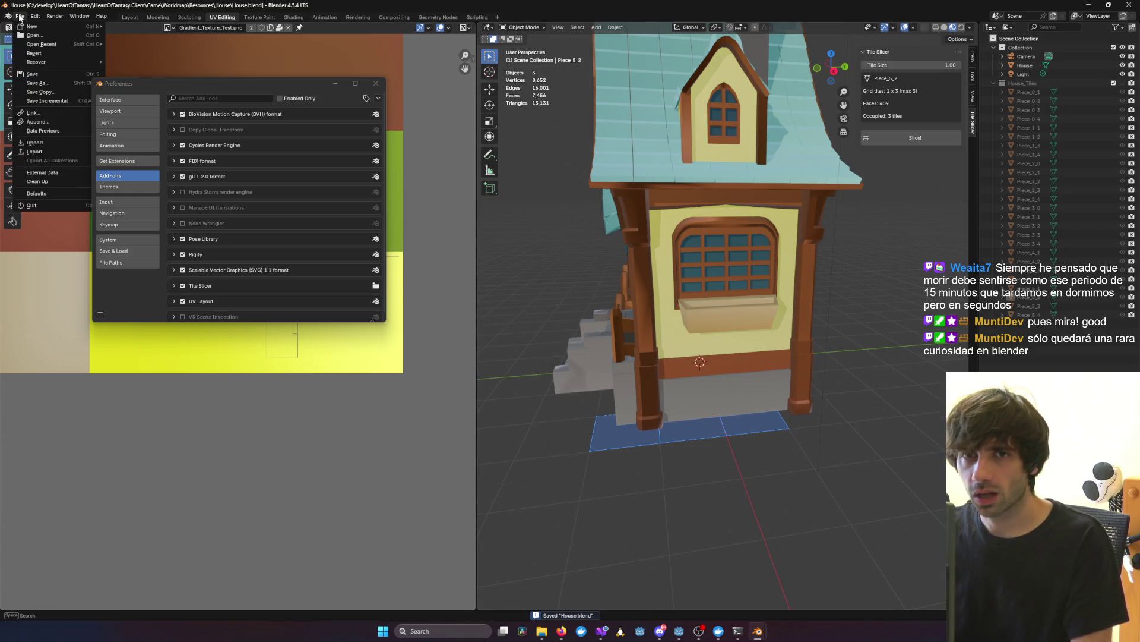
pyautogui.click(375, 83)
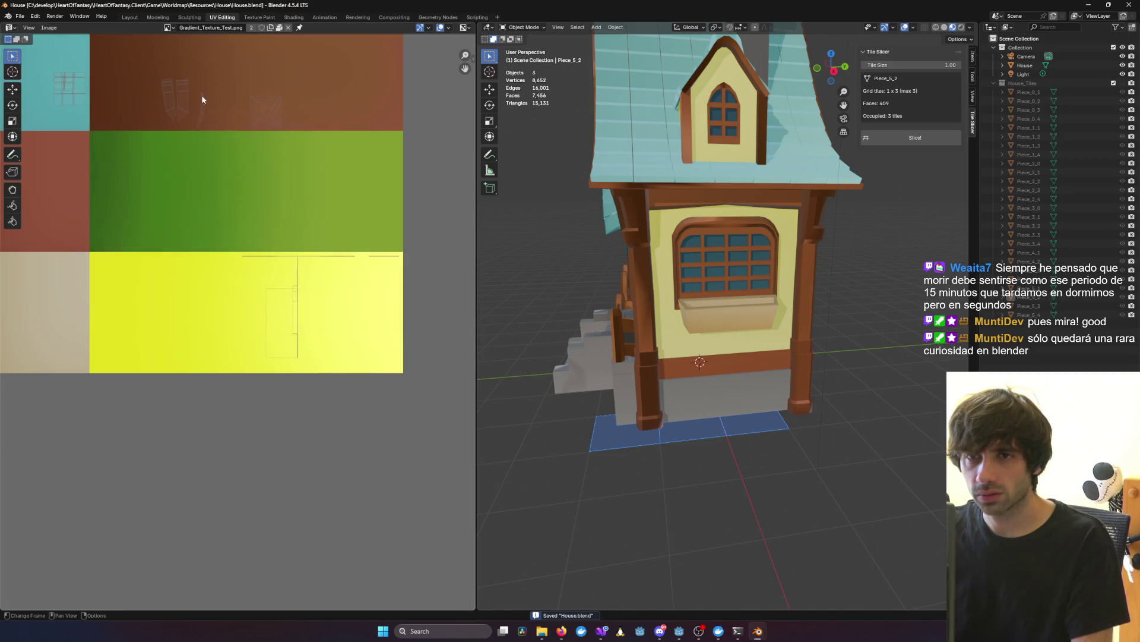
pyautogui.click(21, 17)
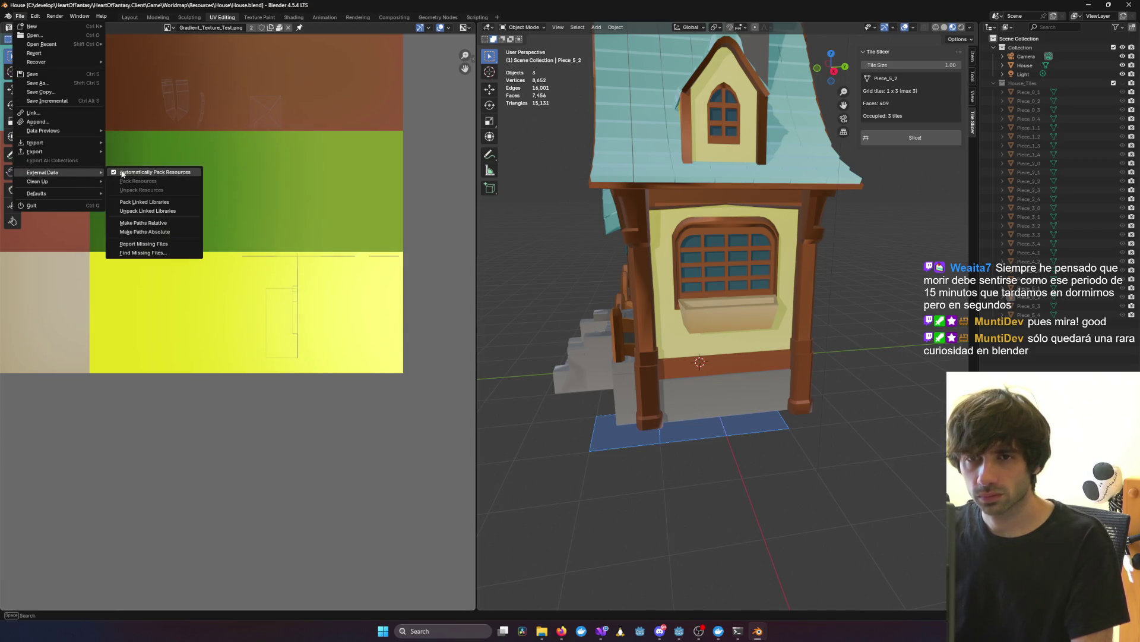
pyautogui.click(115, 172)
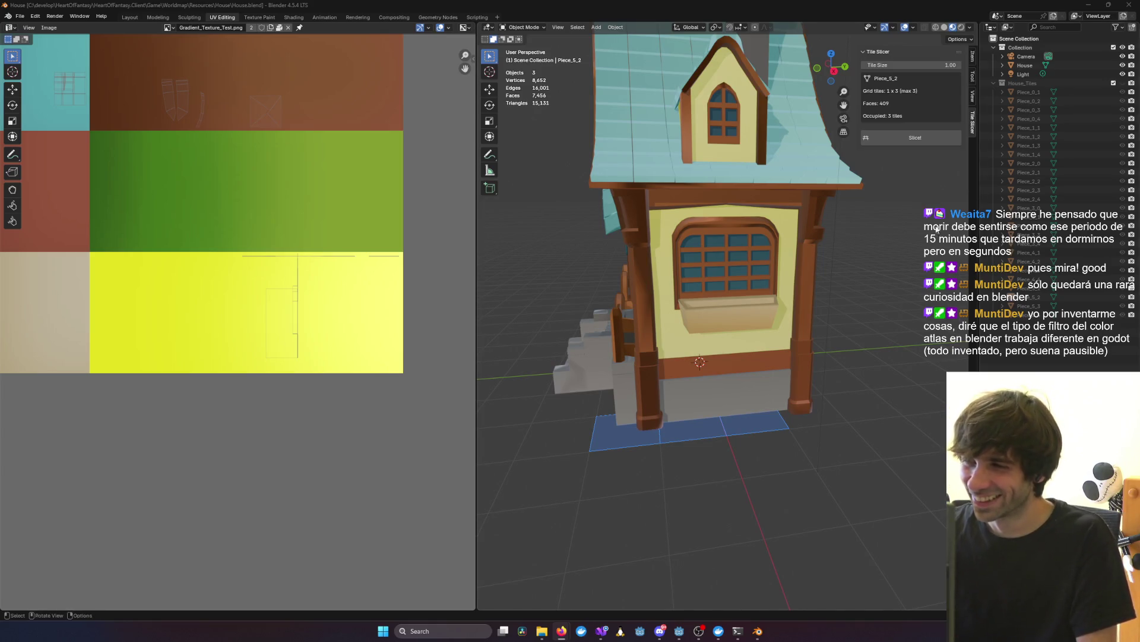
# Step: Inspect the house's front door, steps and sides from several angles
pyautogui.moveTo(775, 313)
pyautogui.mouseDown(button='middle')
pyautogui.moveTo(713, 307)
pyautogui.moveTo(782, 303)
pyautogui.moveTo(696, 302)
pyautogui.mouseUp(button='middle')
pyautogui.scroll(-2, 696, 302)
pyautogui.click(1089, 5)
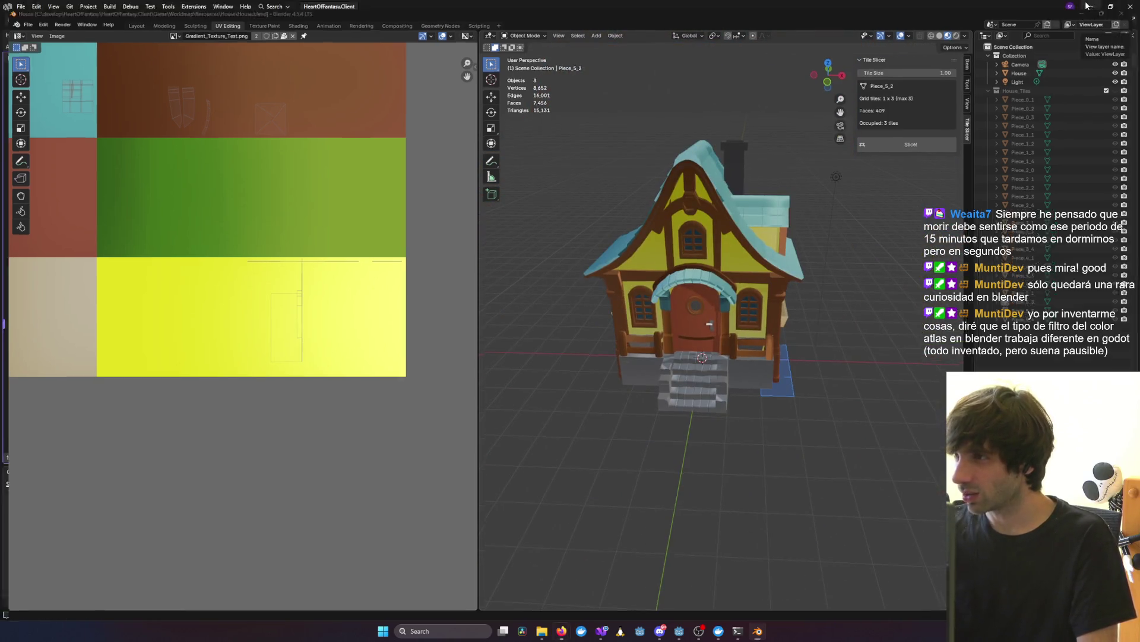
pyautogui.click(757, 631)
pyautogui.moveTo(762, 489)
pyautogui.mouseDown(button='middle')
pyautogui.moveTo(769, 478)
pyautogui.moveTo(718, 476)
pyautogui.moveTo(742, 478)
pyautogui.mouseUp(button='middle')
pyautogui.scroll(5, 780, 241)
pyautogui.scroll(-5, 759, 303)
pyautogui.moveTo(759, 303)
pyautogui.mouseDown(button='middle')
pyautogui.moveTo(799, 293)
pyautogui.moveTo(782, 300)
pyautogui.mouseUp(button='middle')
pyautogui.moveTo(754, 322)
pyautogui.mouseDown(button='middle')
pyautogui.moveTo(744, 286)
pyautogui.moveTo(729, 293)
pyautogui.moveTo(746, 304)
pyautogui.moveTo(858, 220)
pyautogui.moveTo(806, 228)
pyautogui.moveTo(861, 262)
pyautogui.moveTo(951, 238)
pyautogui.moveTo(891, 249)
pyautogui.mouseUp(button='middle')
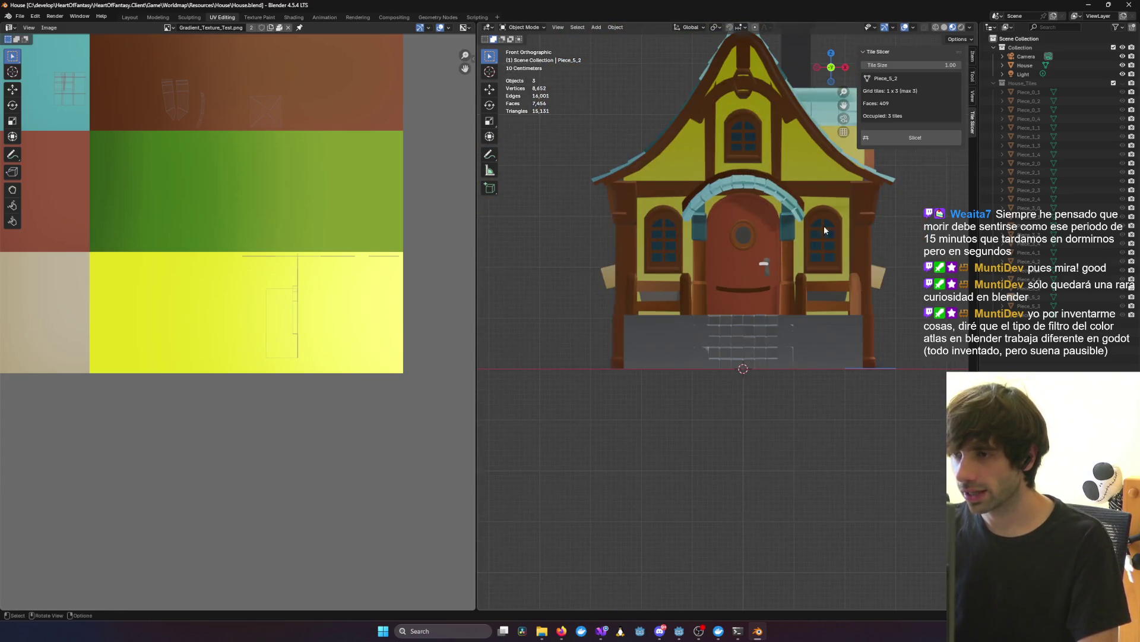
# Step: Select the House_Tiles collection and delete it with all its Piece objects
pyautogui.click(1123, 83)
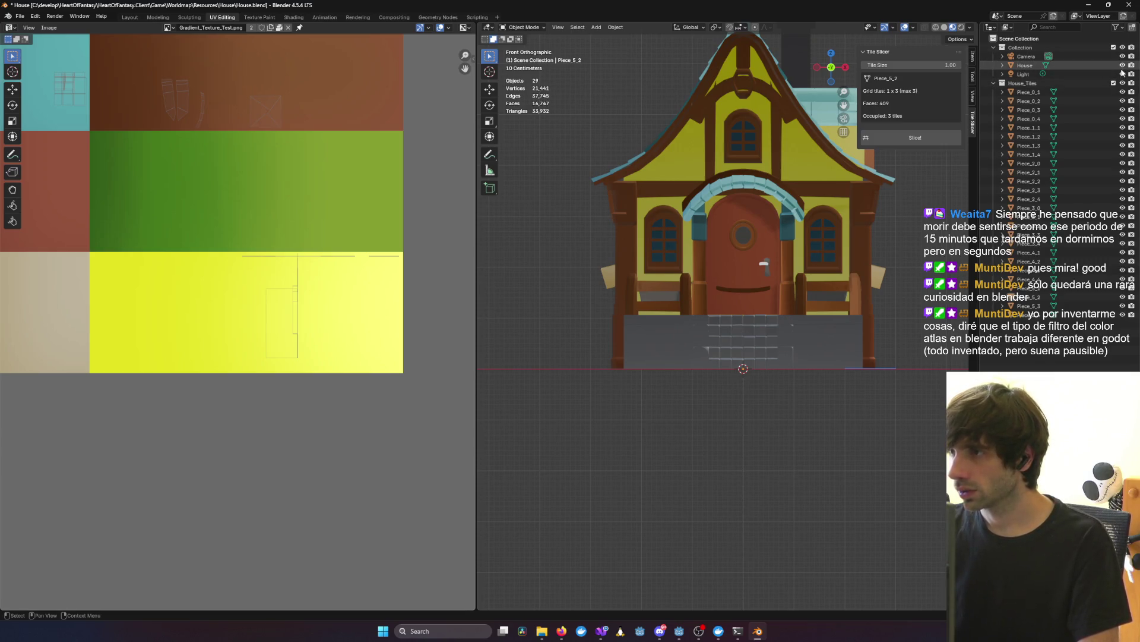
pyautogui.click(1124, 84)
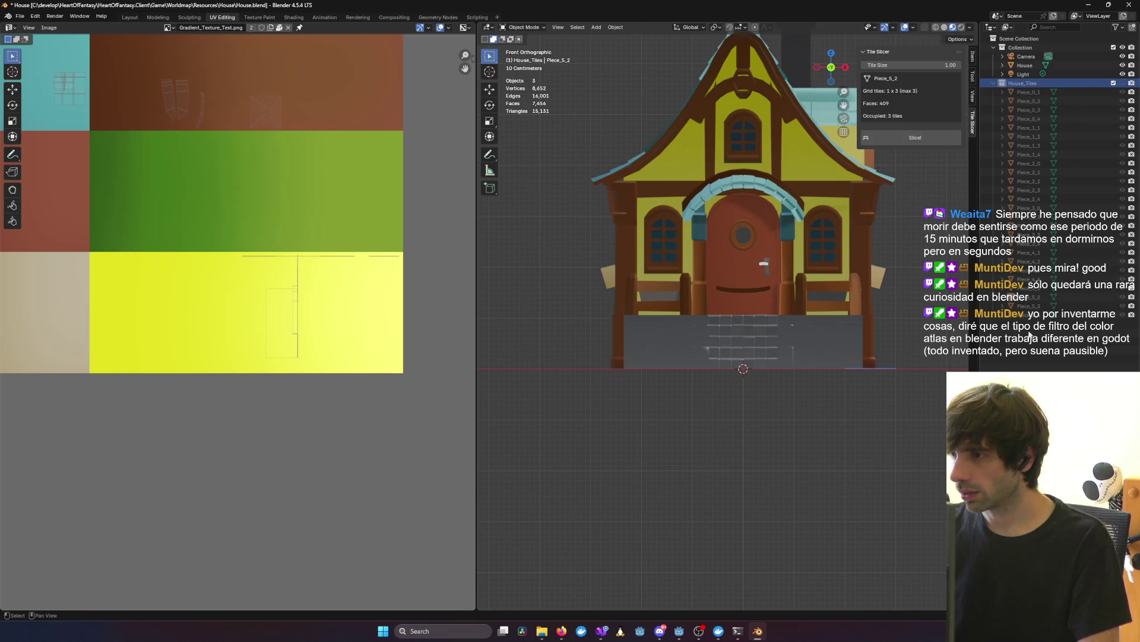
pyautogui.click(1045, 314)
pyautogui.click(1023, 84)
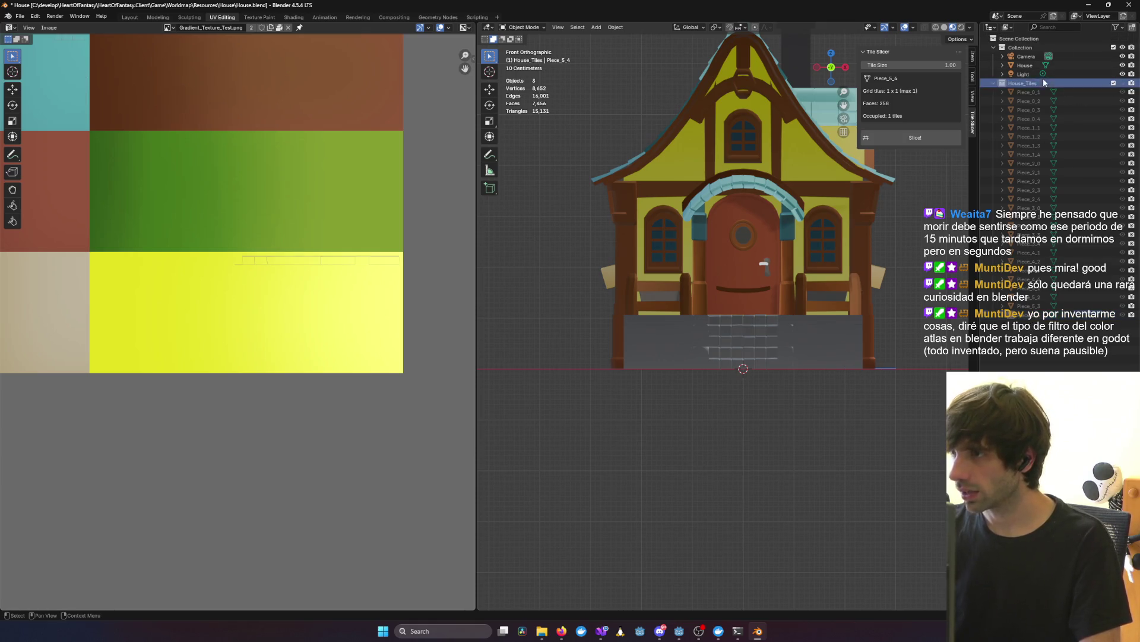
pyautogui.press('Delete')
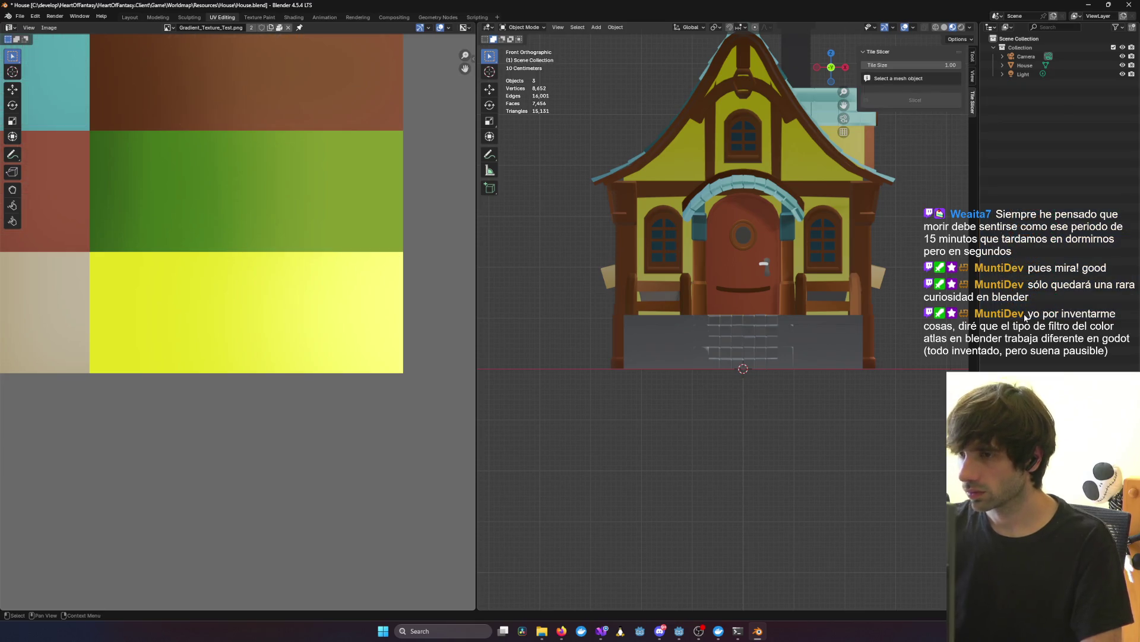
# Step: Edit the House mesh, select the door's connected faces and box-select its UV island
pyautogui.click(1024, 66)
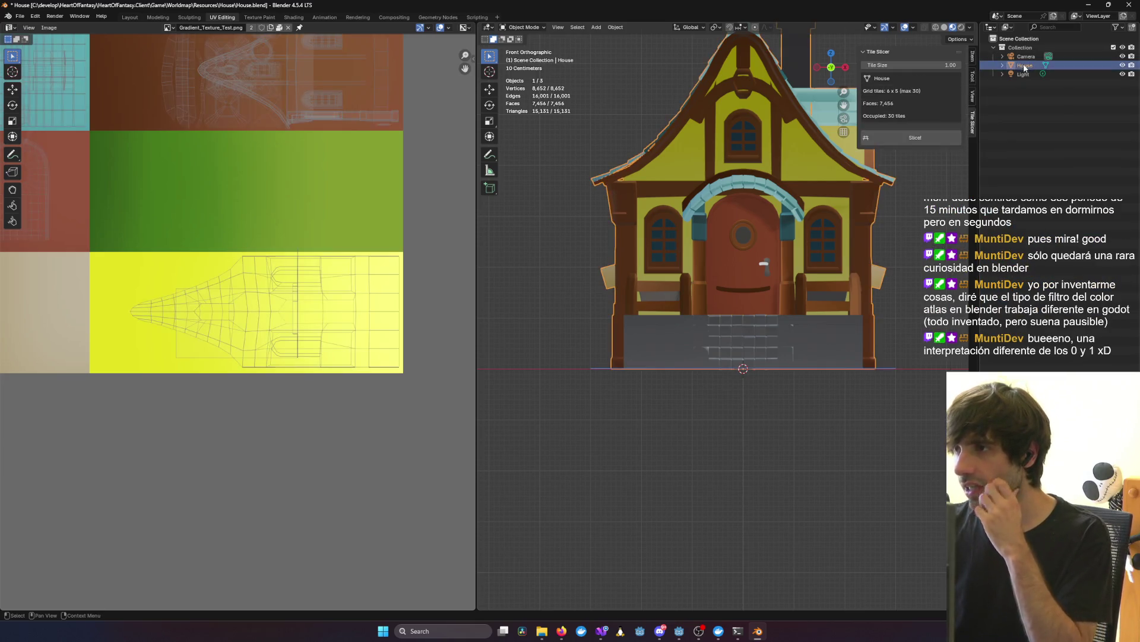
pyautogui.press('Tab')
pyautogui.moveTo(779, 237)
pyautogui.mouseDown(button='middle')
pyautogui.moveTo(777, 222)
pyautogui.moveTo(833, 255)
pyautogui.moveTo(834, 274)
pyautogui.moveTo(772, 310)
pyautogui.mouseUp(button='middle')
pyautogui.scroll(6, 833, 293)
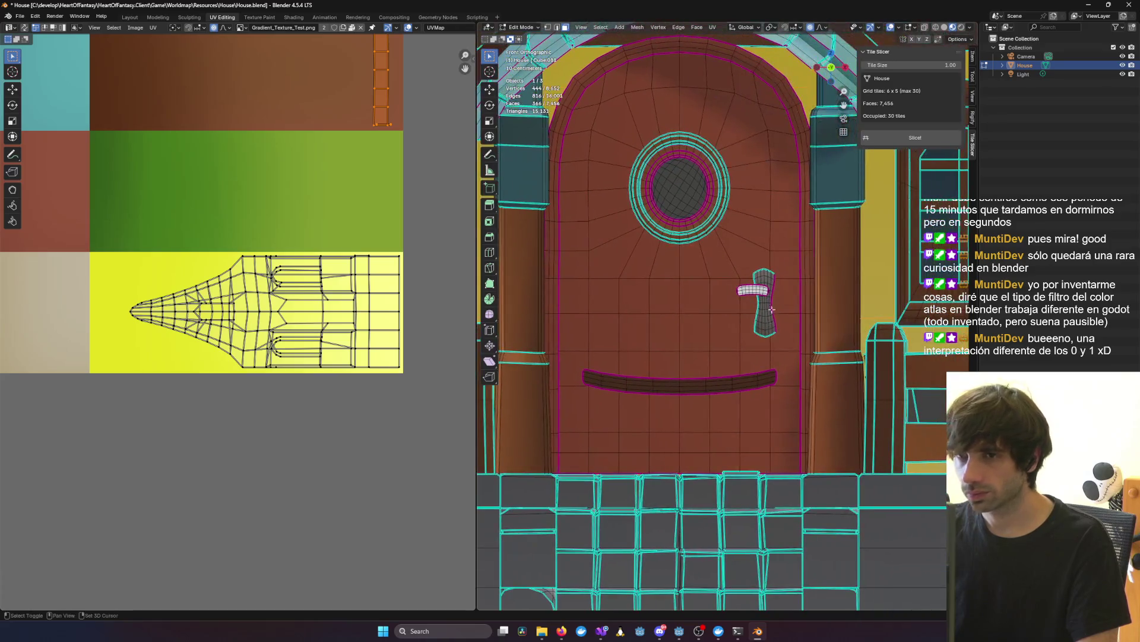
pyautogui.scroll(-3, 775, 291)
pyautogui.hotkey('ctrl', 'l')
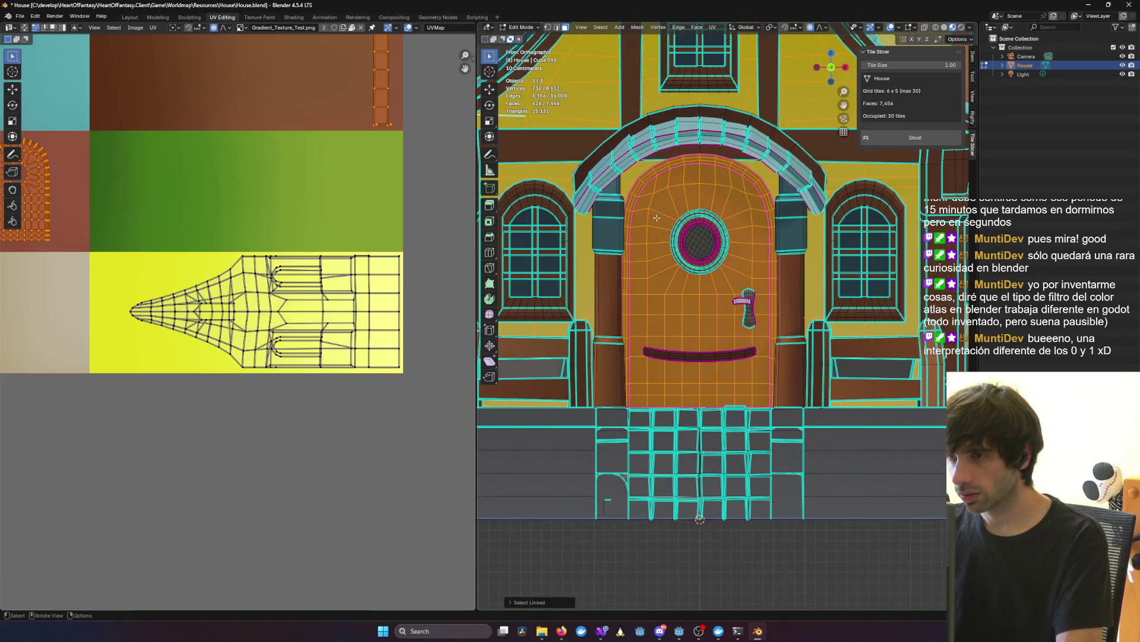
pyautogui.scroll(-1, 318, 213)
pyautogui.scroll(-6, 316, 222)
pyautogui.scroll(6, 316, 222)
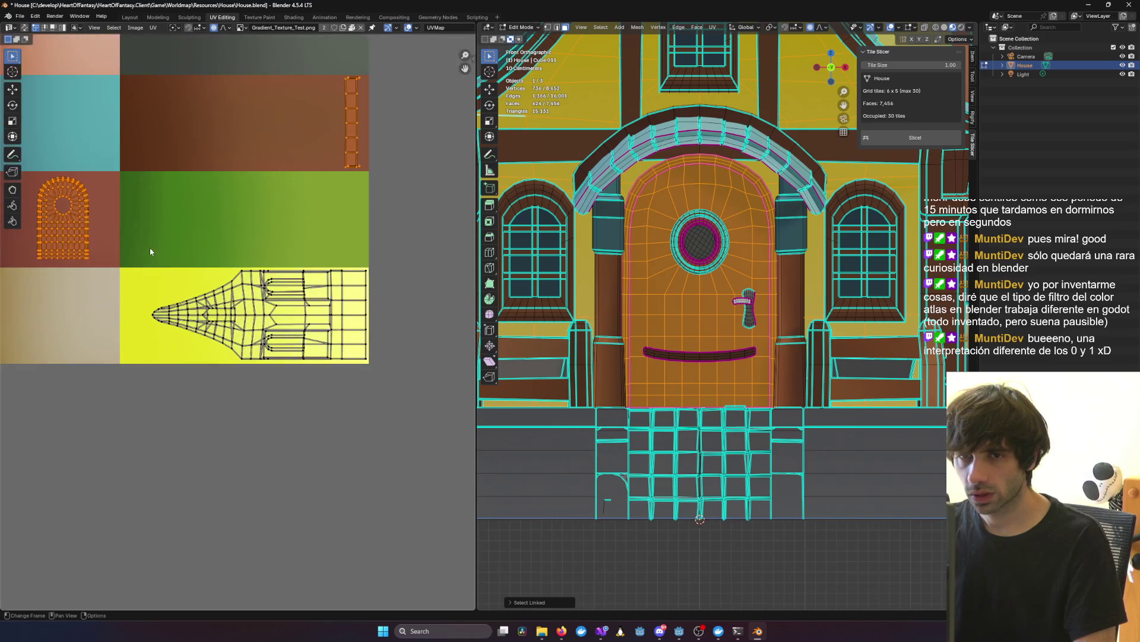
pyautogui.moveTo(187, 241); pyautogui.dragTo(421, 256, button='middle')
pyautogui.moveTo(330, 251); pyautogui.dragTo(342, 277)
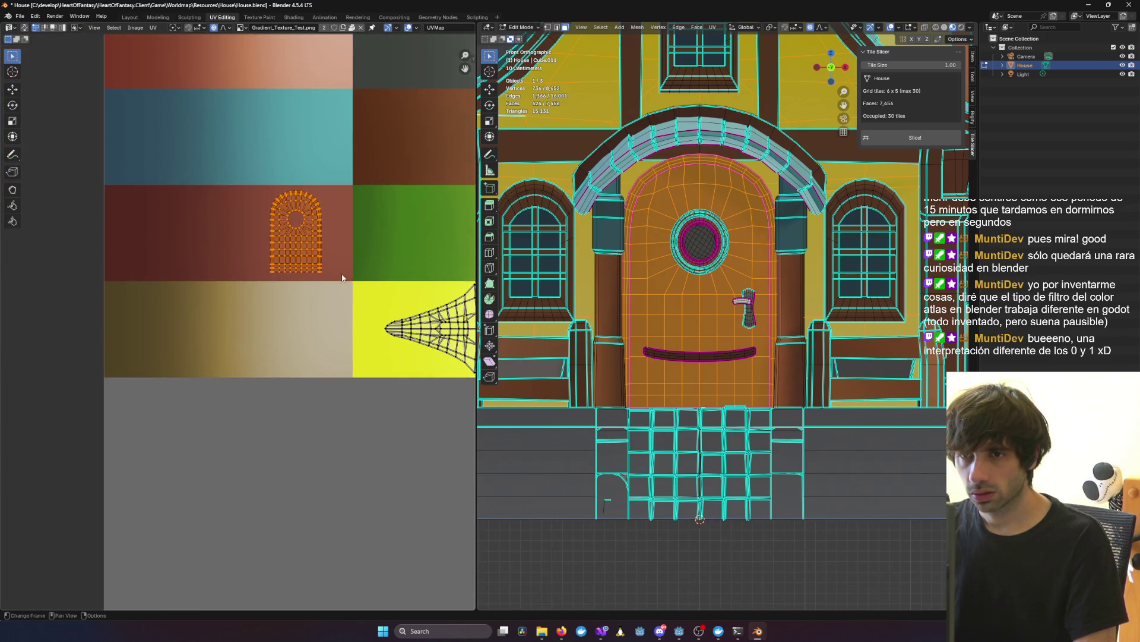
# Step: Move the door UV island to a new position
pyautogui.press('g')
pyautogui.press('Escape')
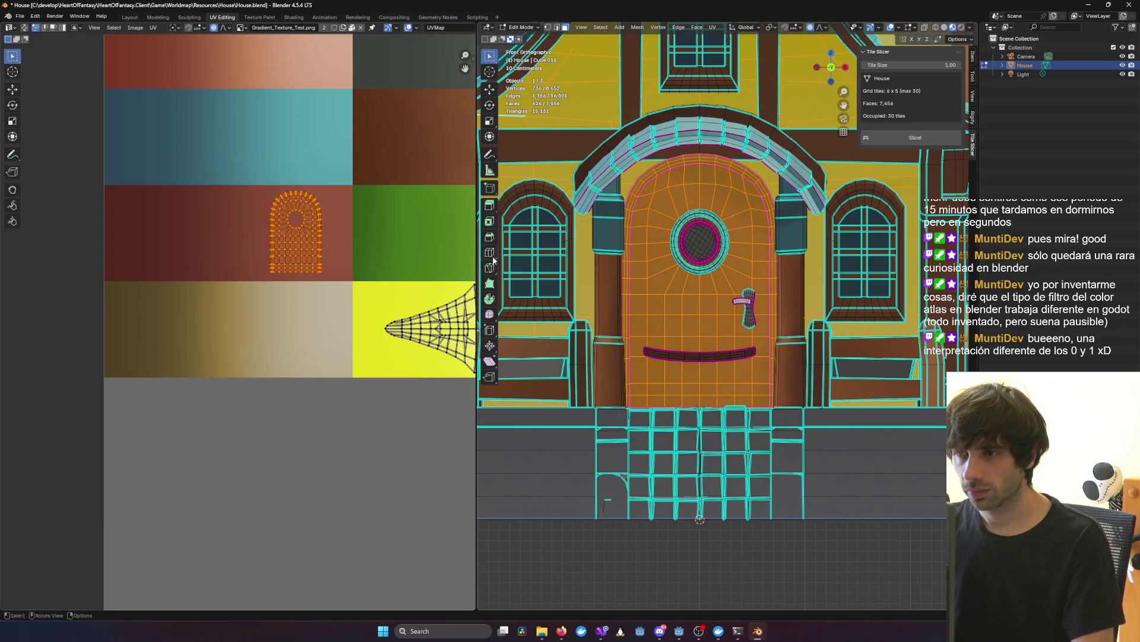
pyautogui.moveTo(265, 181); pyautogui.dragTo(350, 278)
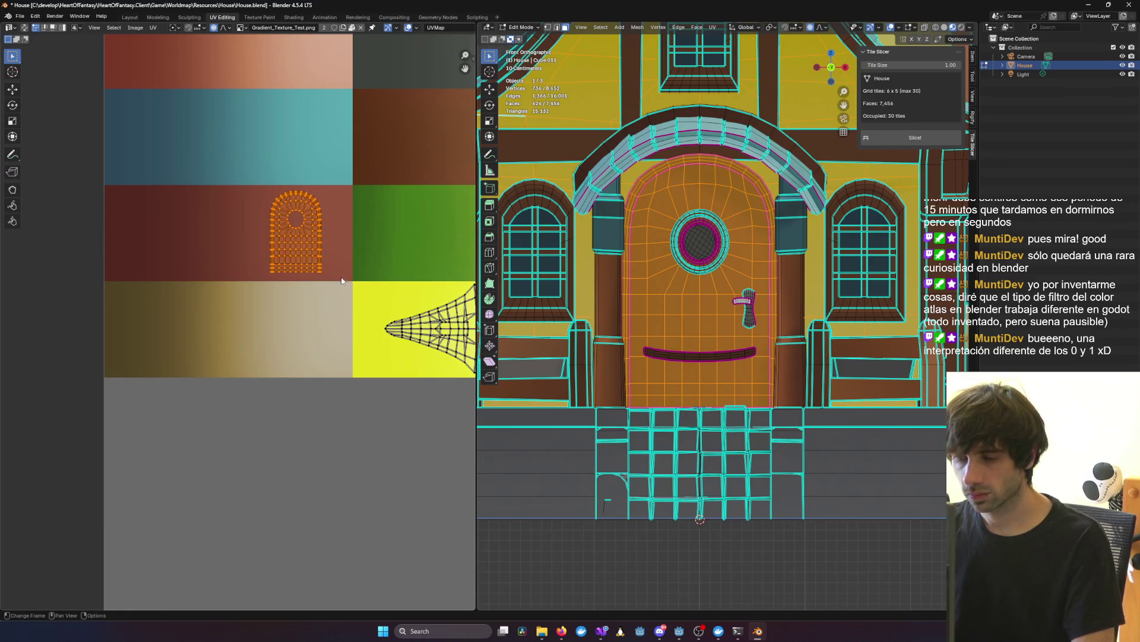
pyautogui.press('g')
pyautogui.click(326, 253)
# Step: Check the door in Object Mode, reselect its faces and reposition the island
pyautogui.press('Tab')
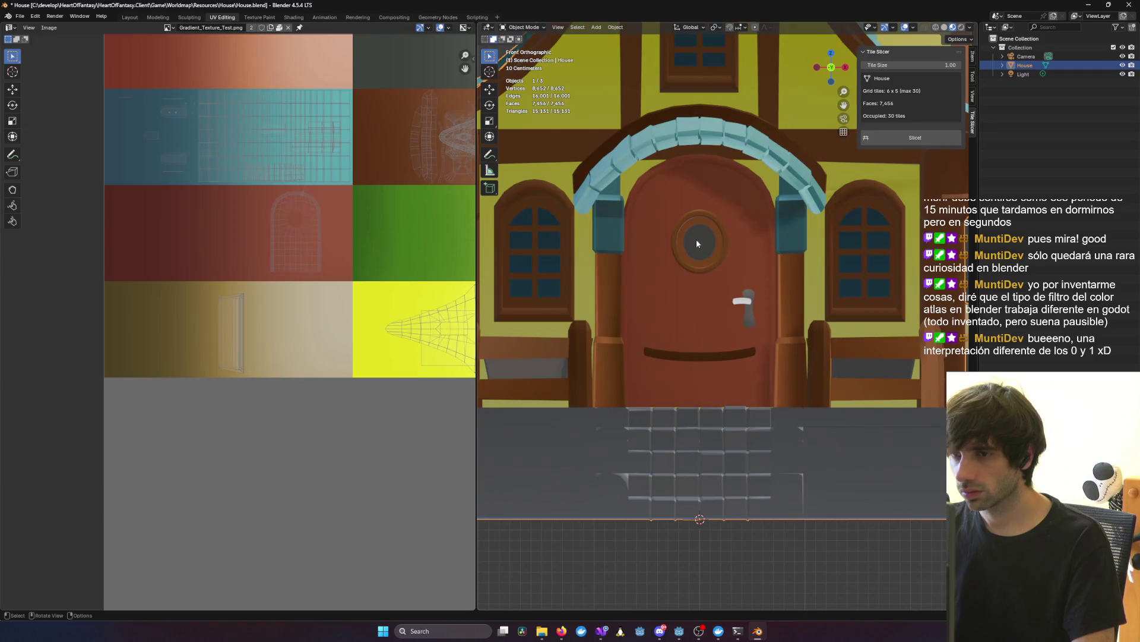
pyautogui.scroll(-4, 653, 232)
pyautogui.press('Tab')
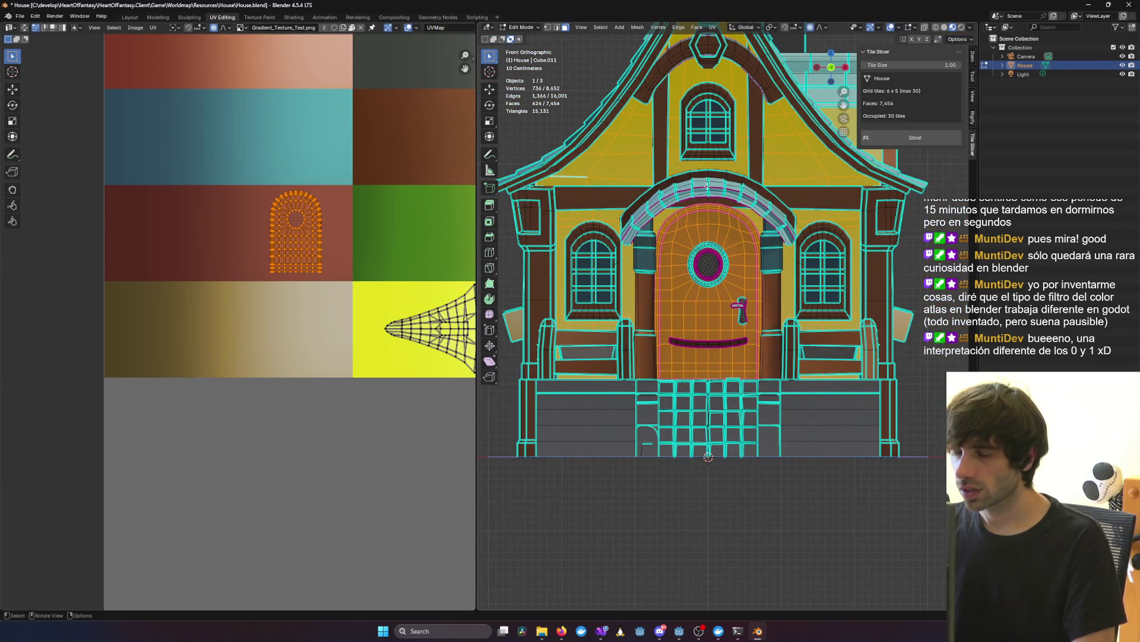
pyautogui.hotkey('alt', 'a')
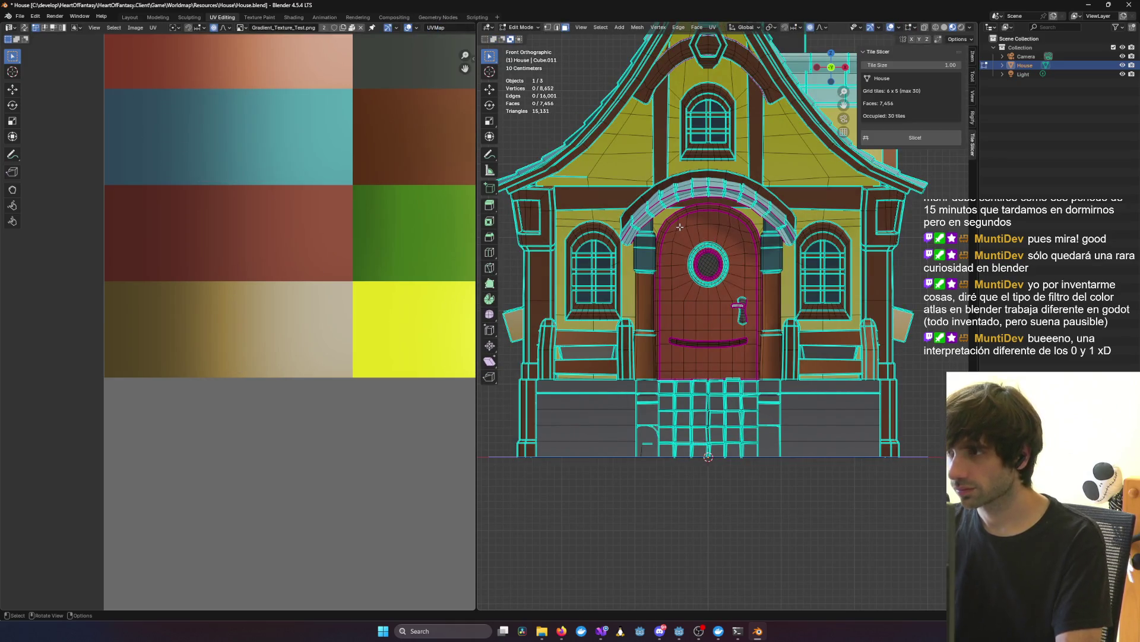
pyautogui.press('l')
pyautogui.scroll(-4, 273, 281)
pyautogui.scroll(4, 274, 281)
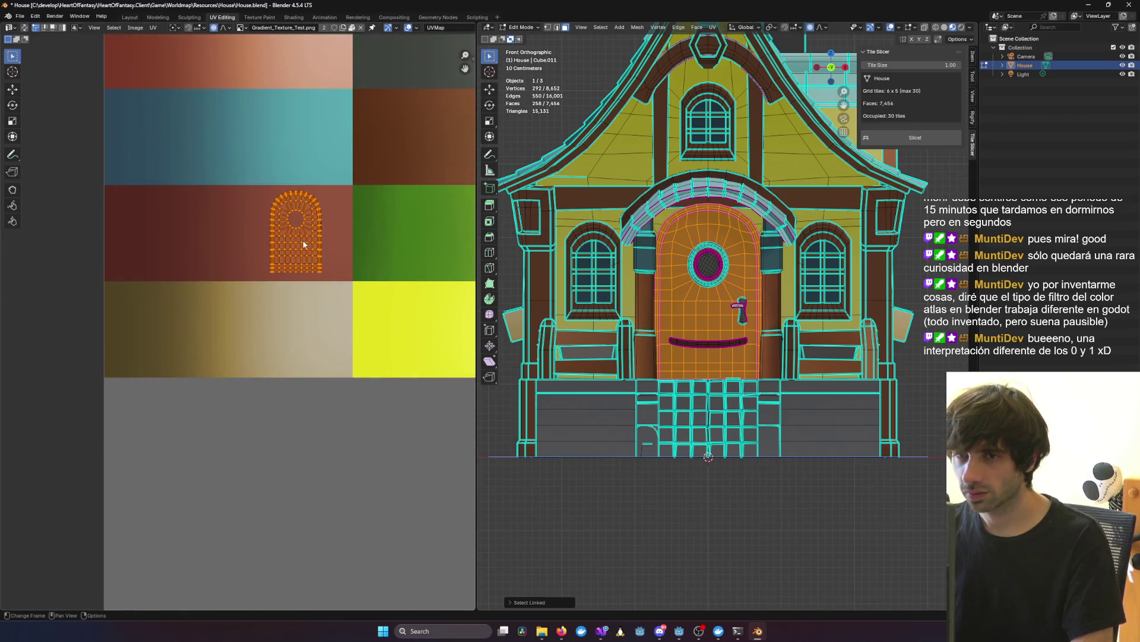
pyautogui.press('g')
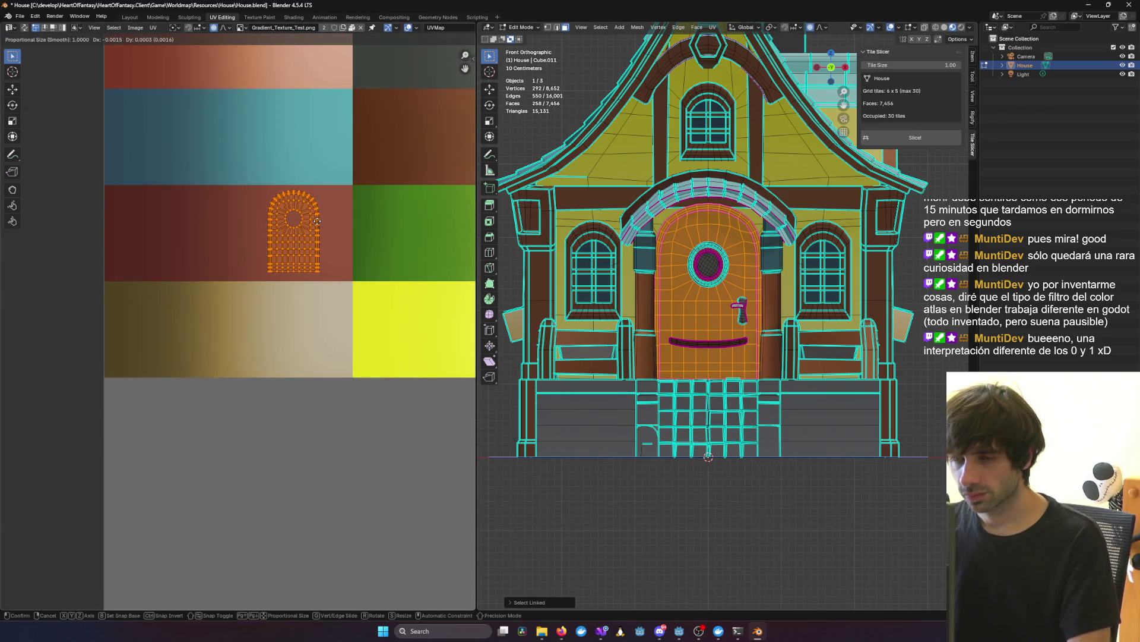
pyautogui.click(318, 222)
# Step: Rotate the door island about 90 degrees and enlarge it
pyautogui.press('r')
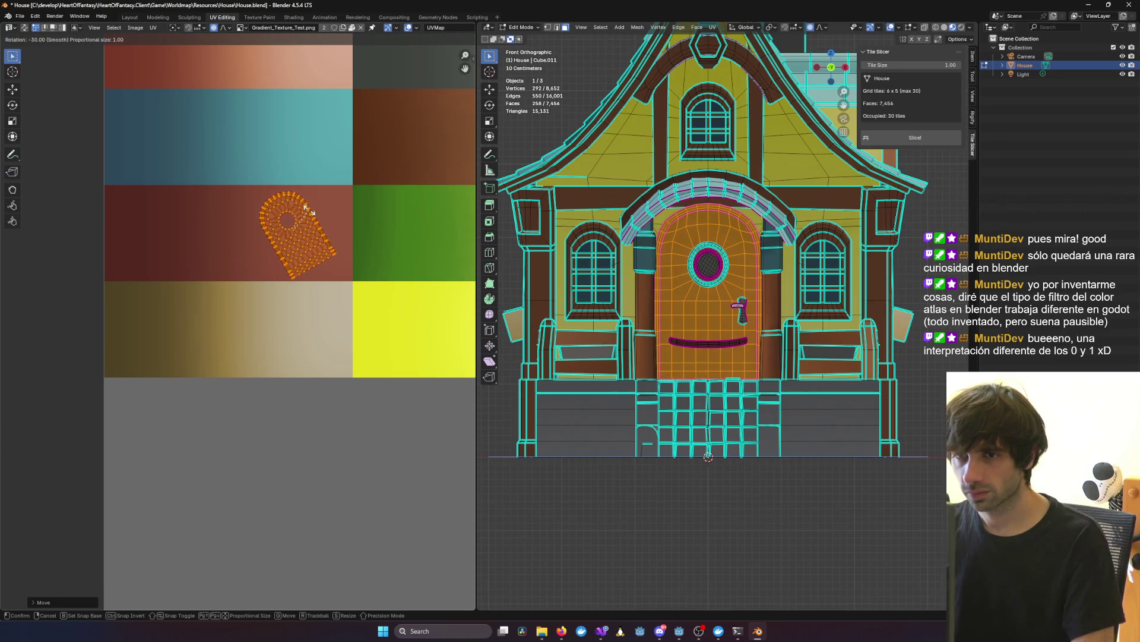
pyautogui.click(275, 191)
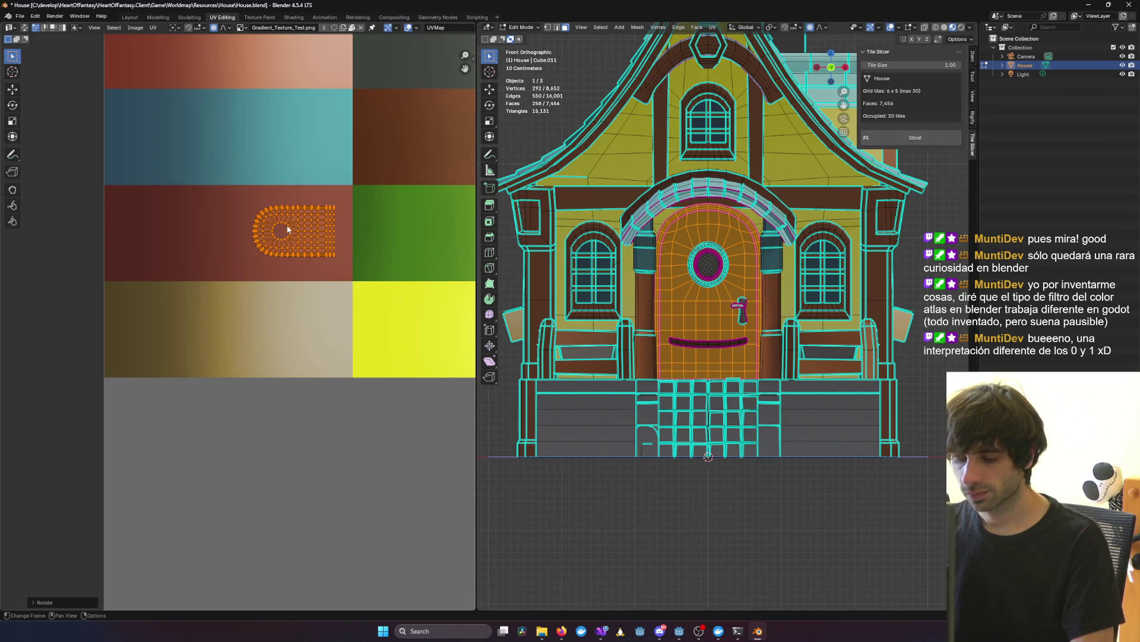
pyautogui.press('r')
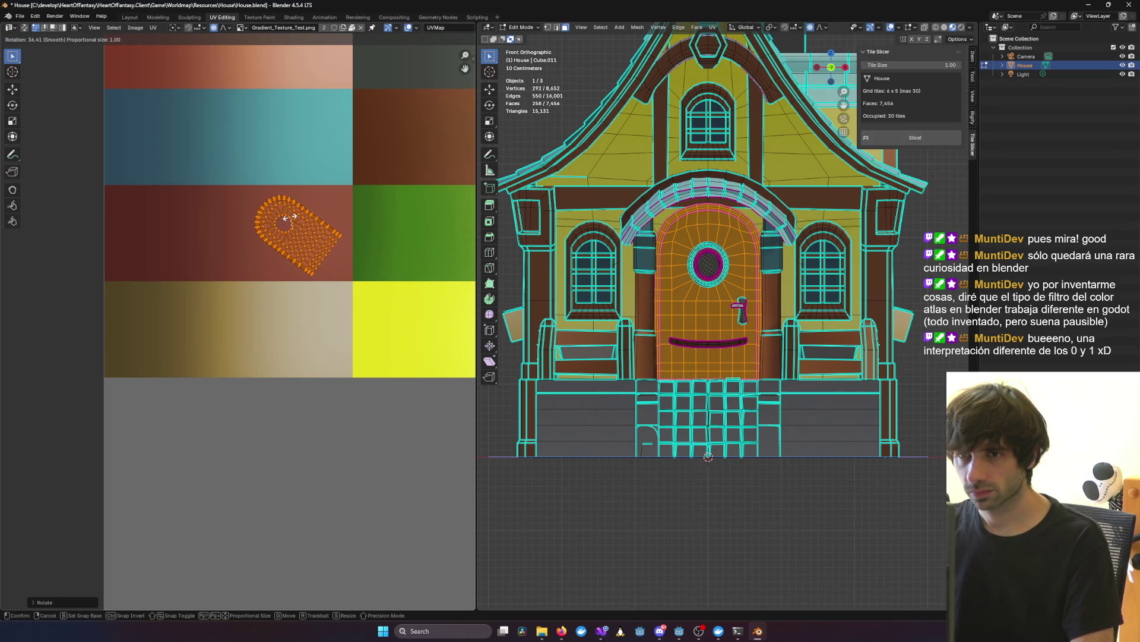
pyautogui.press('Escape')
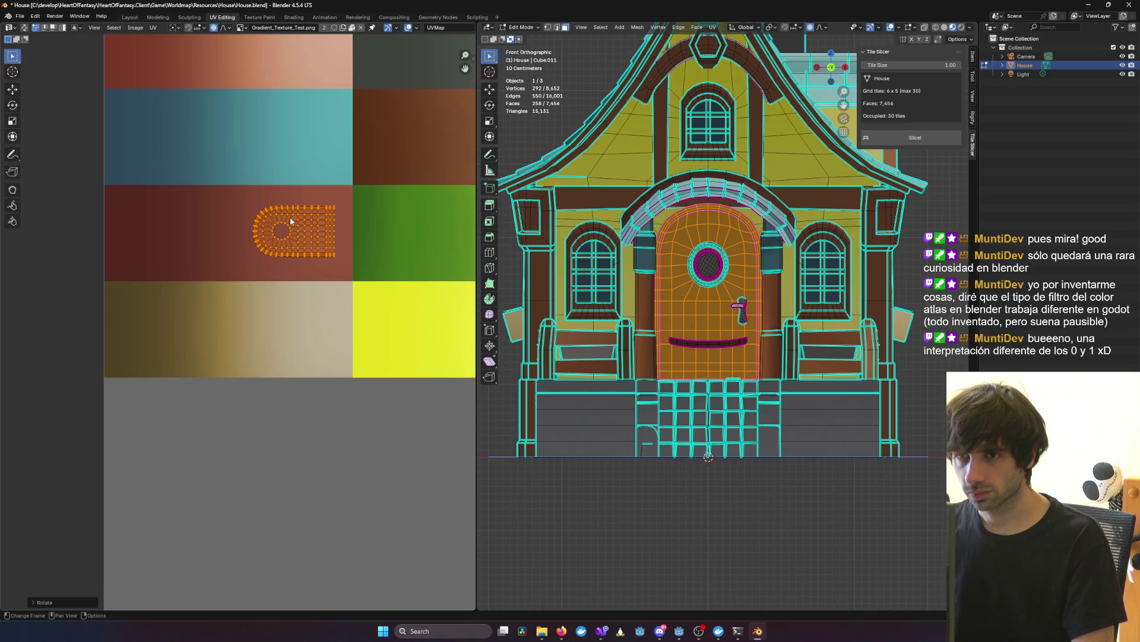
pyautogui.press('s')
pyautogui.click(277, 223)
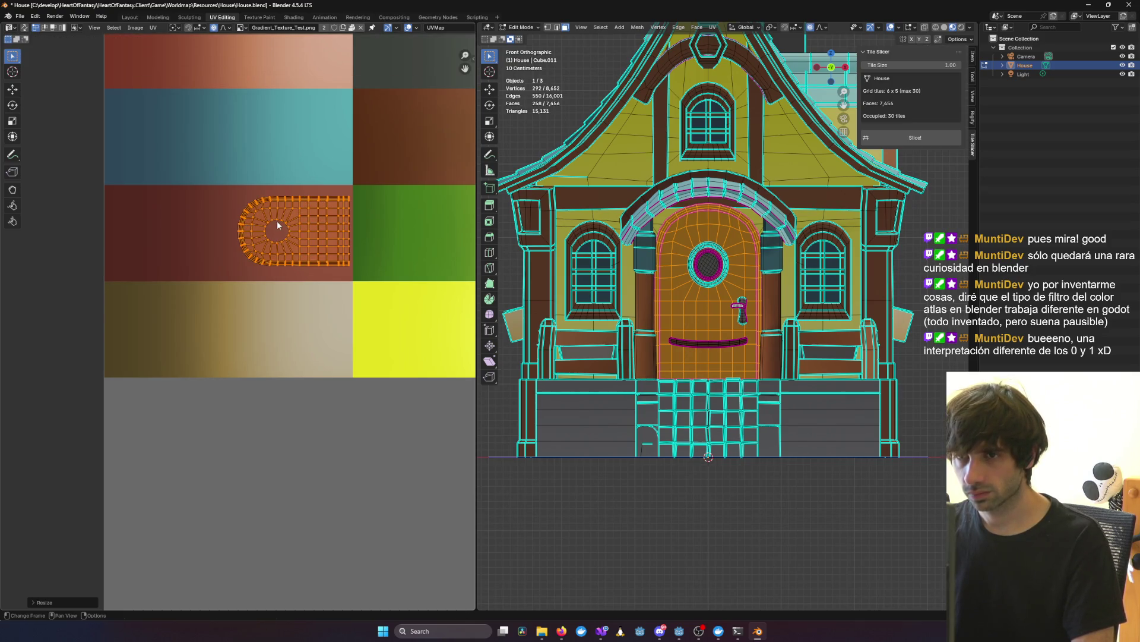
pyautogui.press('s')
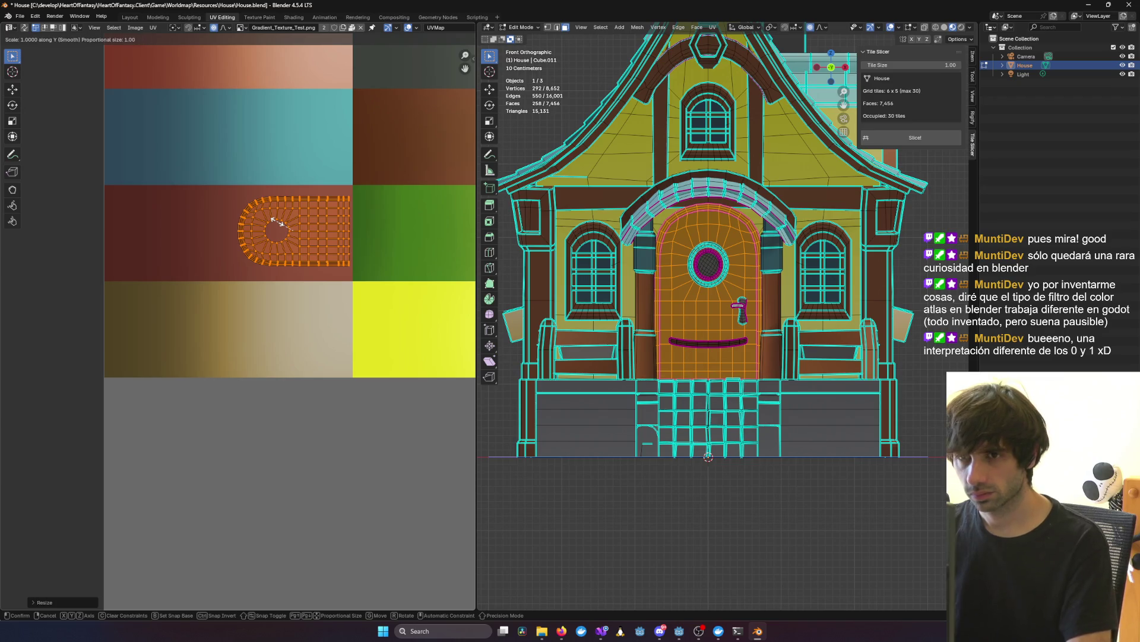
pyautogui.press('Escape')
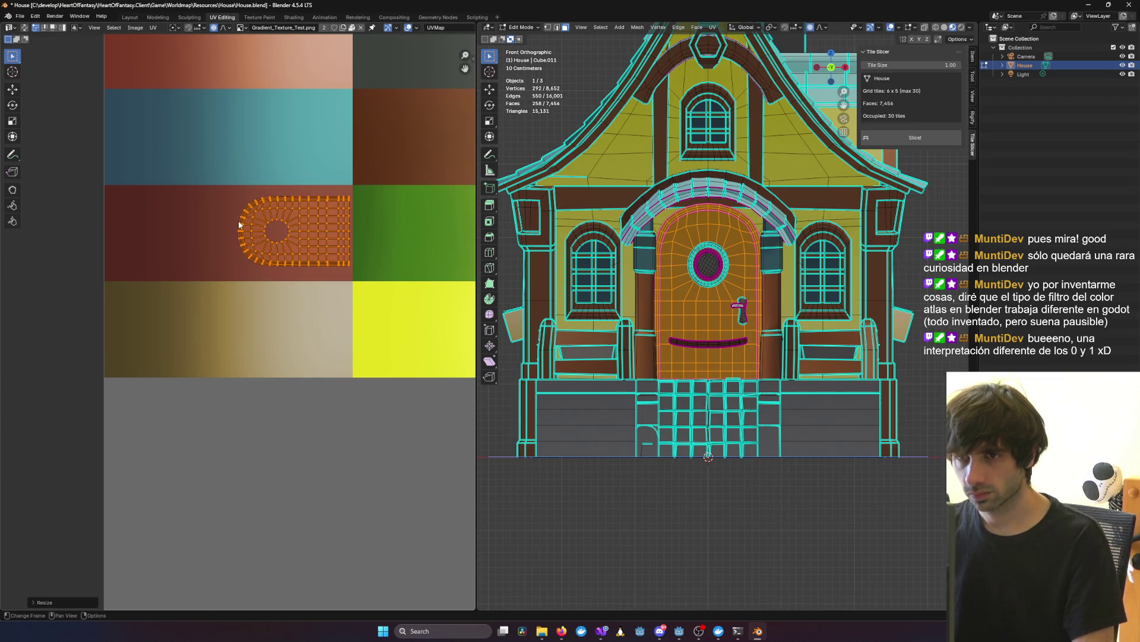
# Step: Stretch the island to double width along X and fit it onto the red band
pyautogui.press('s')
pyautogui.press('x')
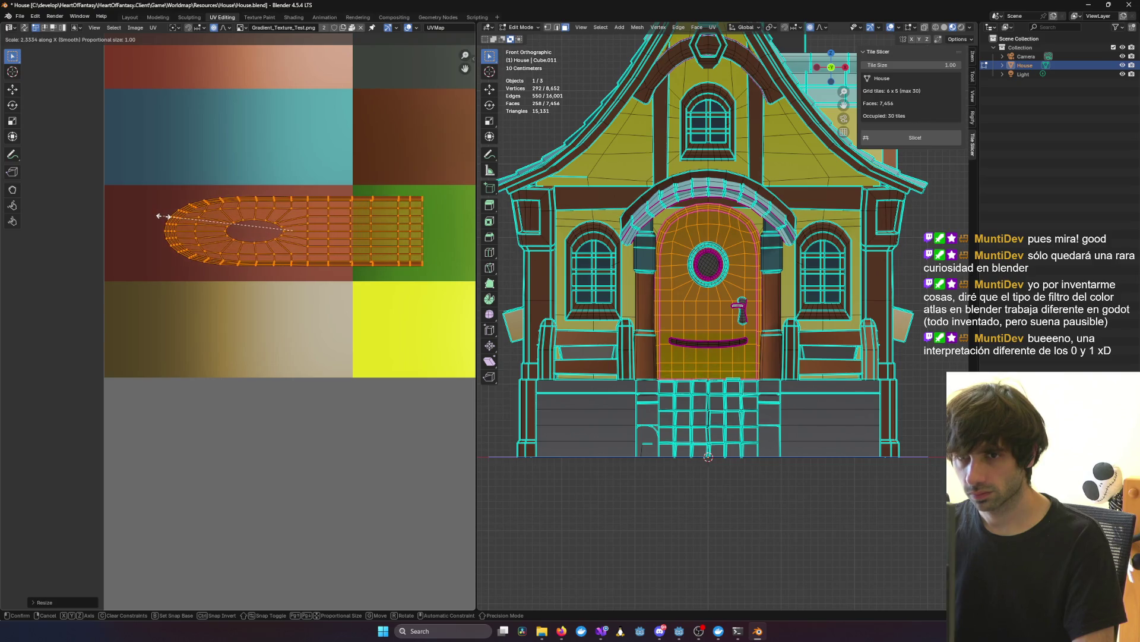
pyautogui.click(172, 221)
pyautogui.press('g')
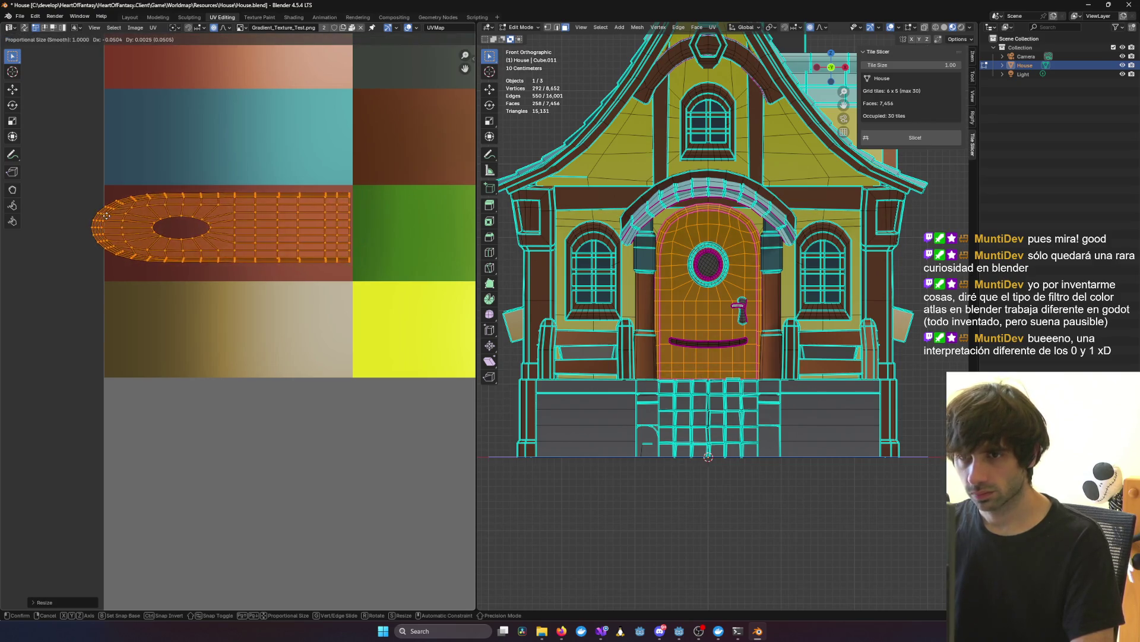
pyautogui.click(110, 218)
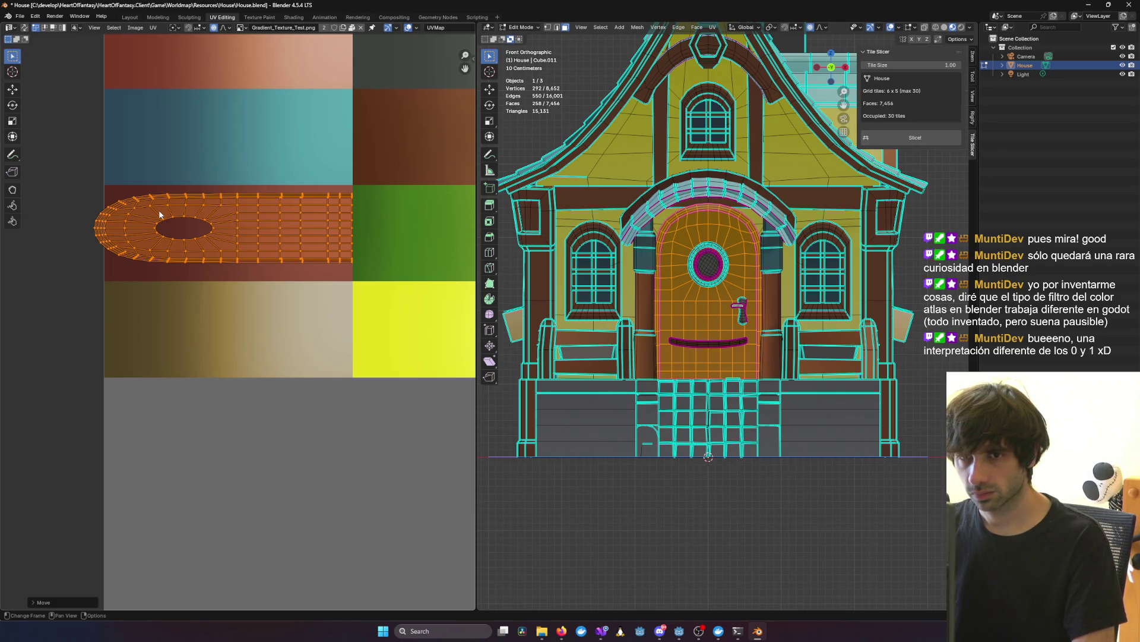
pyautogui.press('s')
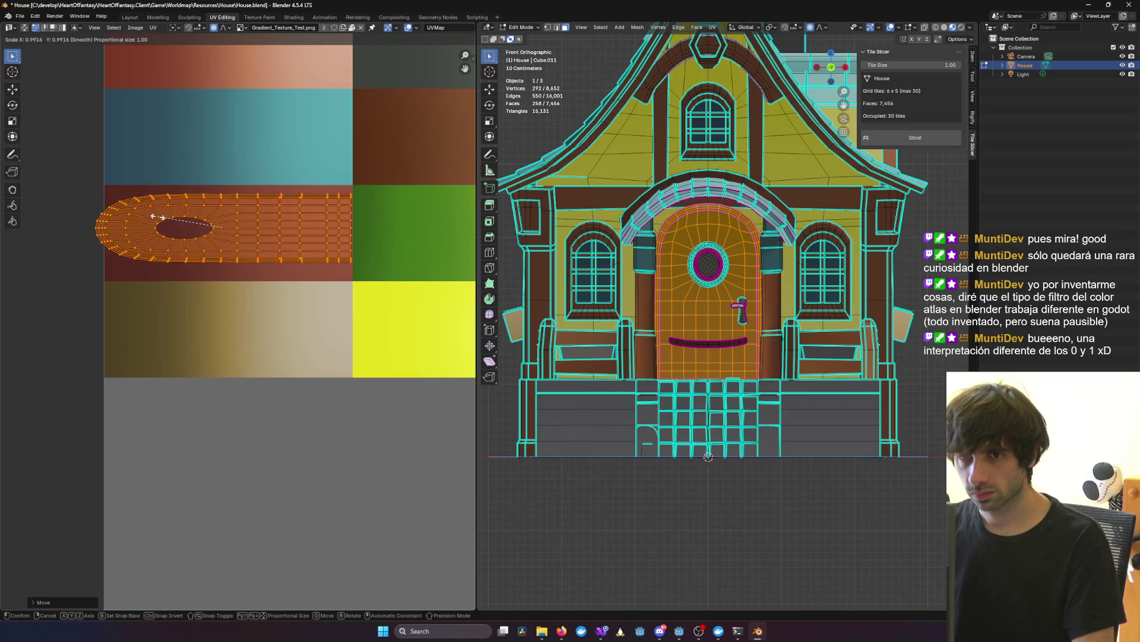
pyautogui.press('x')
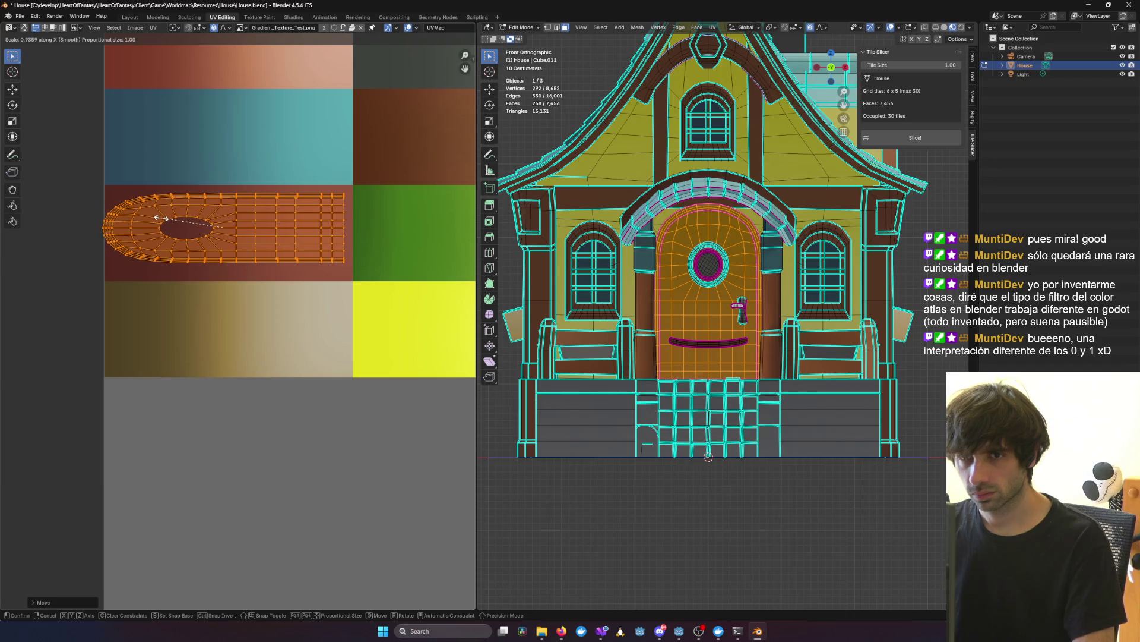
pyautogui.click(167, 219)
pyautogui.press('g')
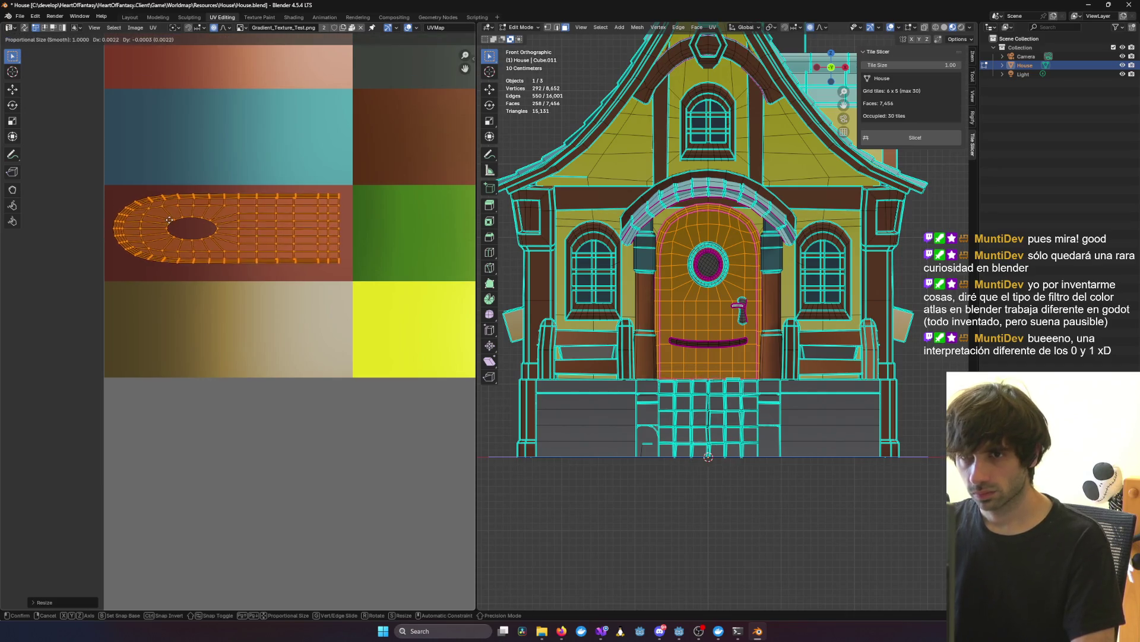
pyautogui.click(171, 221)
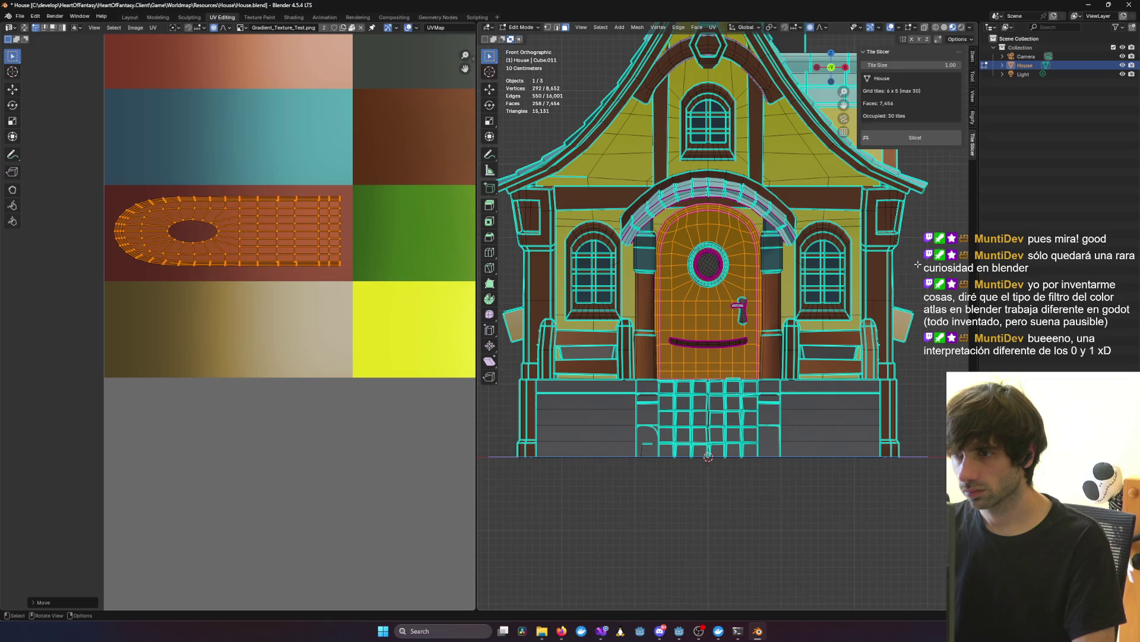
pyautogui.hotkey('alt', 'a')
pyautogui.press('Tab')
# Step: Orbit close to the textured door, compare it in Object Mode, then reselect its connected faces
pyautogui.moveTo(917, 264)
pyautogui.mouseDown(button='middle')
pyautogui.moveTo(904, 295)
pyautogui.moveTo(845, 301)
pyautogui.moveTo(910, 293)
pyautogui.moveTo(894, 285)
pyautogui.moveTo(903, 266)
pyautogui.moveTo(863, 287)
pyautogui.moveTo(870, 305)
pyautogui.moveTo(925, 314)
pyautogui.moveTo(915, 299)
pyautogui.mouseUp(button='middle')
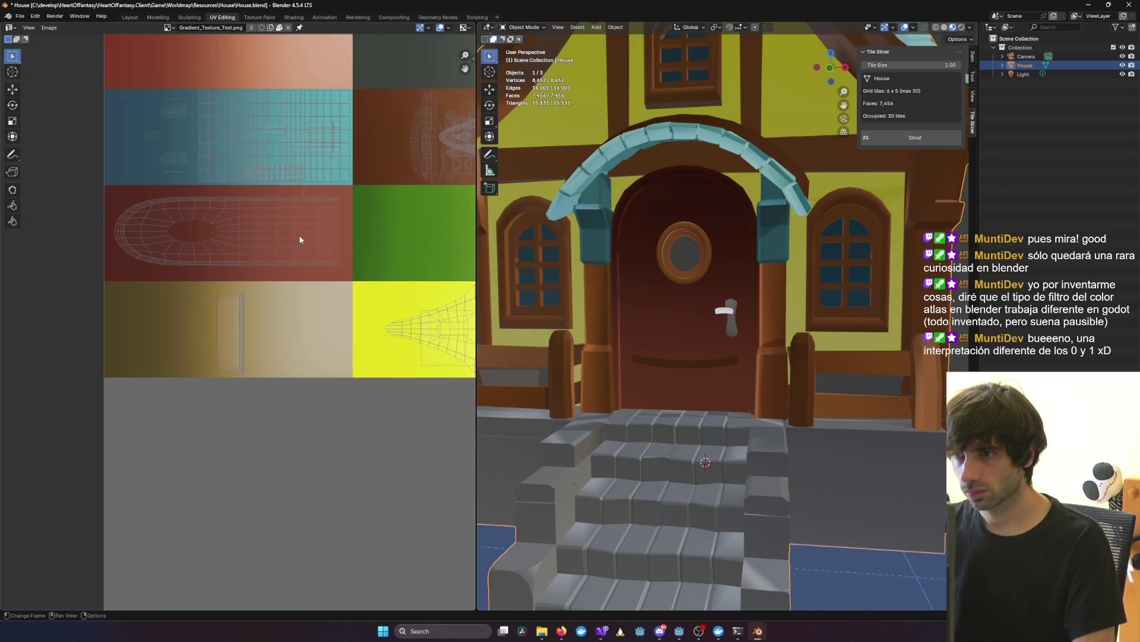
pyautogui.press('Tab')
pyautogui.press('Tab')
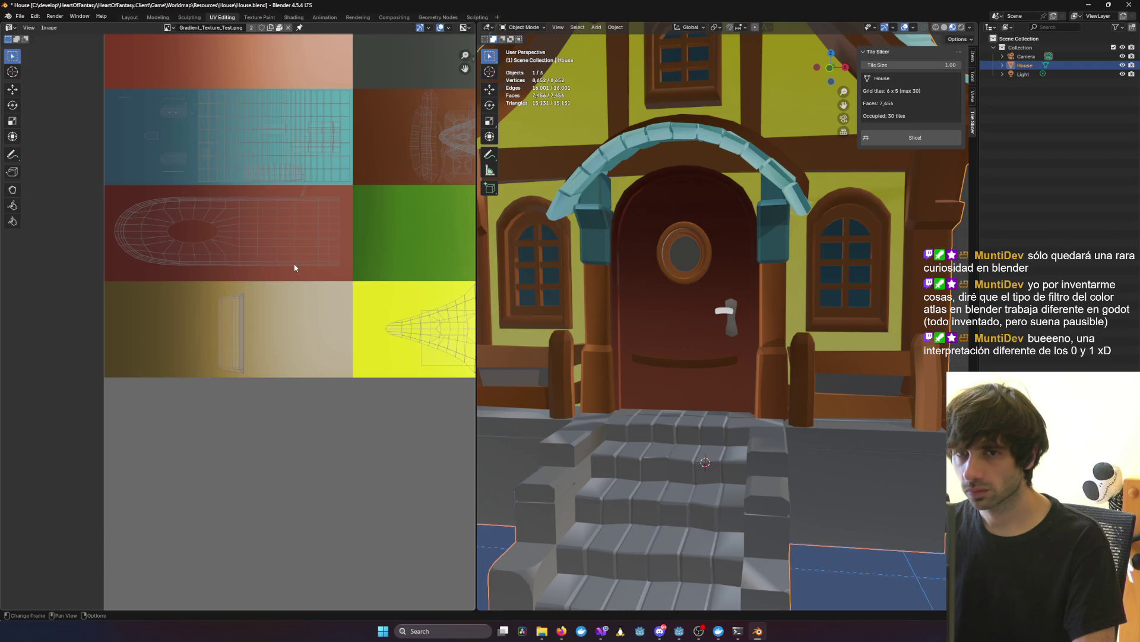
pyautogui.press('Tab')
pyautogui.press('Tab')
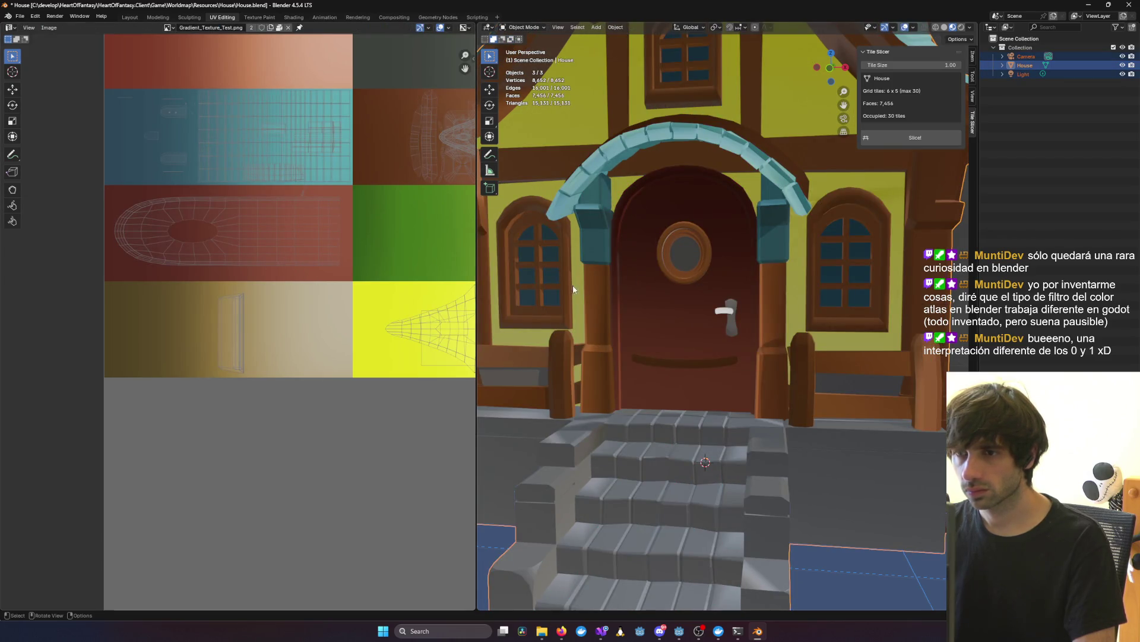
pyautogui.press('Tab')
pyautogui.press('l')
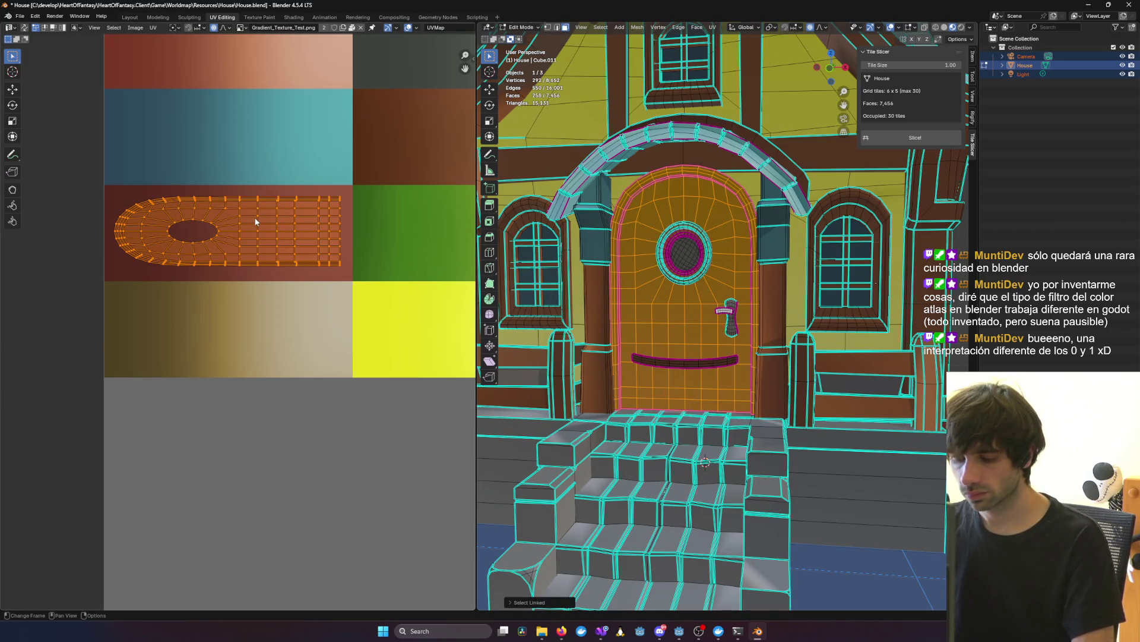
# Step: Narrow the door's UV island horizontally and shift it left inside the dark red band
pyautogui.press('s')
pyautogui.press('x')
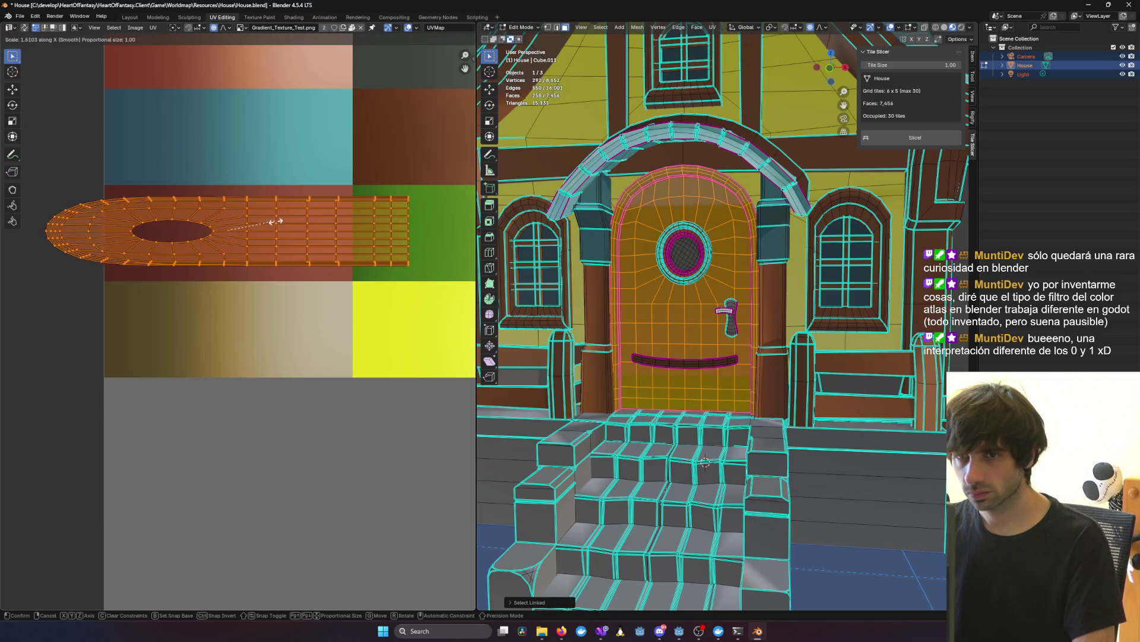
pyautogui.click(244, 224)
pyautogui.press('g')
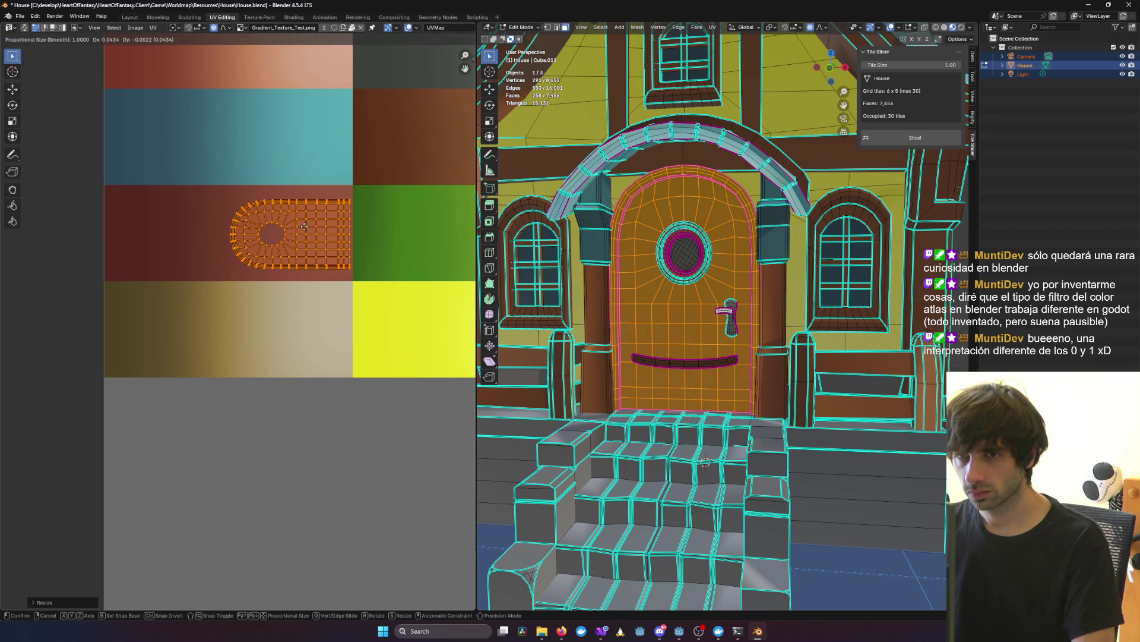
pyautogui.click(301, 228)
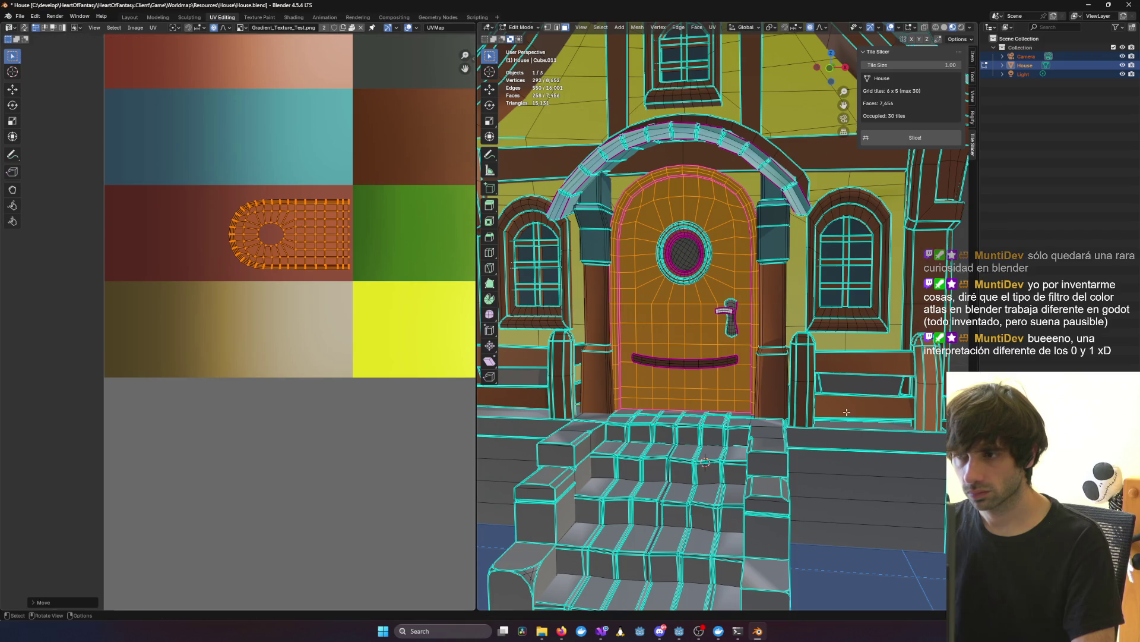
# Step: Deselect the door and orbit around the whole house in Object Mode
pyautogui.hotkey('alt', 'a')
pyautogui.press('Tab')
pyautogui.moveTo(735, 330)
pyautogui.mouseDown(button='middle')
pyautogui.moveTo(764, 331)
pyautogui.moveTo(668, 323)
pyautogui.moveTo(633, 339)
pyautogui.moveTo(660, 329)
pyautogui.moveTo(665, 294)
pyautogui.moveTo(661, 322)
pyautogui.moveTo(672, 322)
pyautogui.moveTo(789, 273)
pyautogui.moveTo(754, 286)
pyautogui.moveTo(820, 274)
pyautogui.moveTo(678, 289)
pyautogui.moveTo(764, 215)
pyautogui.moveTo(683, 235)
pyautogui.moveTo(757, 233)
pyautogui.moveTo(737, 274)
pyautogui.moveTo(866, 280)
pyautogui.moveTo(555, 285)
pyautogui.moveTo(683, 284)
pyautogui.moveTo(627, 290)
pyautogui.moveTo(669, 300)
pyautogui.mouseUp(button='middle')
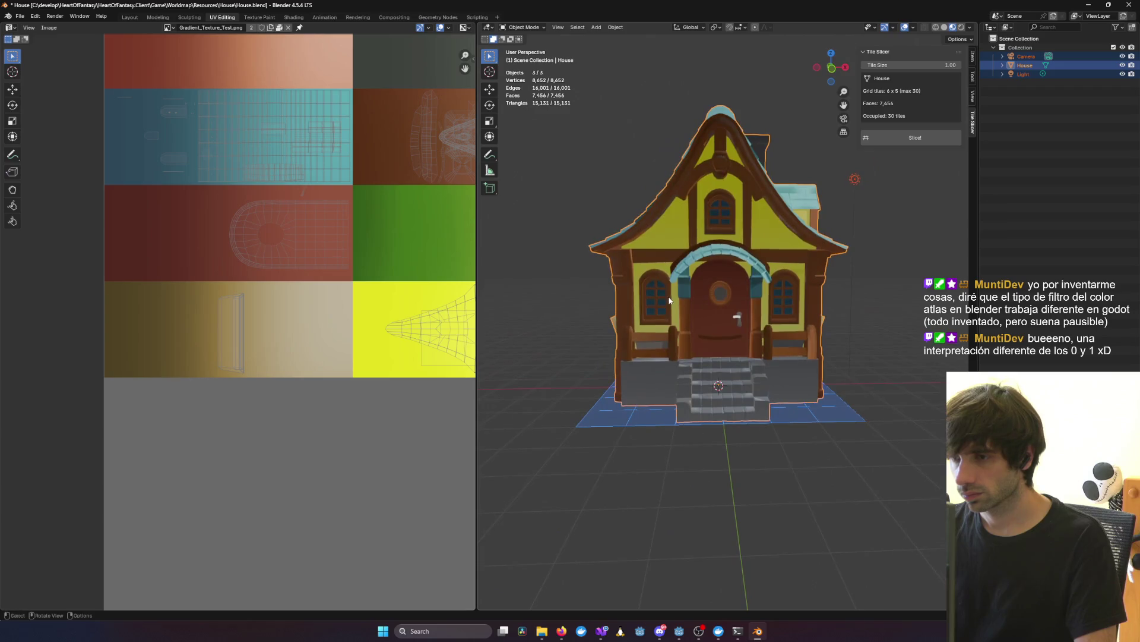
# Step: From a three-quarter left view, select the lantern, window-box slats and railing in Edit Mode
pyautogui.scroll(4, 659, 332)
pyautogui.moveTo(649, 363)
pyautogui.mouseDown(button='middle')
pyautogui.moveTo(786, 354)
pyautogui.moveTo(651, 376)
pyautogui.mouseUp(button='middle')
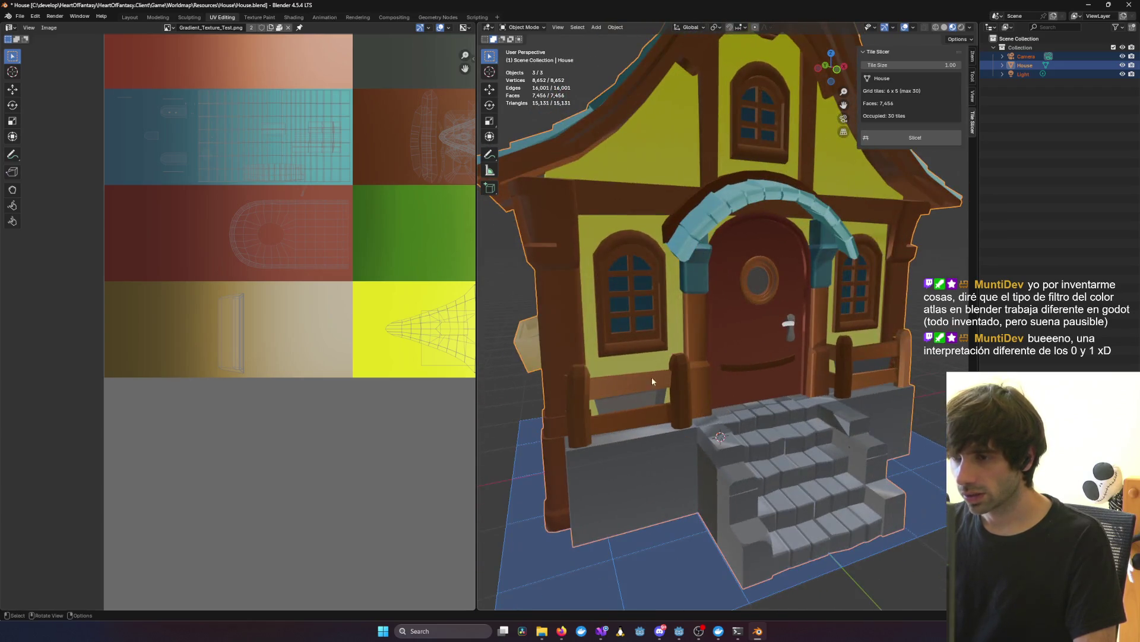
pyautogui.press('Tab')
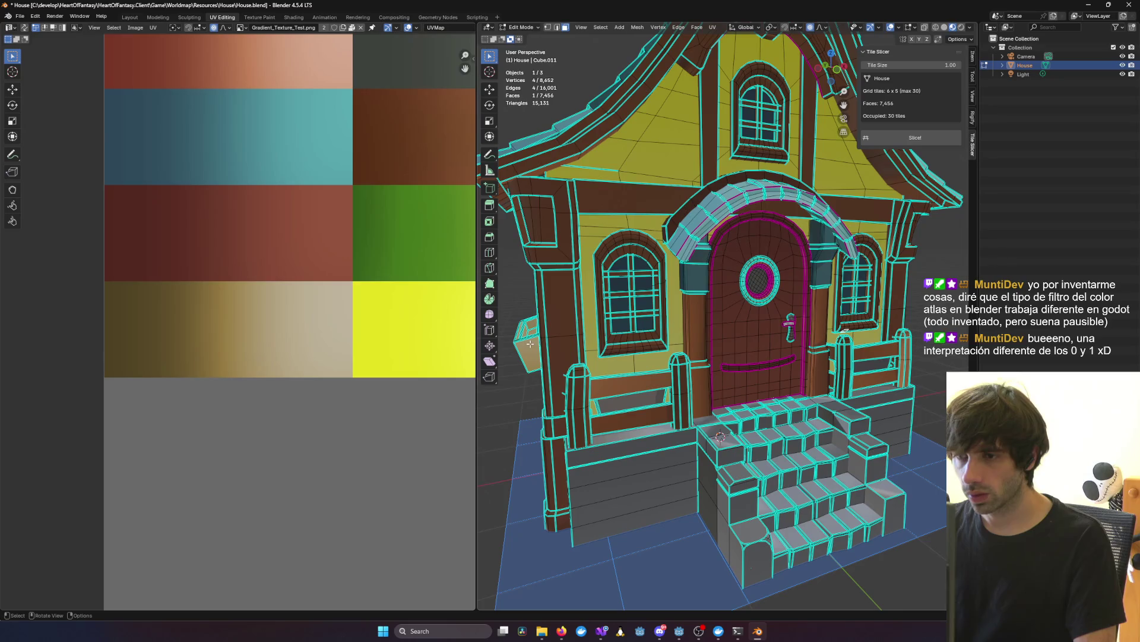
pyautogui.hotkey('ctrl', 'l')
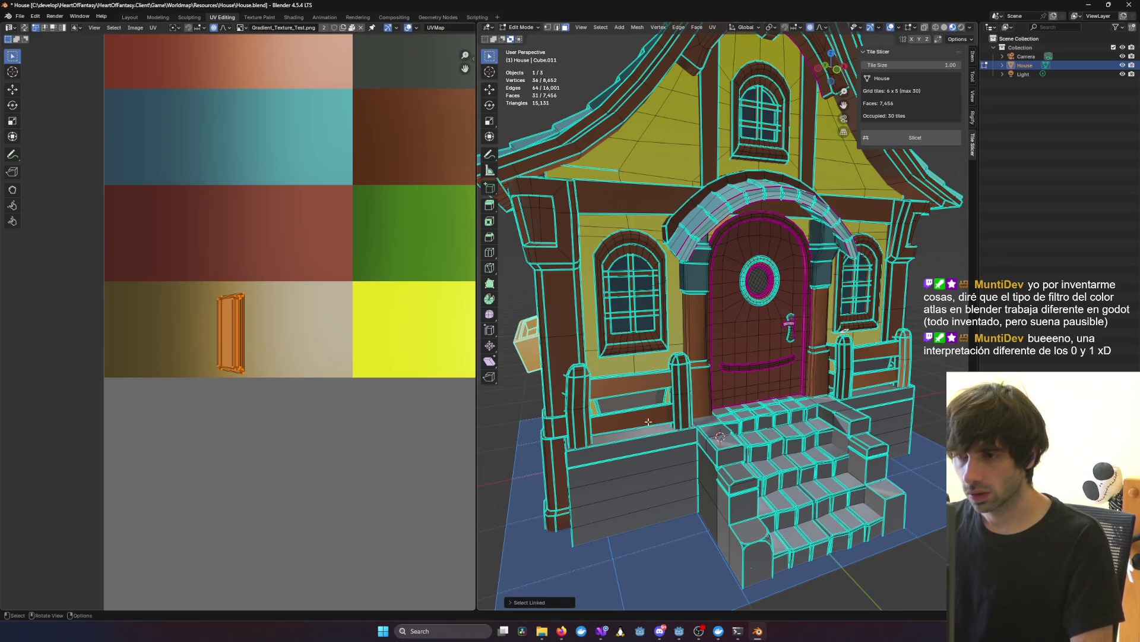
pyautogui.press('l')
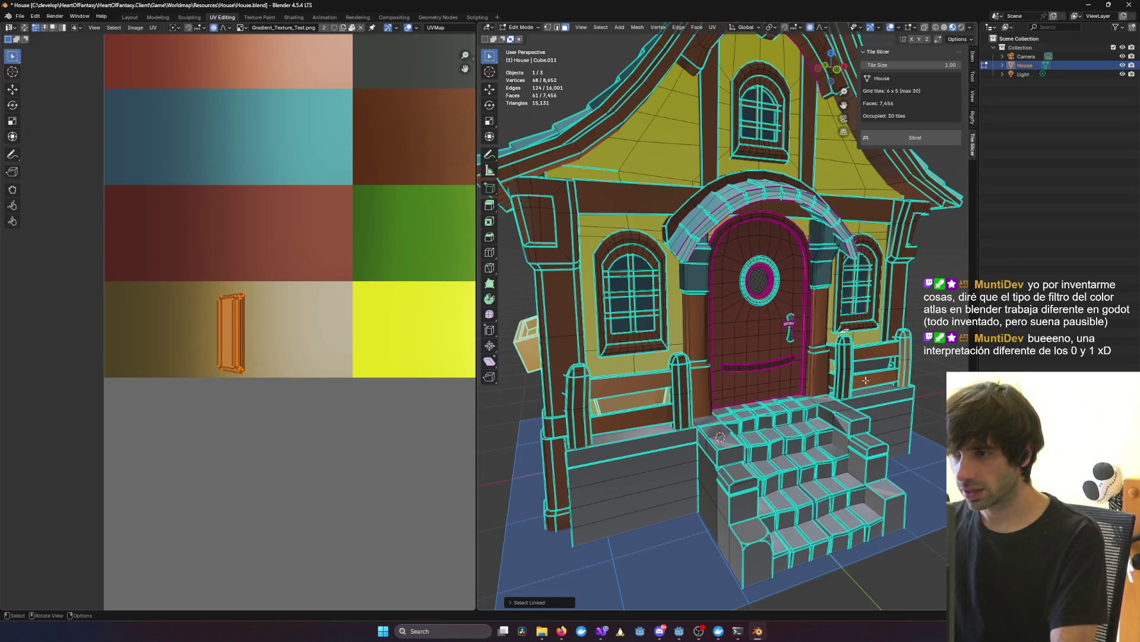
pyautogui.press('l')
# Step: Pan the UV view to find and select the stray island below the atlas, then deselect
pyautogui.scroll(-4, 398, 335)
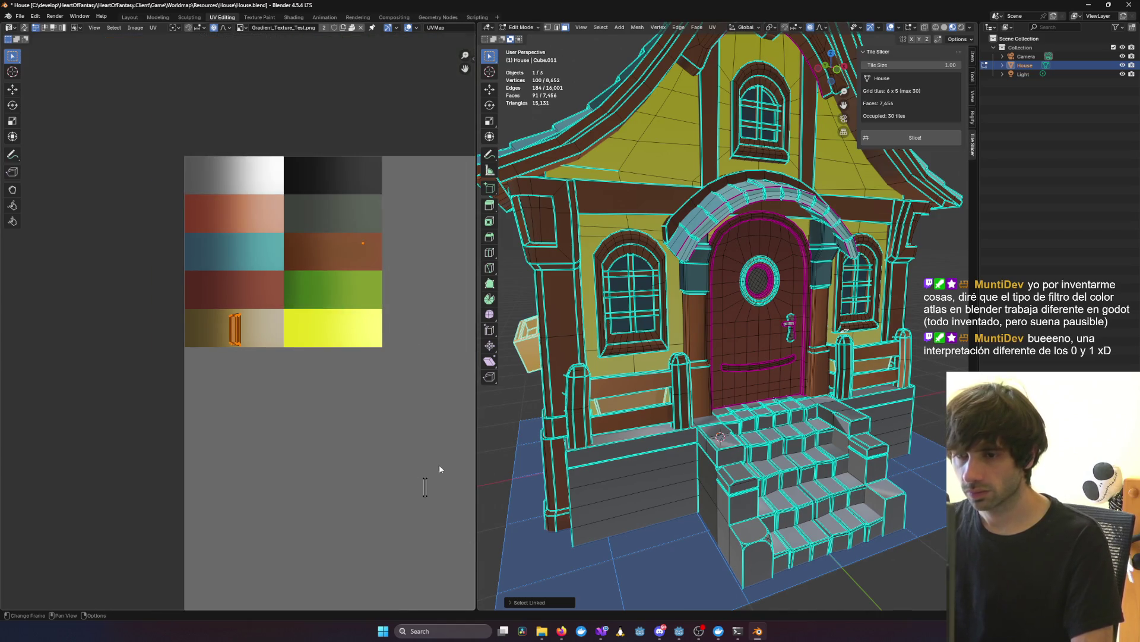
pyautogui.moveTo(440, 469); pyautogui.dragTo(270, 310, button='middle')
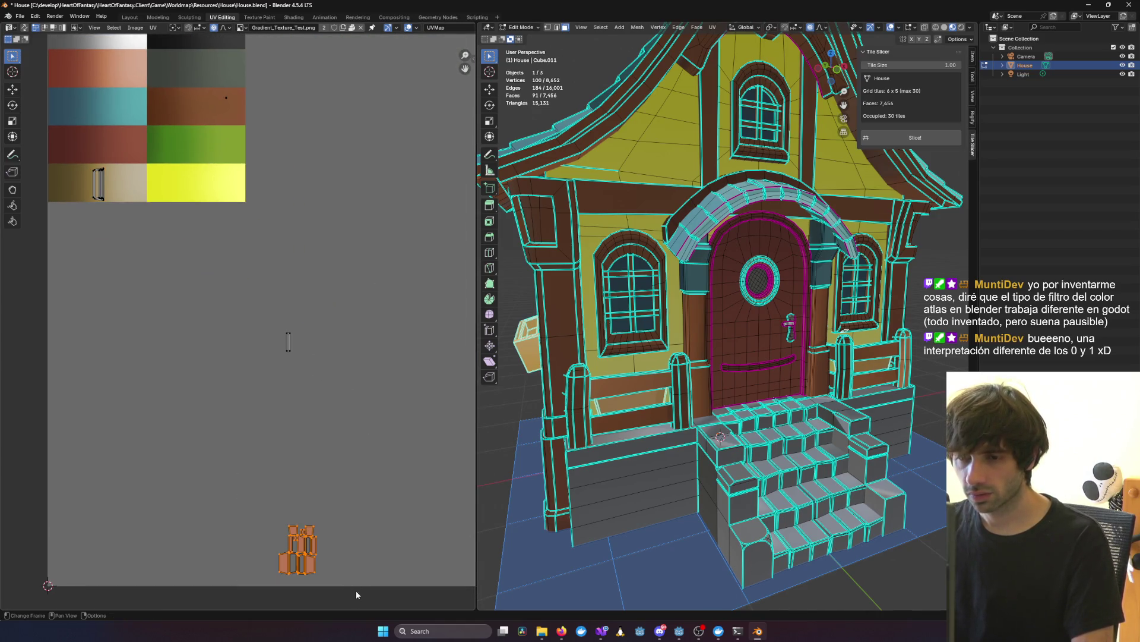
pyautogui.press('l')
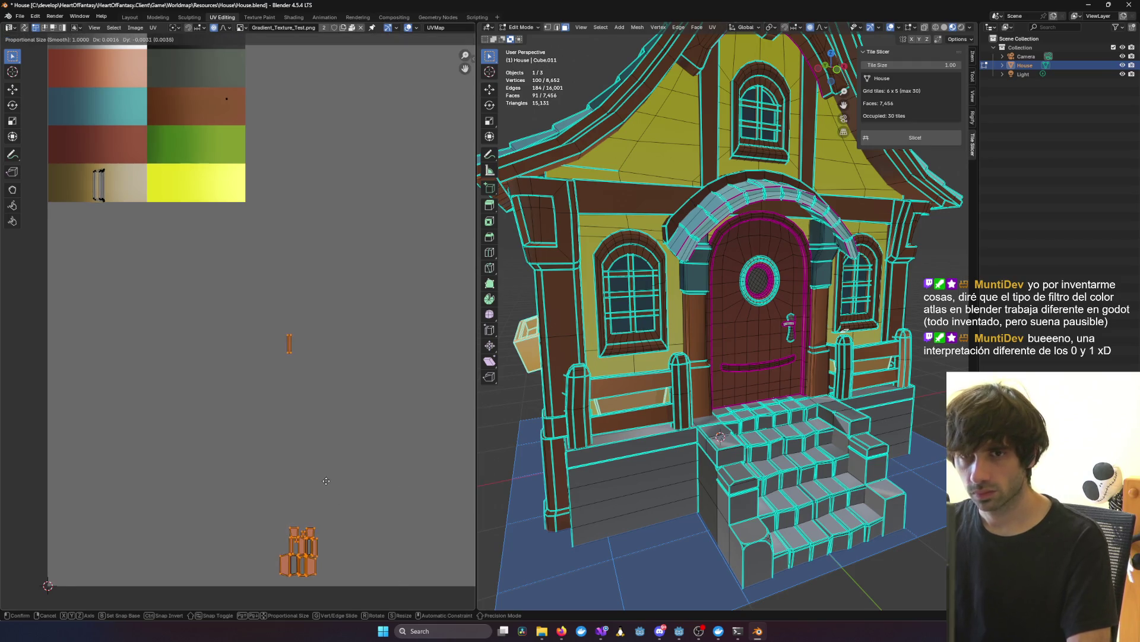
pyautogui.click(523, 426)
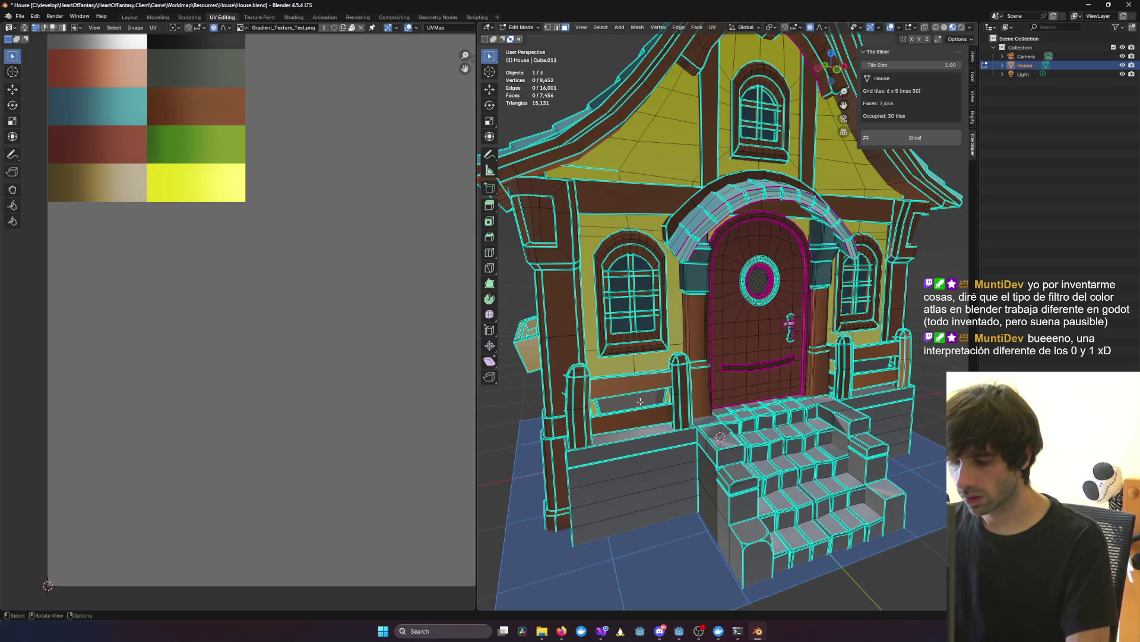
# Step: Select the window box and move its UV islands to a new spot
pyautogui.press('l')
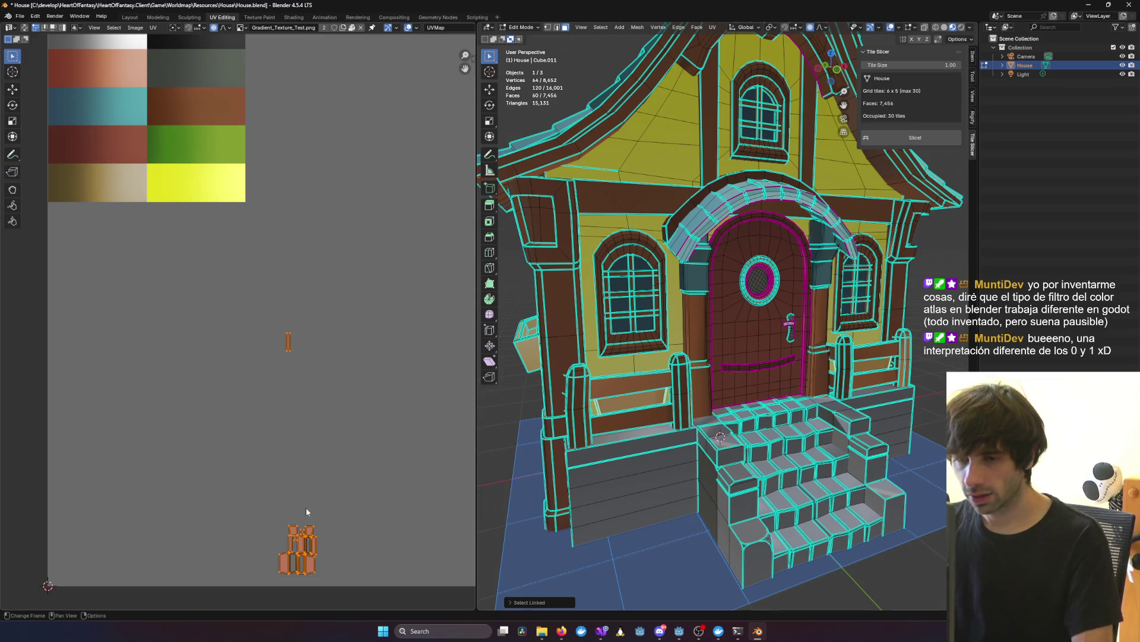
pyautogui.moveTo(250, 322)
pyautogui.mouseDown()
pyautogui.moveTo(394, 604)
pyautogui.moveTo(383, 585)
pyautogui.mouseUp()
pyautogui.press('g')
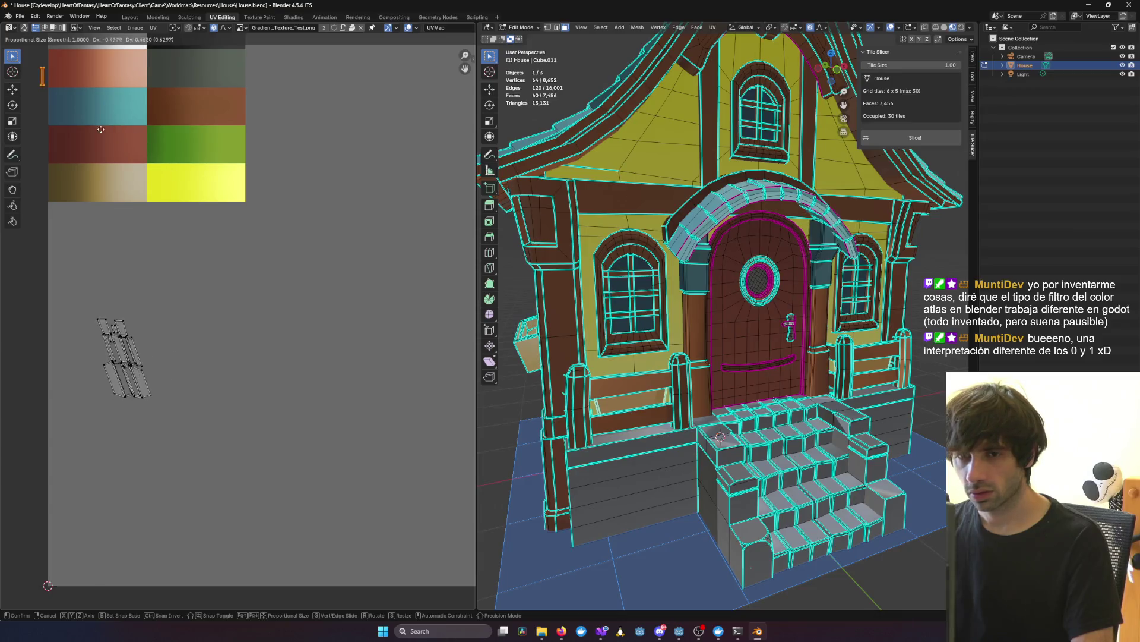
pyautogui.click(355, 291)
# Step: Reselect both window-box islands and shift them down and to the right
pyautogui.scroll(-3, 758, 406)
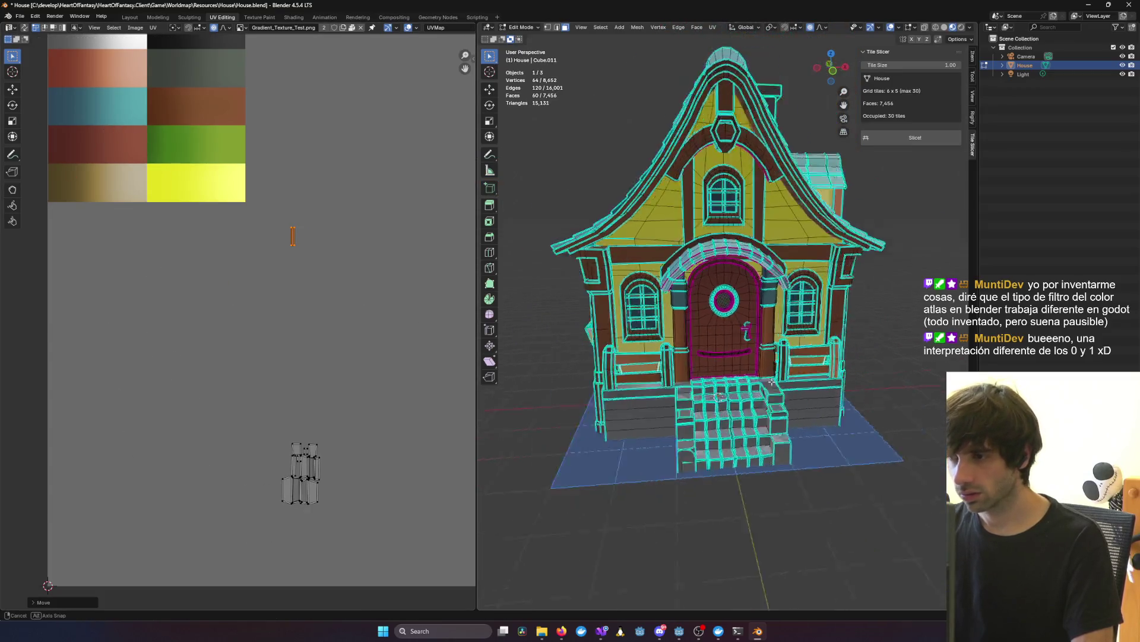
pyautogui.moveTo(758, 406)
pyautogui.mouseDown(button='middle')
pyautogui.moveTo(784, 401)
pyautogui.moveTo(759, 394)
pyautogui.mouseUp(button='middle')
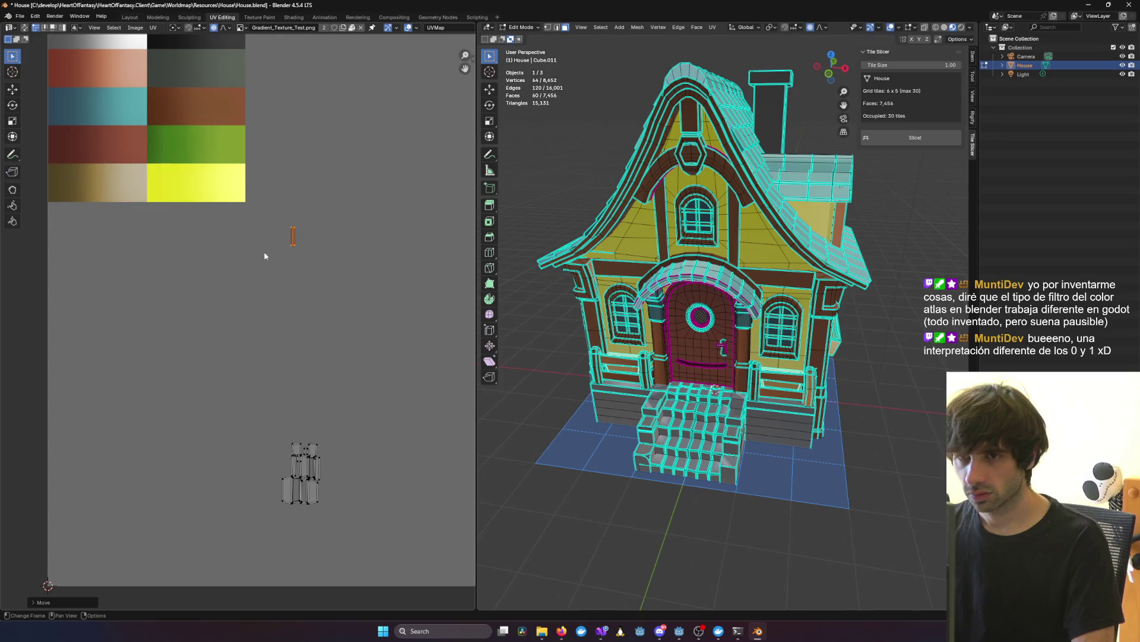
pyautogui.moveTo(241, 209); pyautogui.dragTo(418, 552)
pyautogui.press('g')
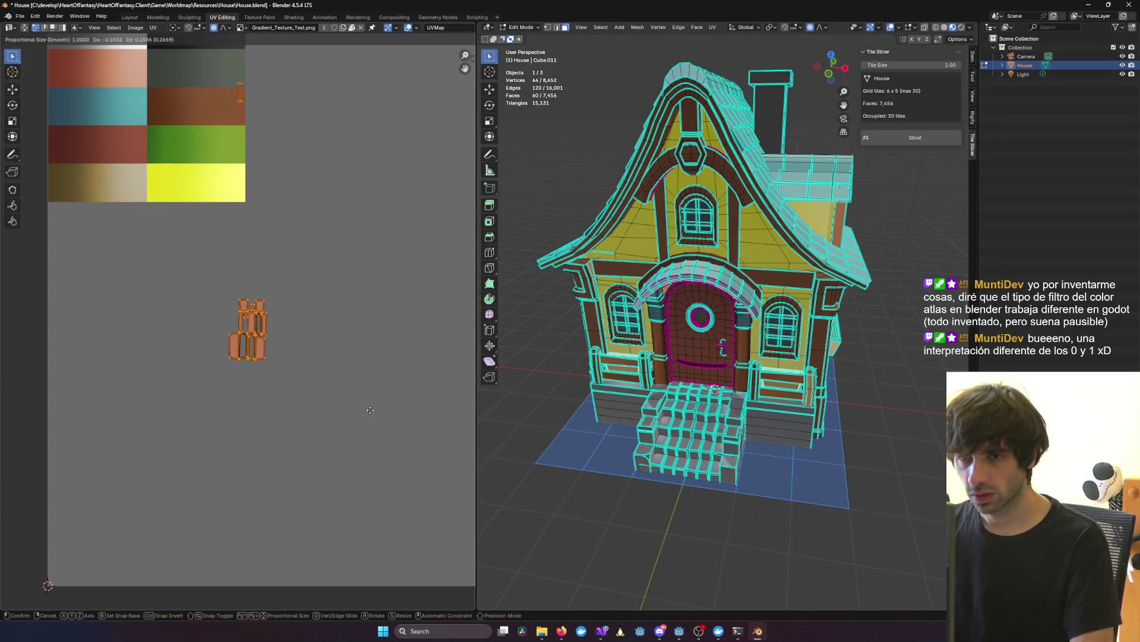
pyautogui.rightClick(429, 498)
pyautogui.click(303, 180)
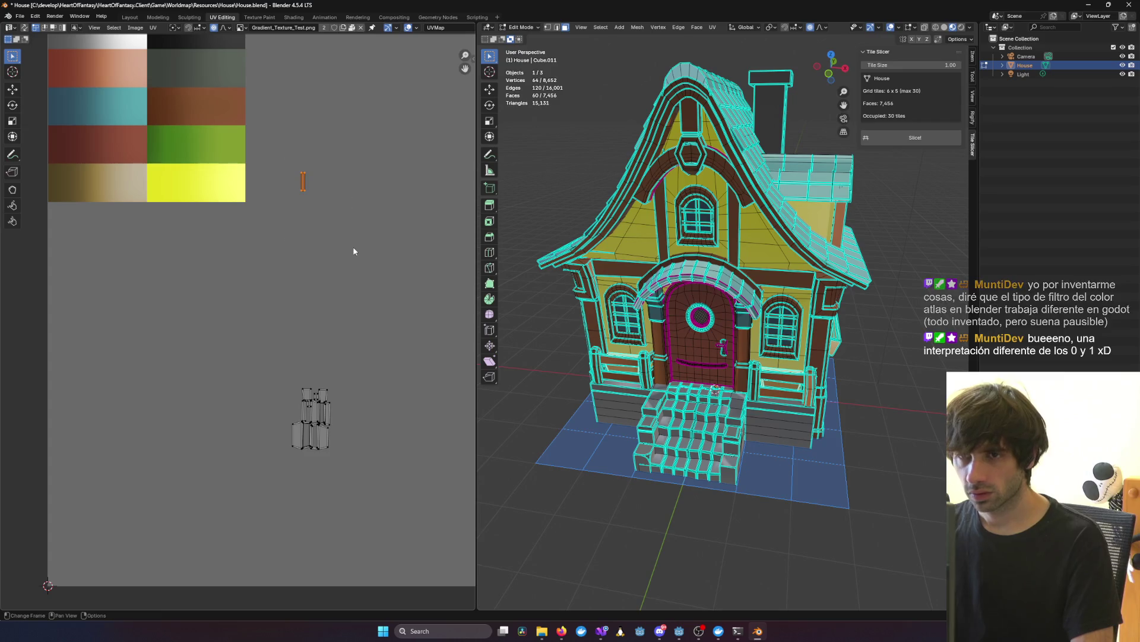
pyautogui.press('g')
pyautogui.click(367, 270)
pyautogui.click(423, 328)
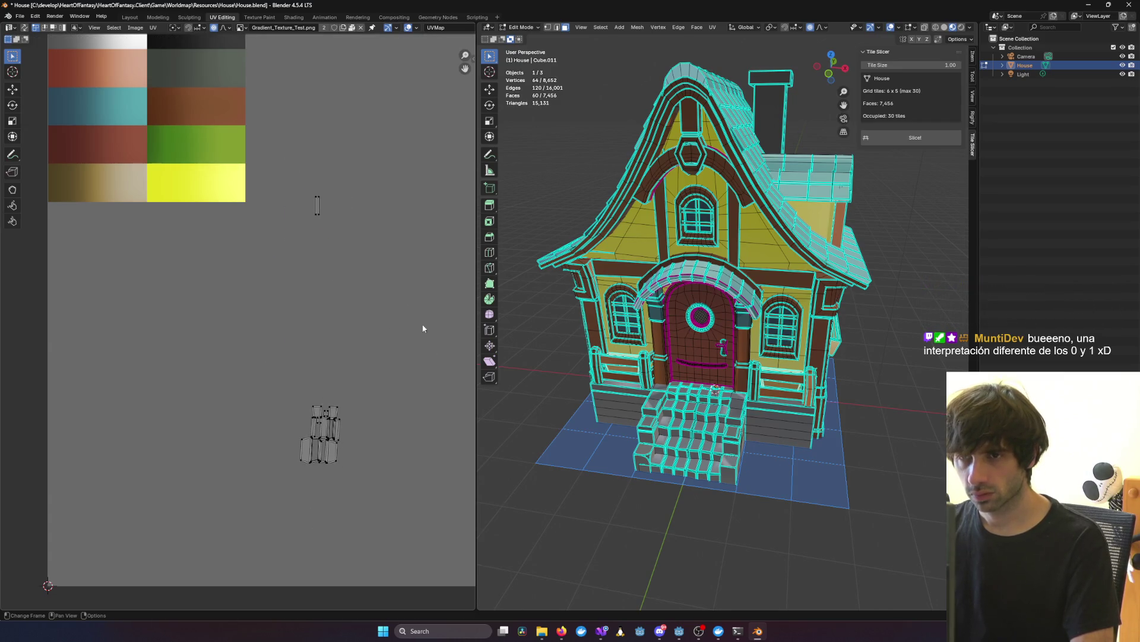
# Step: Box-select the thin window-box UV island and reposition it on its own
pyautogui.scroll(1, 707, 318)
pyautogui.moveTo(288, 172); pyautogui.dragTo(348, 237)
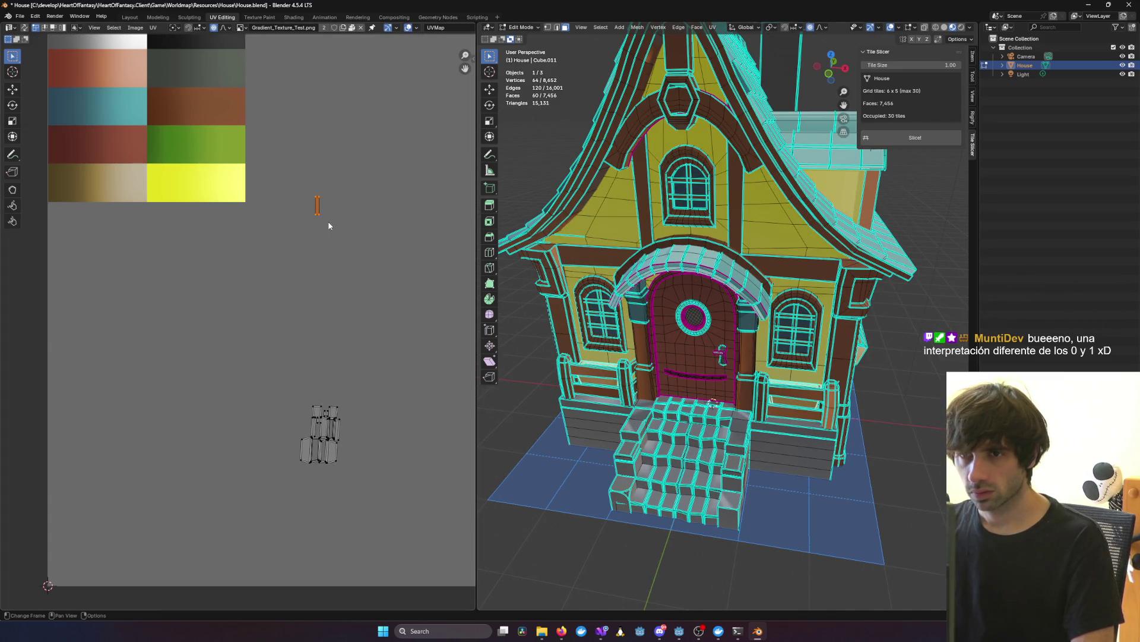
pyautogui.press('g')
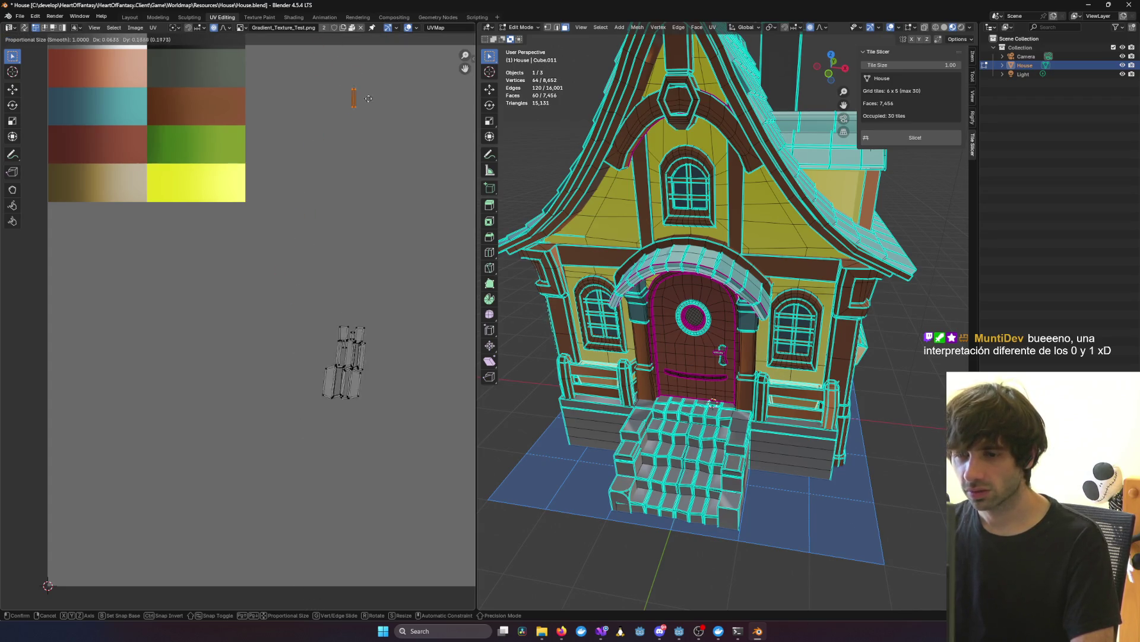
pyautogui.click(346, 202)
pyautogui.scroll(-8, 341, 293)
pyautogui.scroll(10, 341, 293)
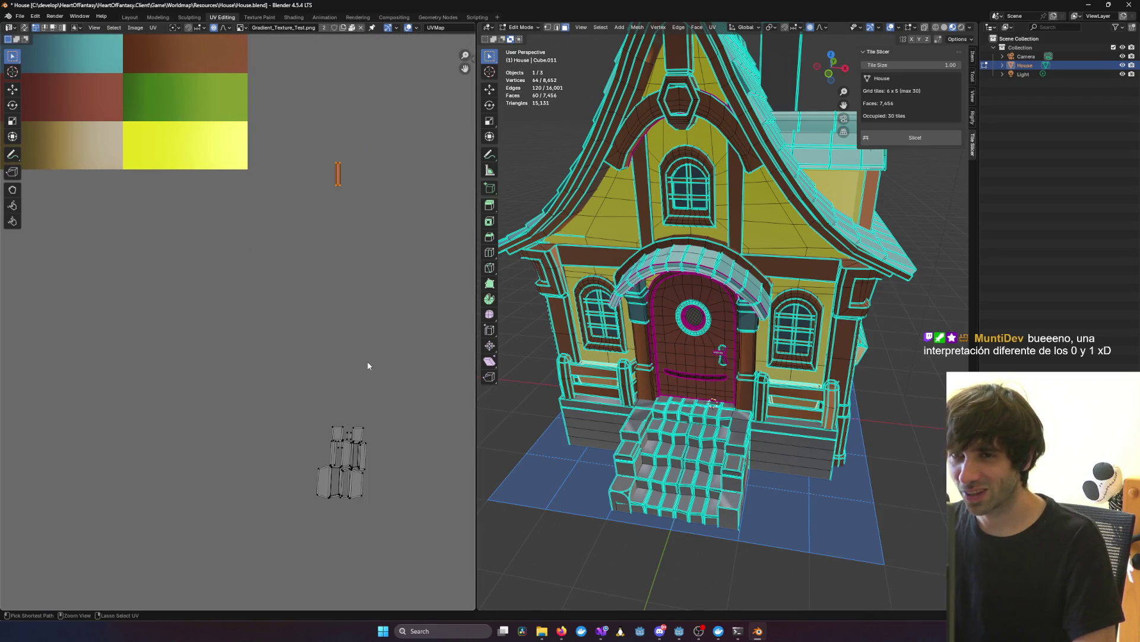
pyautogui.scroll(-6, 364, 362)
# Step: Zoom onto a single face and preview its texture in Object Mode before returning to Edit Mode
pyautogui.click(642, 378)
pyautogui.press('KP_Decimal')
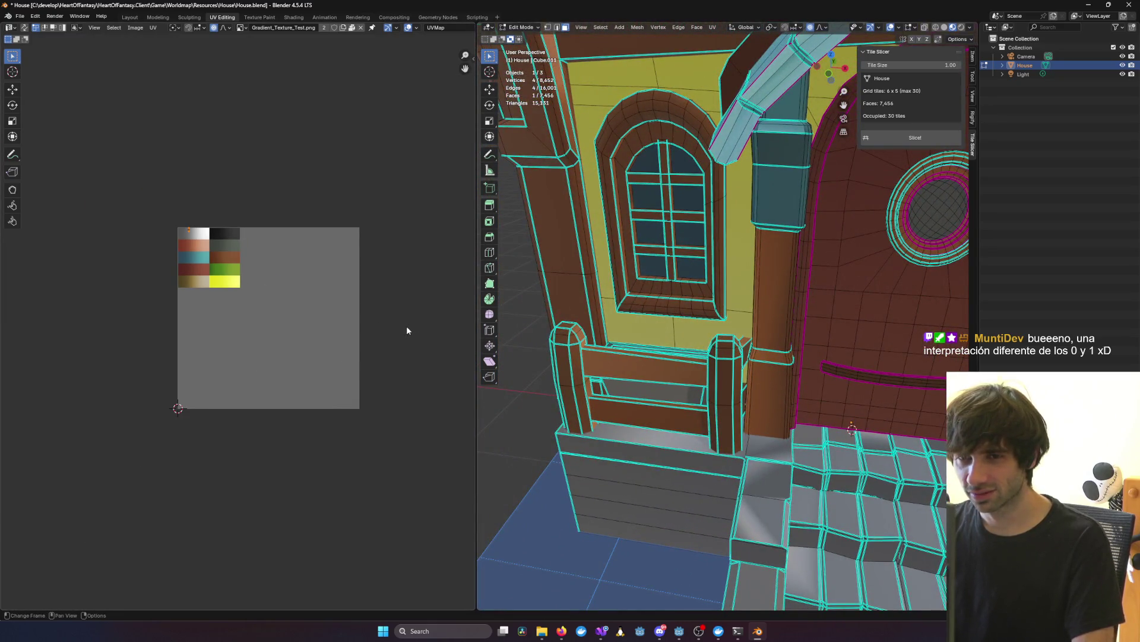
pyautogui.press('Tab')
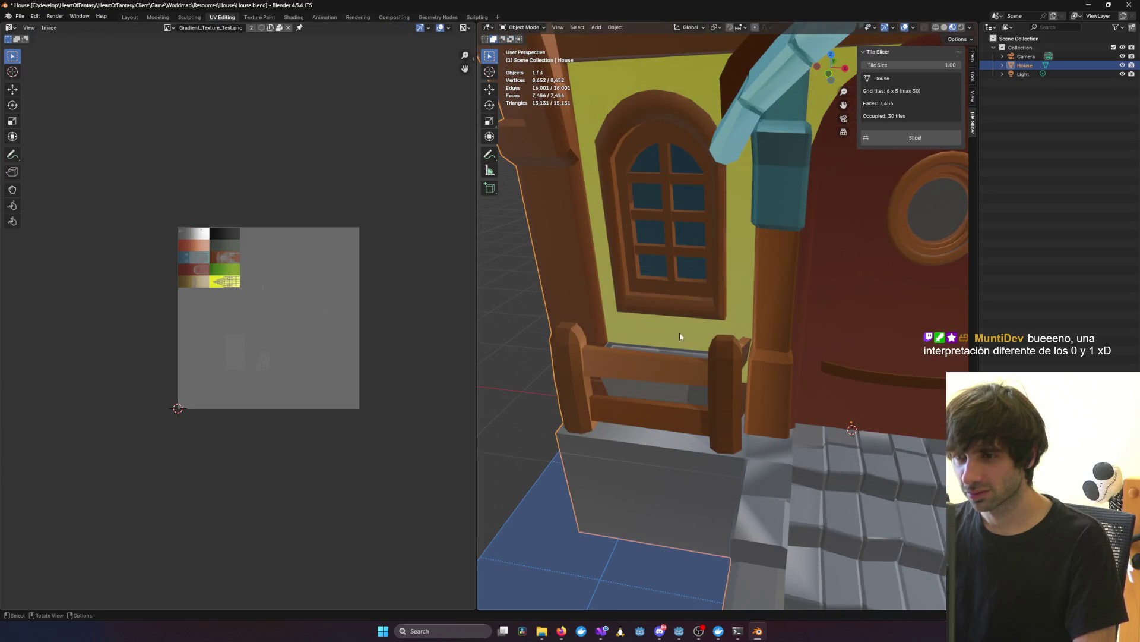
pyautogui.press('Tab')
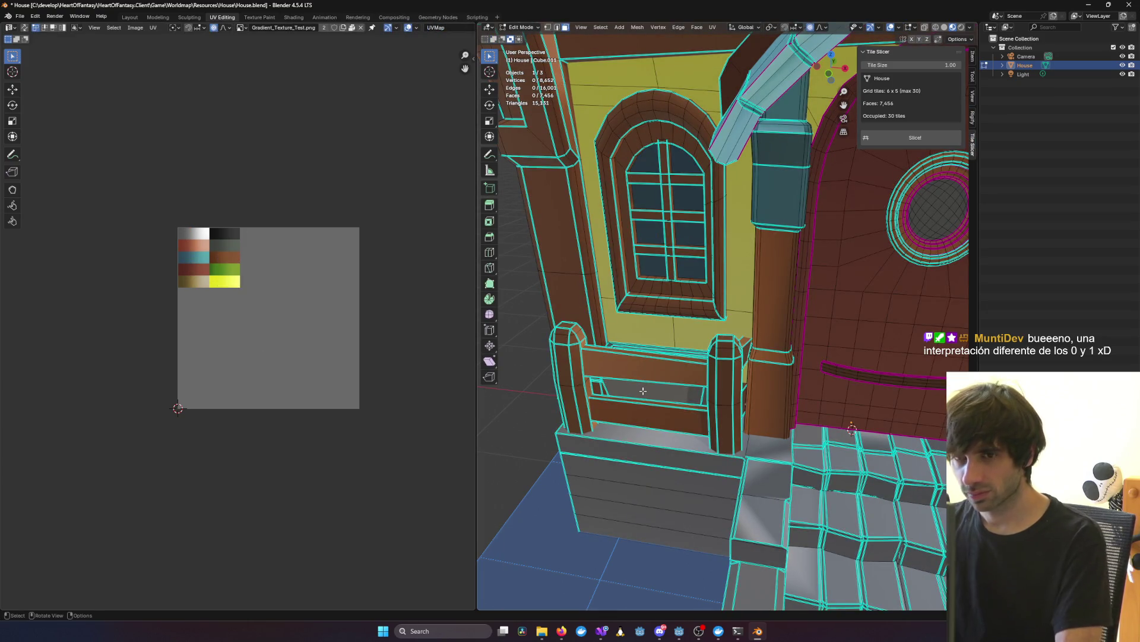
# Step: Select the window-box piece and move its small UV island onto the palette
pyautogui.press('l')
pyautogui.scroll(3, 308, 376)
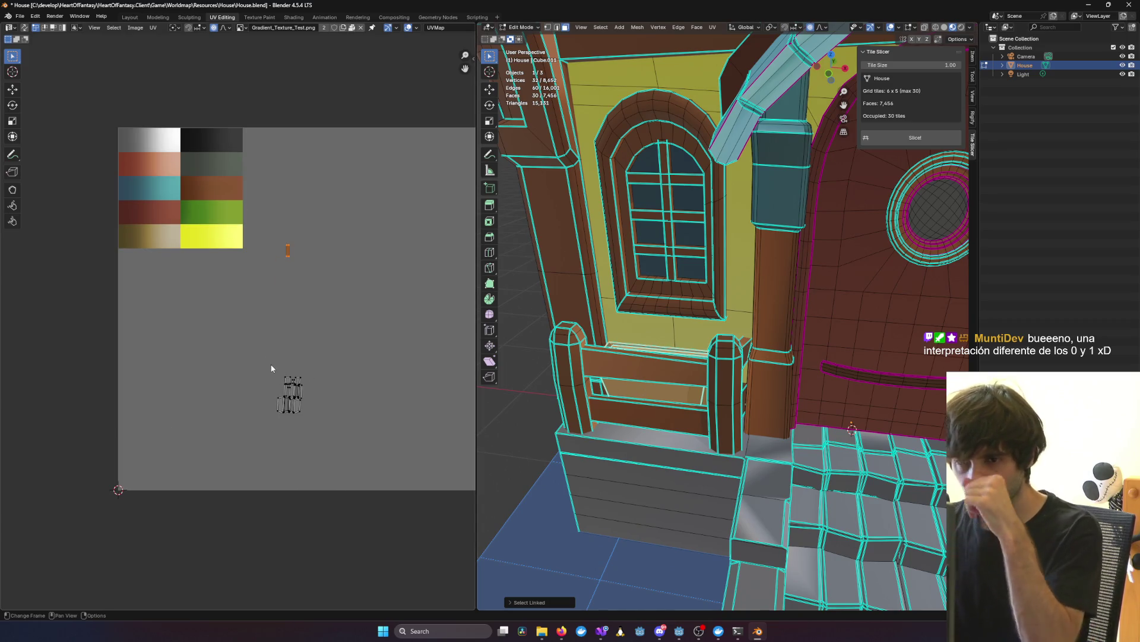
pyautogui.moveTo(273, 365); pyautogui.dragTo(314, 427)
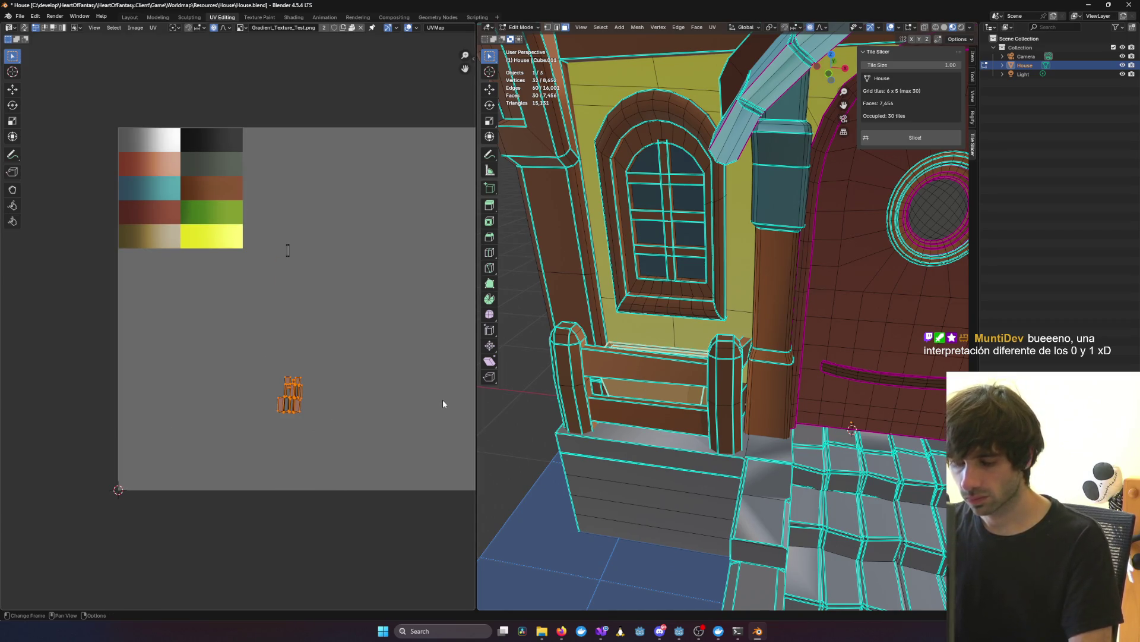
pyautogui.press('g')
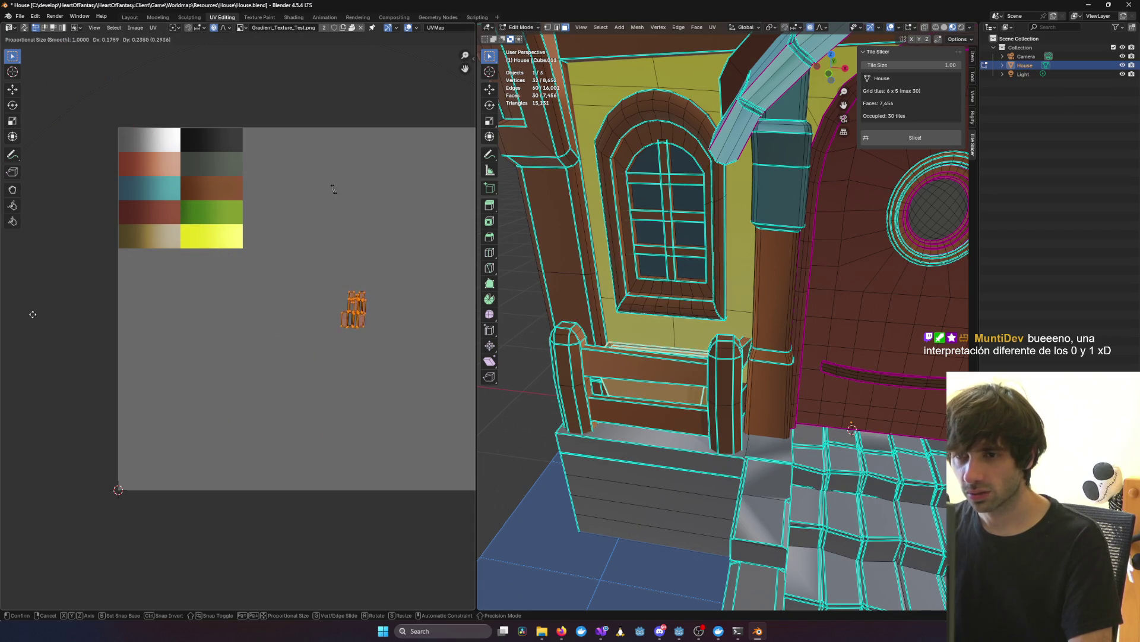
pyautogui.scroll(20, 362, 349)
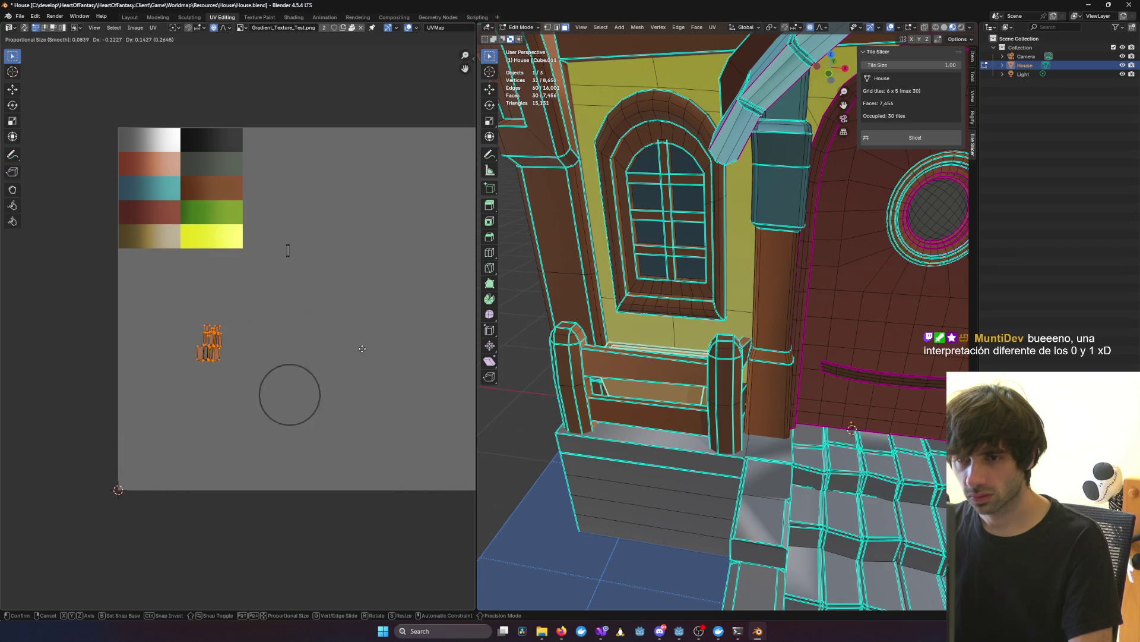
pyautogui.scroll(-20, 362, 349)
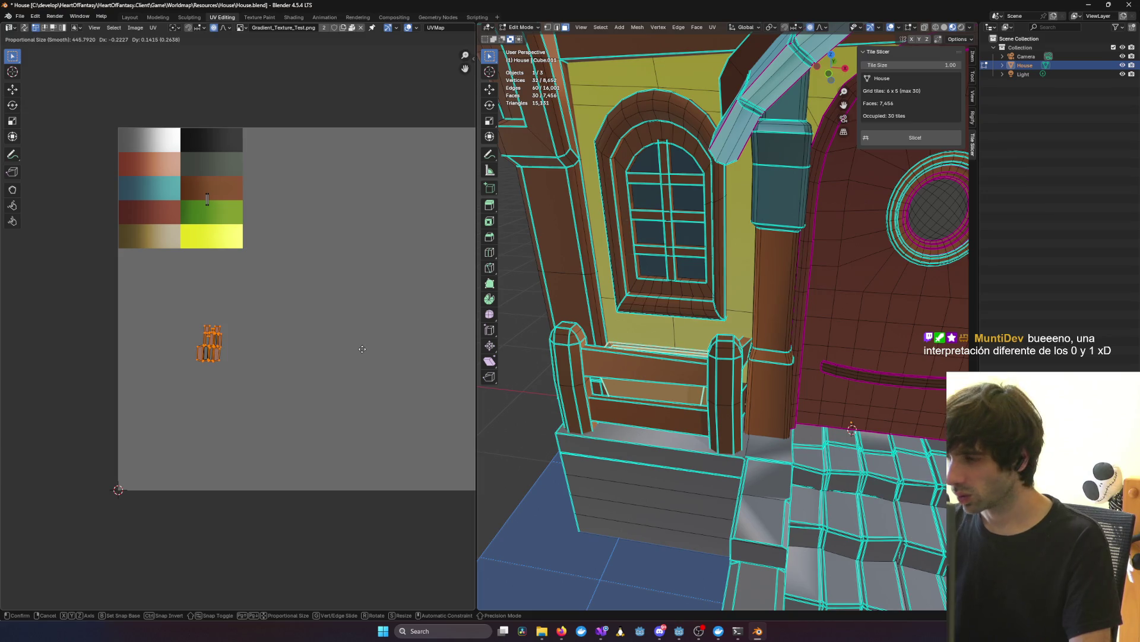
pyautogui.click(289, 250)
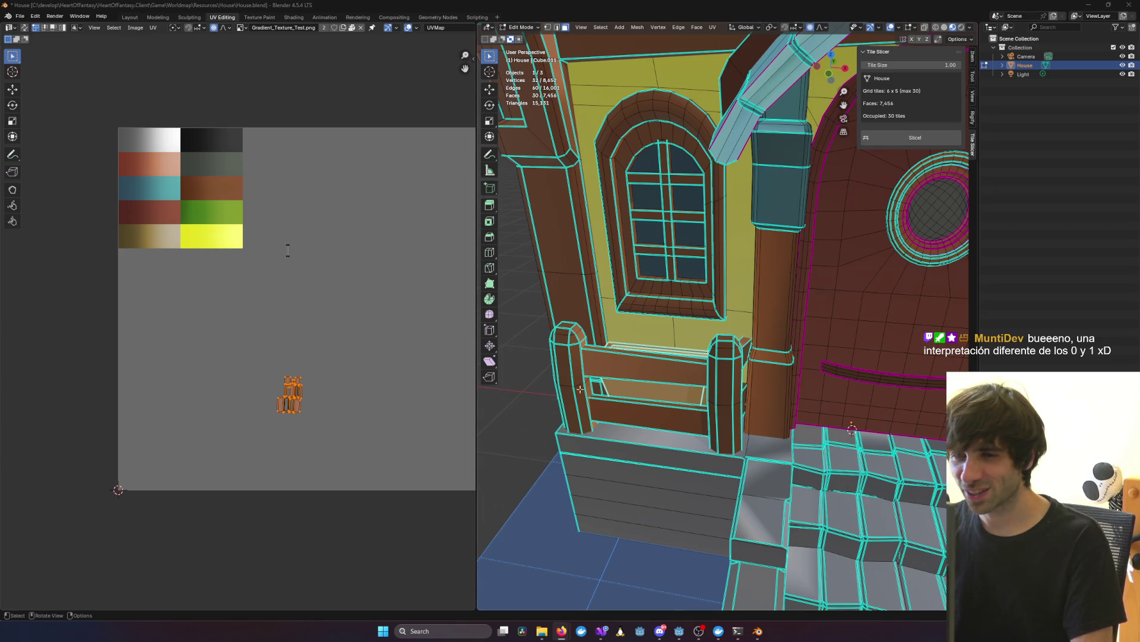
# Step: Clear the selection and switch to Object Mode to check the planter's colours
pyautogui.scroll(-2, 334, 351)
pyautogui.scroll(4, 320, 369)
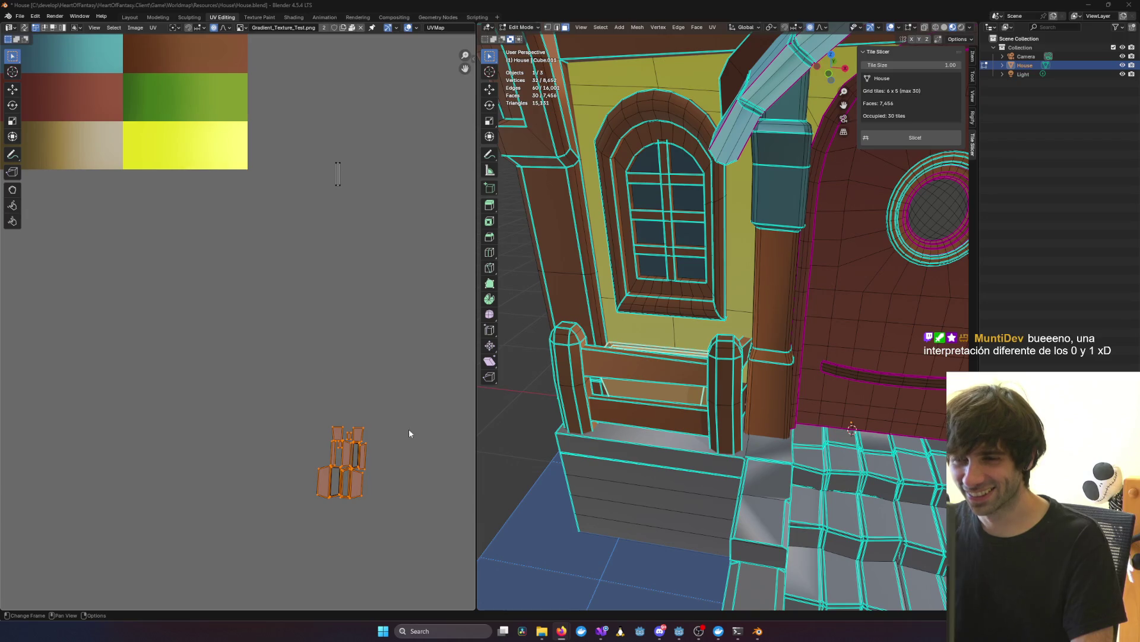
pyautogui.moveTo(409, 433); pyautogui.dragTo(372, 351, button='middle')
pyautogui.click(372, 351)
pyautogui.press('Tab')
pyautogui.scroll(-5, 656, 365)
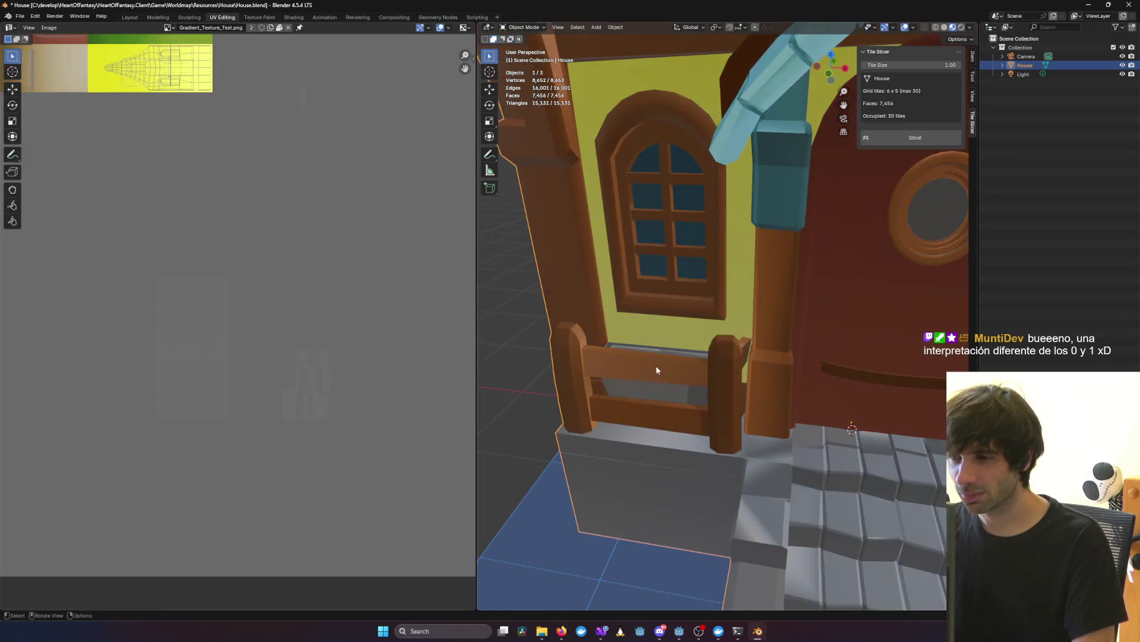
# Step: Orbit to an angled view of the door and stairs, then re-enter Edit Mode
pyautogui.moveTo(655, 365)
pyautogui.mouseDown(button='middle')
pyautogui.moveTo(743, 332)
pyautogui.moveTo(664, 312)
pyautogui.mouseUp(button='middle')
pyautogui.scroll(5, 664, 311)
pyautogui.scroll(-5, 664, 312)
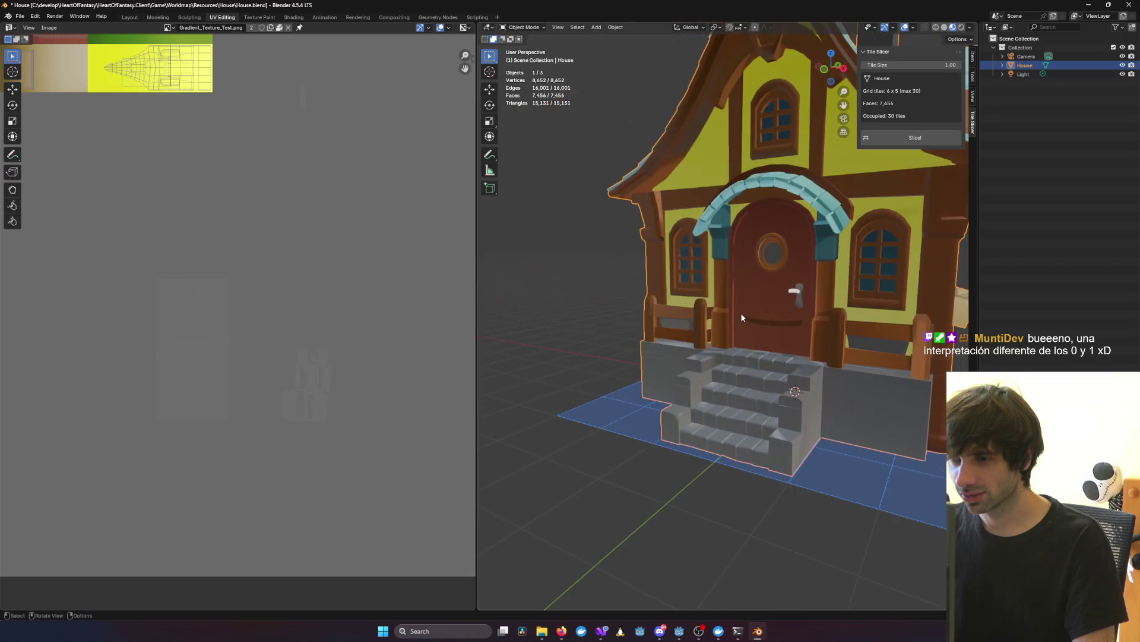
pyautogui.moveTo(740, 312)
pyautogui.mouseDown(button='middle')
pyautogui.moveTo(797, 395)
pyautogui.moveTo(741, 387)
pyautogui.mouseUp(button='middle')
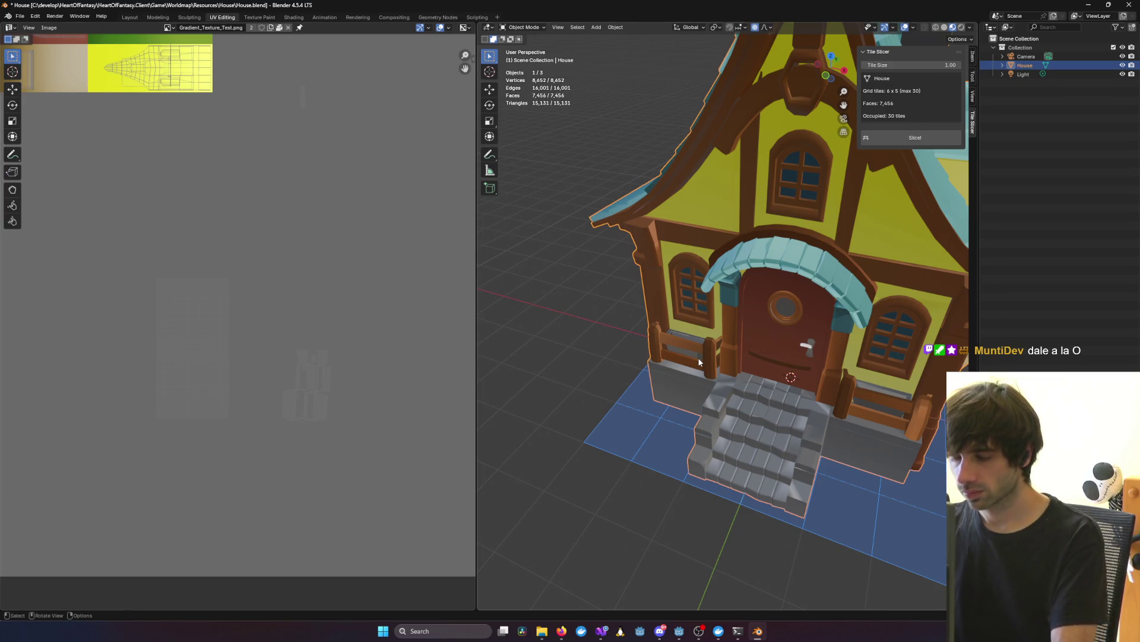
pyautogui.press('Tab')
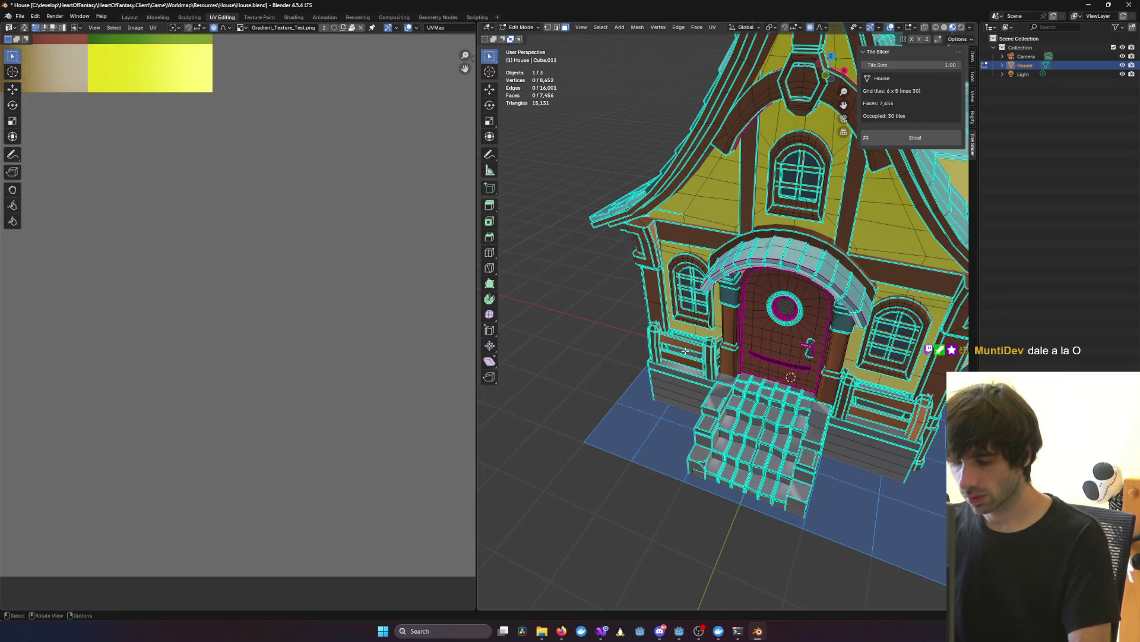
# Step: Select the flower box, turn off proportional editing and move its island beside the others
pyautogui.scroll(5, 686, 351)
pyautogui.press('l')
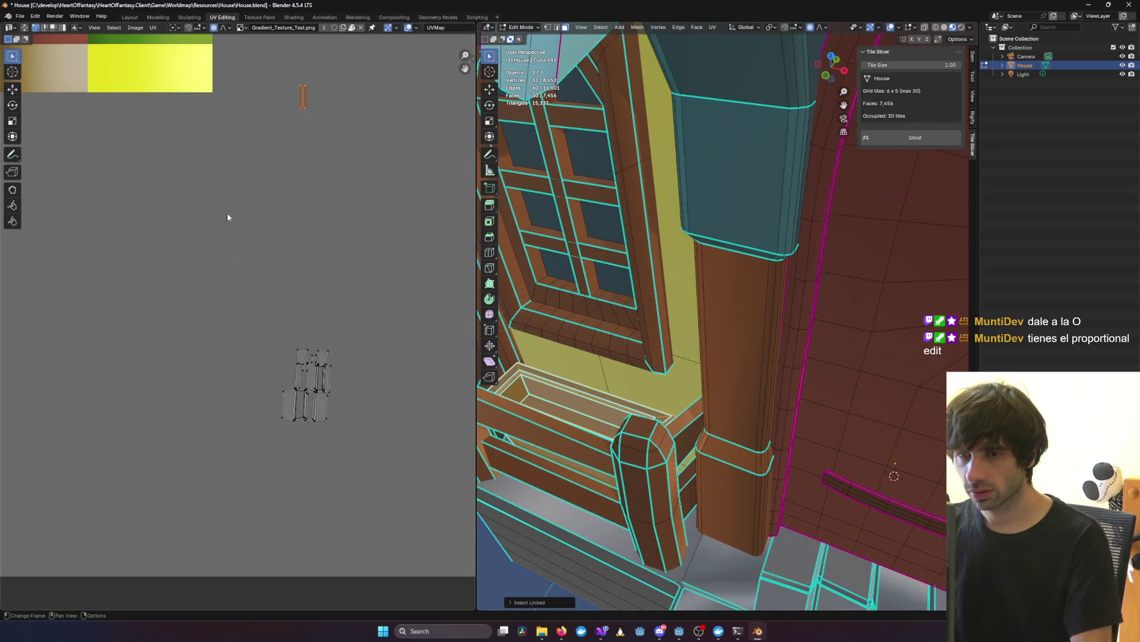
pyautogui.press('o')
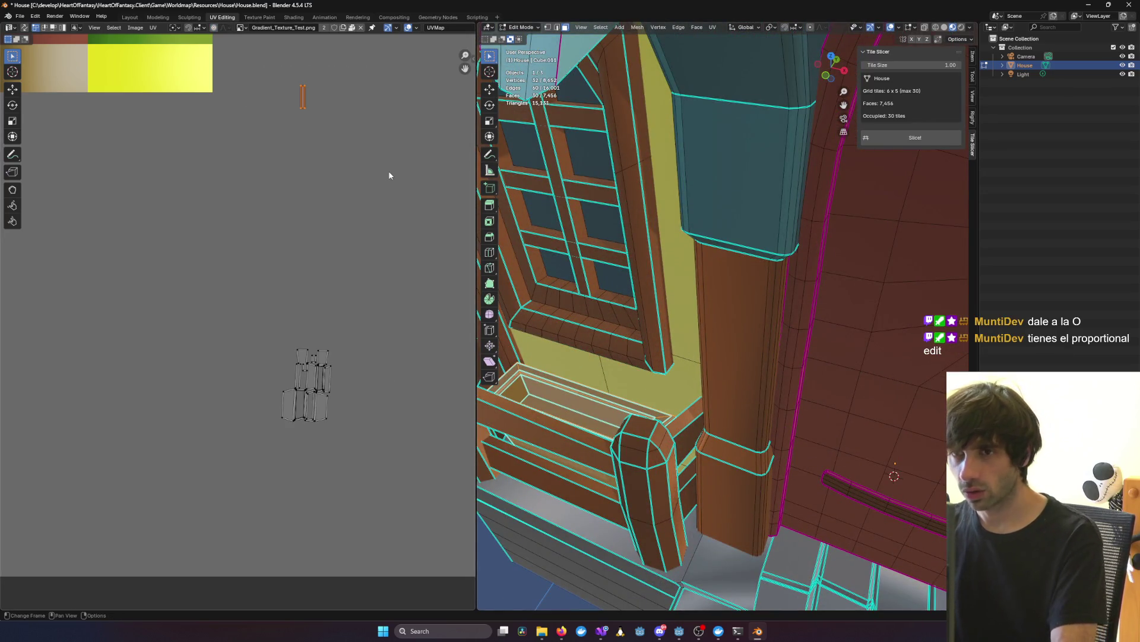
pyautogui.press('g')
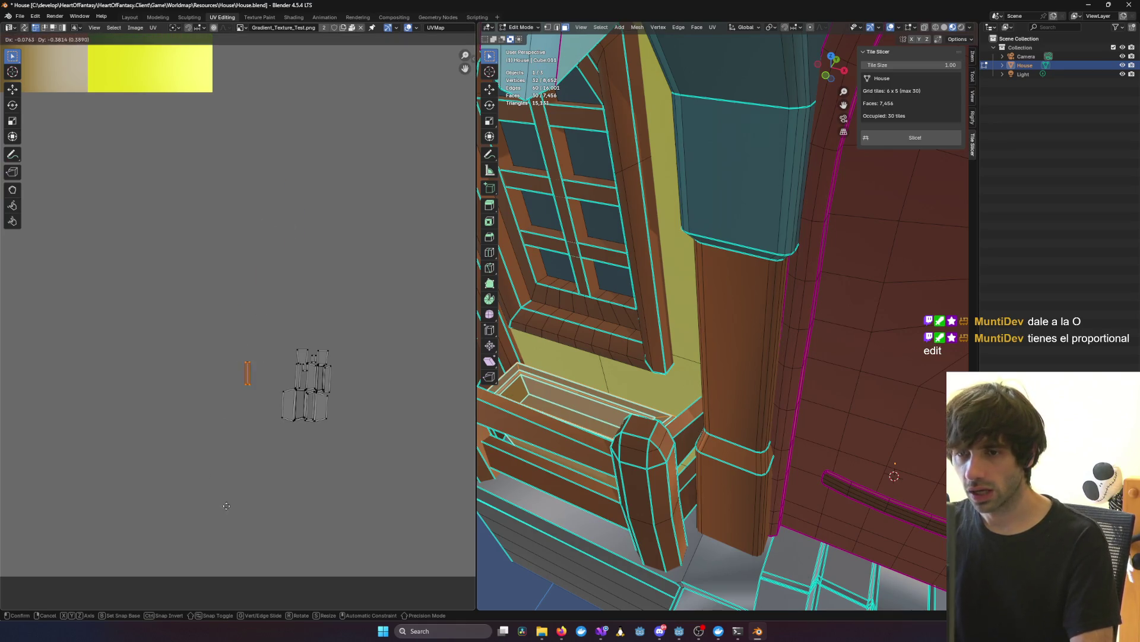
pyautogui.click(249, 499)
# Step: Box-select all the flower-box UV islands and move them onto the green and yellow tiles
pyautogui.moveTo(235, 343); pyautogui.dragTo(386, 445)
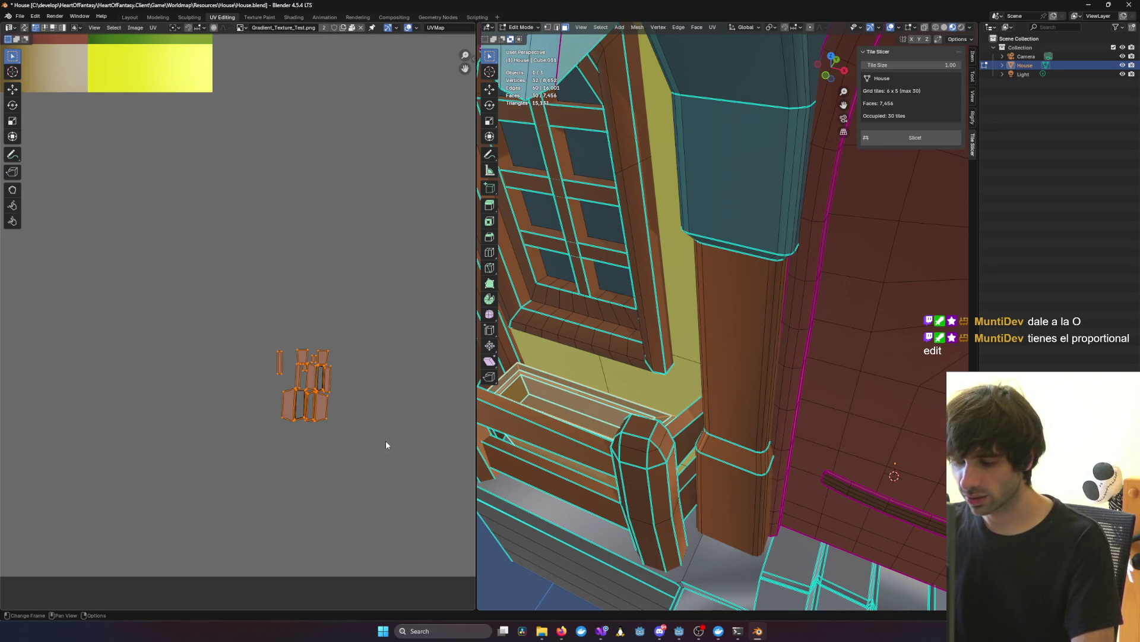
pyautogui.scroll(2, 333, 419)
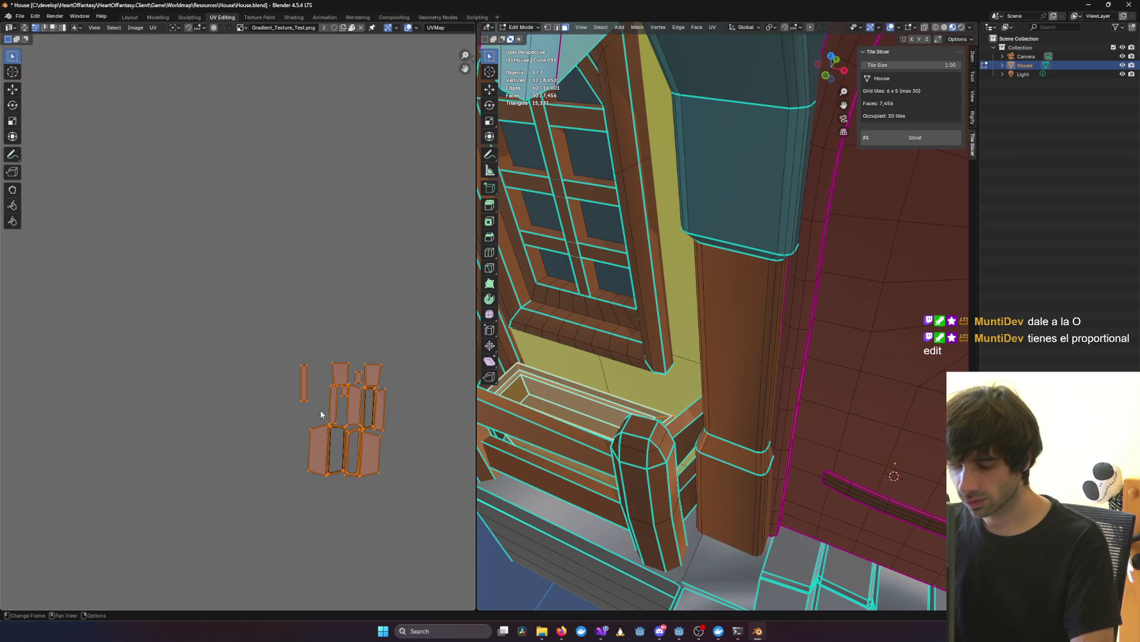
pyautogui.press('g')
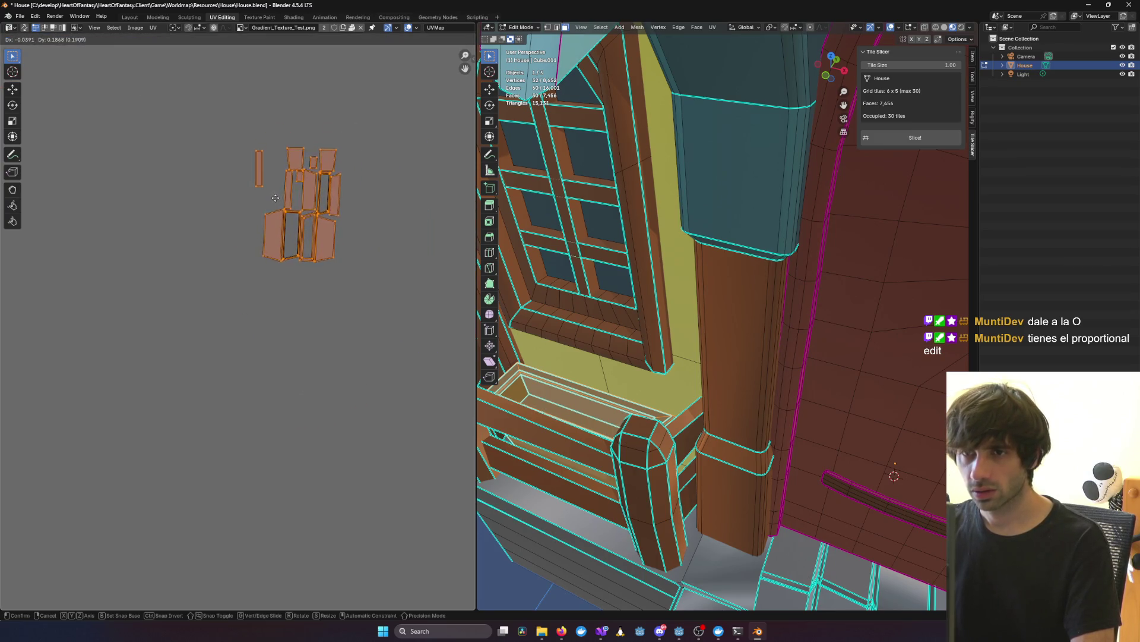
pyautogui.click(270, 229)
pyautogui.scroll(-5, 278, 236)
pyautogui.press('g')
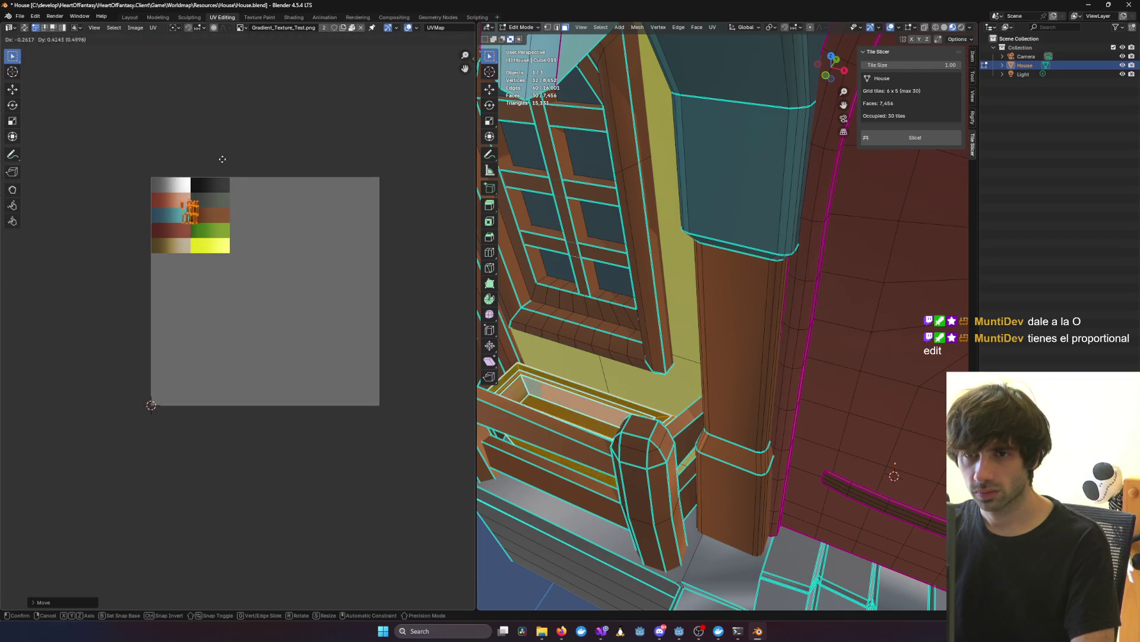
pyautogui.click(243, 195)
# Step: Zoom in, shrink the window-box island and settle it on the beige band
pyautogui.scroll(5, 236, 208)
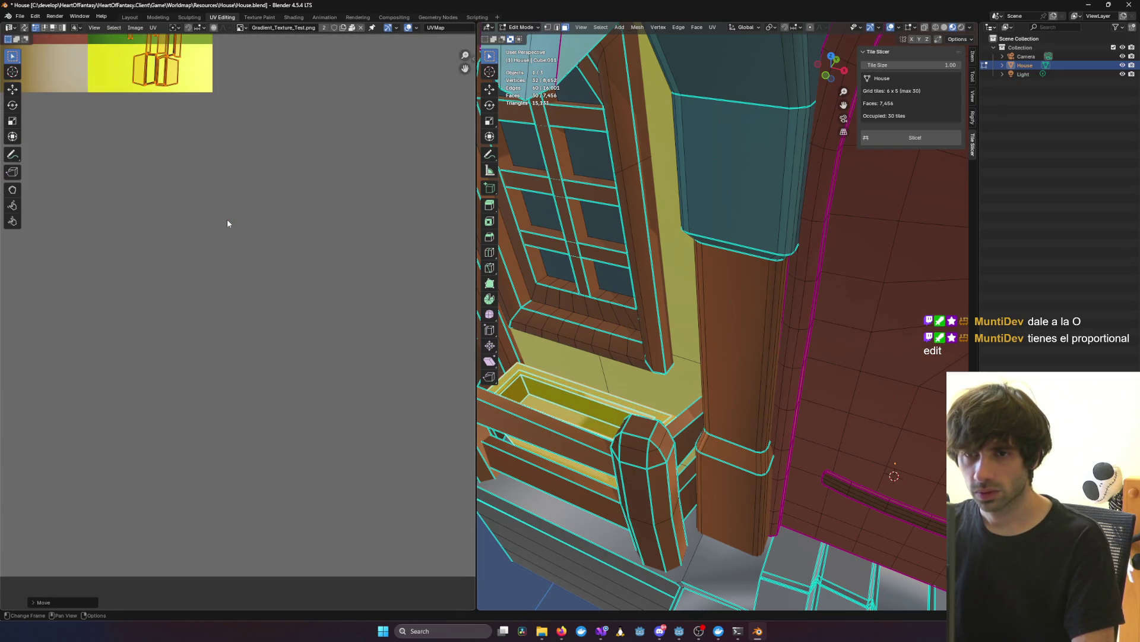
pyautogui.moveTo(214, 168); pyautogui.dragTo(358, 277, button='middle')
pyautogui.press('s')
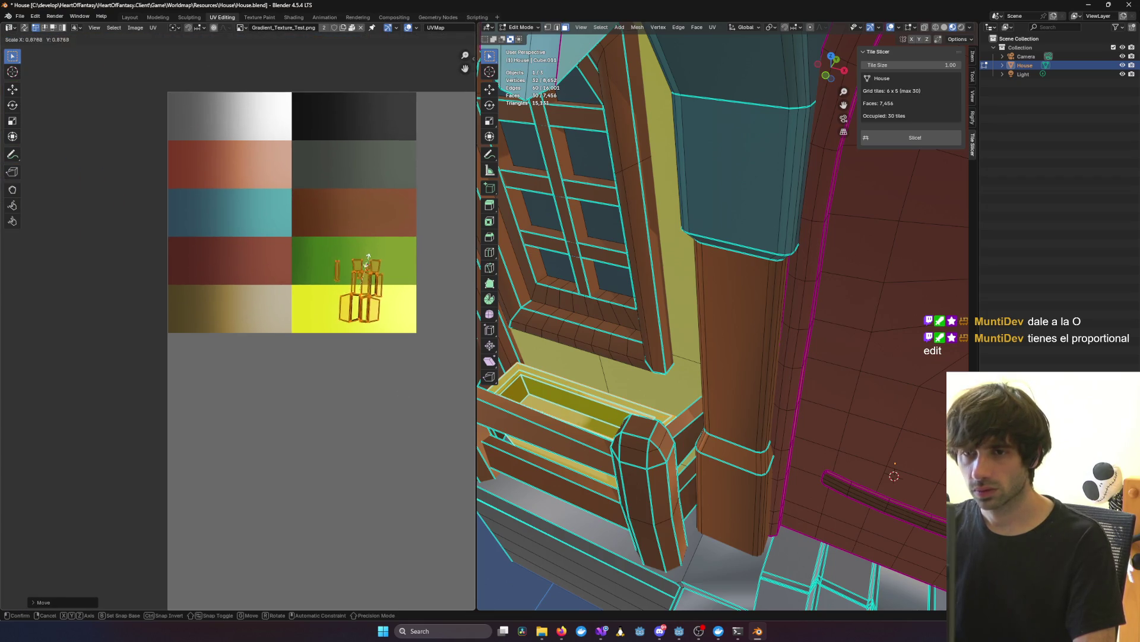
pyautogui.click(353, 271)
pyautogui.press('g')
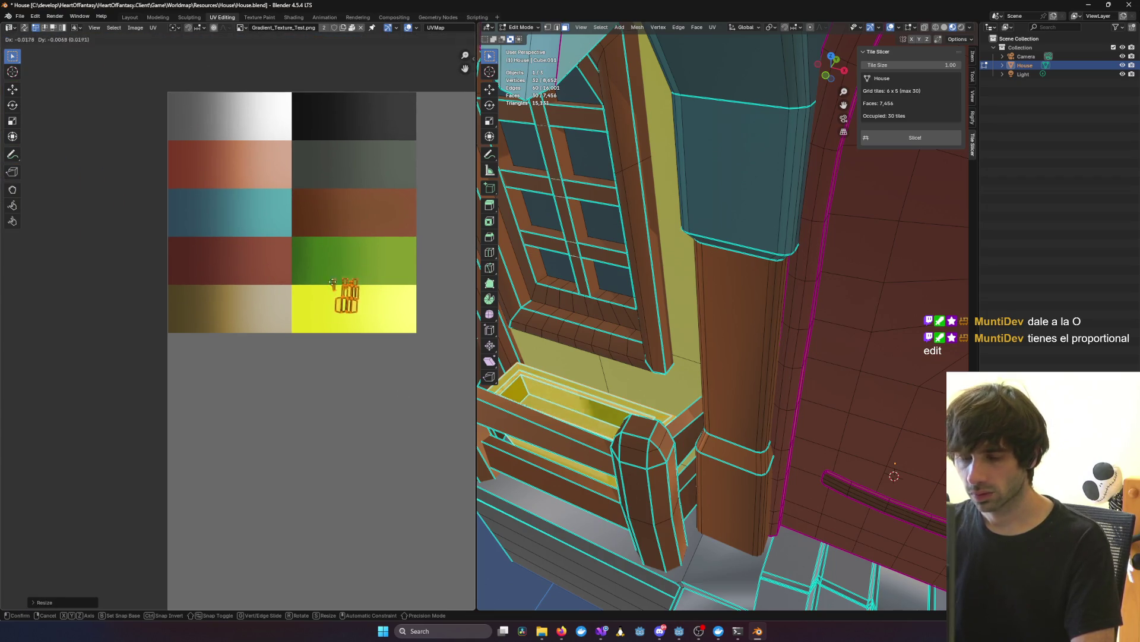
pyautogui.click(235, 293)
pyautogui.moveTo(570, 321)
pyautogui.mouseDown(button='middle')
pyautogui.moveTo(540, 307)
pyautogui.moveTo(579, 303)
pyautogui.moveTo(588, 325)
pyautogui.mouseUp(button='middle')
pyautogui.press('l')
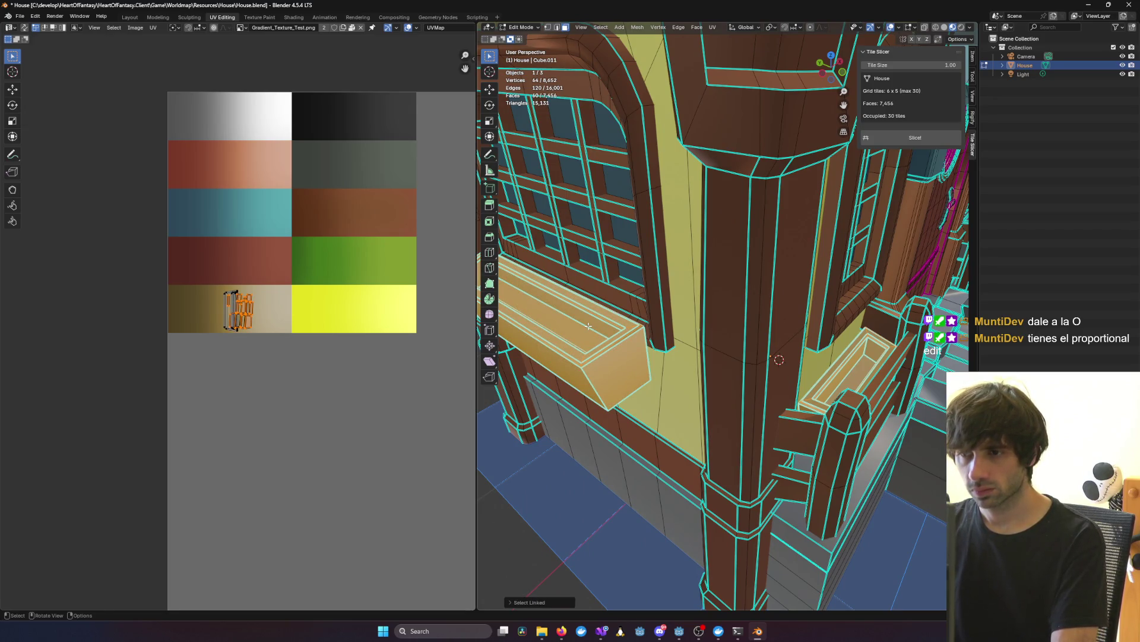
# Step: Orbit to a frontal view and select the whole right window box
pyautogui.click(402, 369)
pyautogui.moveTo(666, 392)
pyautogui.mouseDown(button='middle')
pyautogui.moveTo(710, 419)
pyautogui.moveTo(766, 423)
pyautogui.mouseUp(button='middle')
pyautogui.scroll(-6, 778, 424)
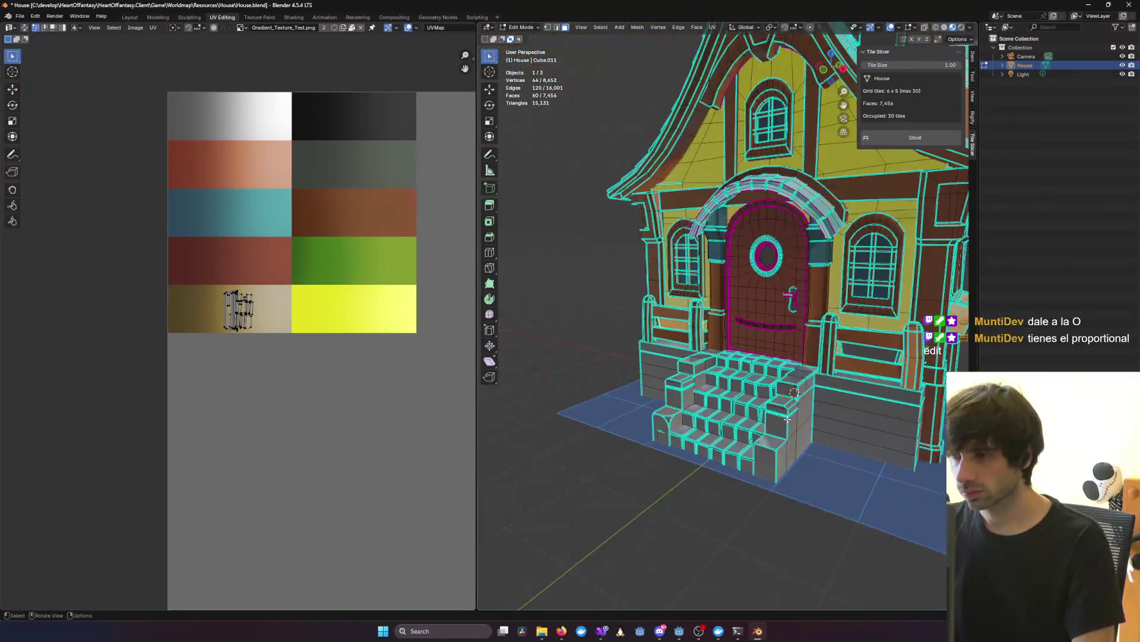
pyautogui.moveTo(624, 384); pyautogui.dragTo(618, 369, button='middle')
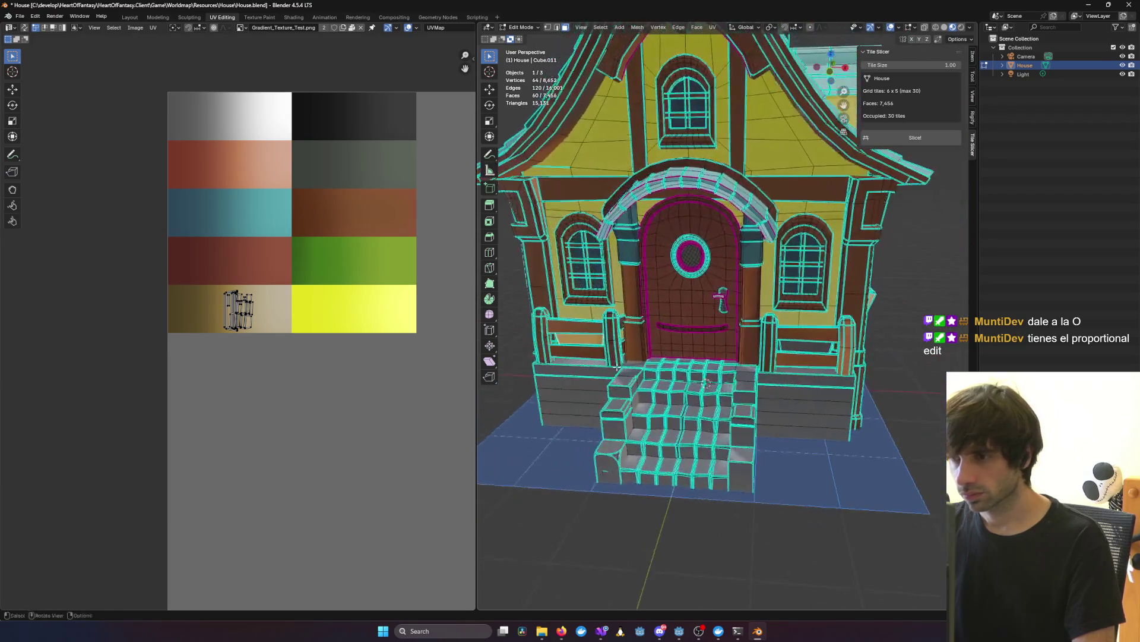
pyautogui.click(800, 345)
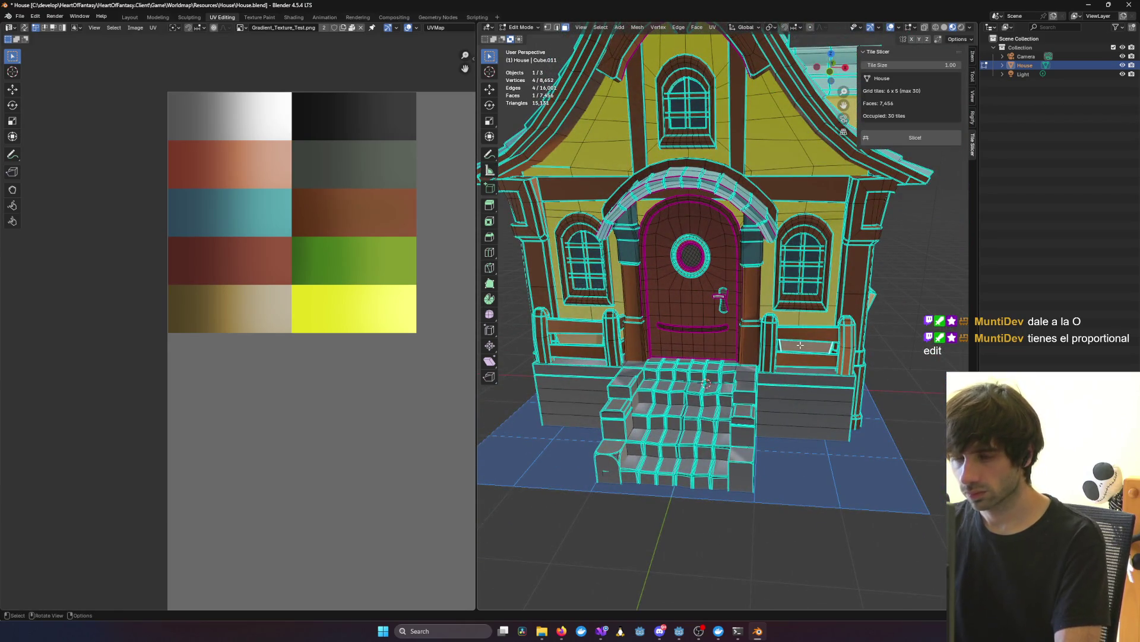
pyautogui.press('l')
# Step: Box-select the right window box's UV island and move it, toggling proportional editing
pyautogui.scroll(-4, 418, 429)
pyautogui.scroll(6, 387, 400)
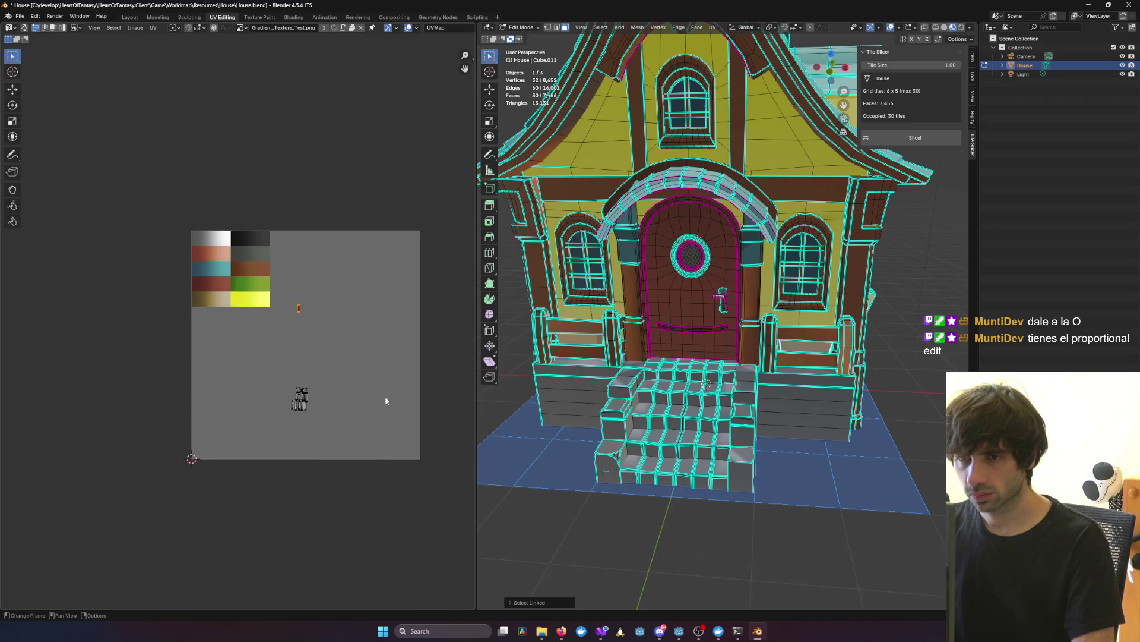
pyautogui.moveTo(317, 120); pyautogui.dragTo(418, 235)
pyautogui.press('o')
pyautogui.press('g')
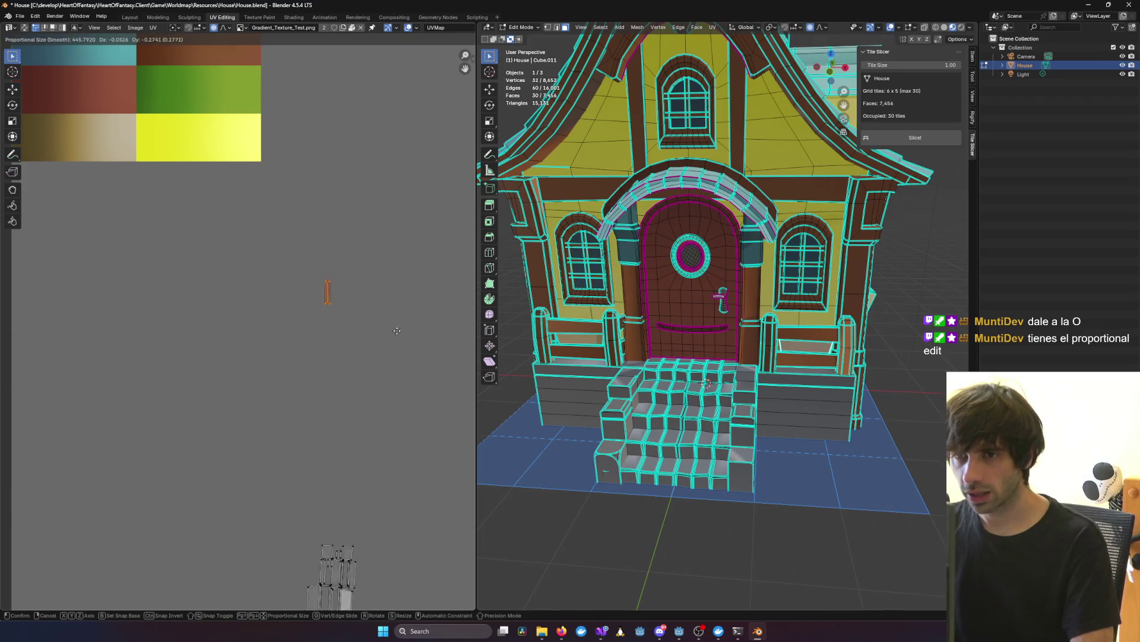
pyautogui.click(291, 130)
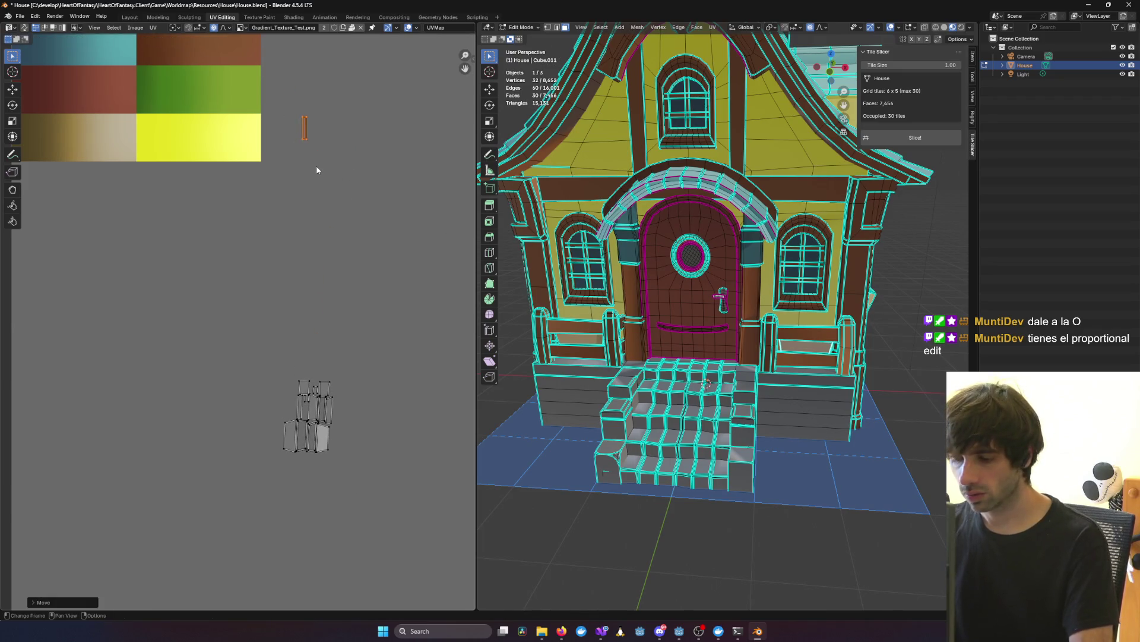
pyautogui.press('o')
pyautogui.press('g')
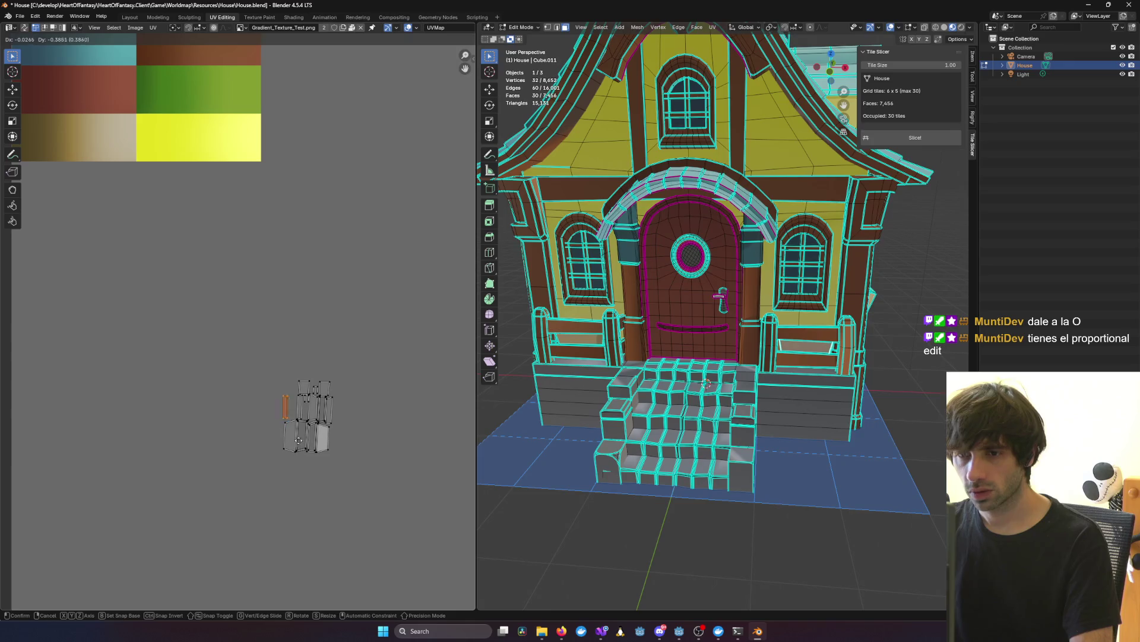
pyautogui.click(298, 440)
# Step: Move all its UV islands onto the beige band, shrink them and nudge them into place
pyautogui.press('a')
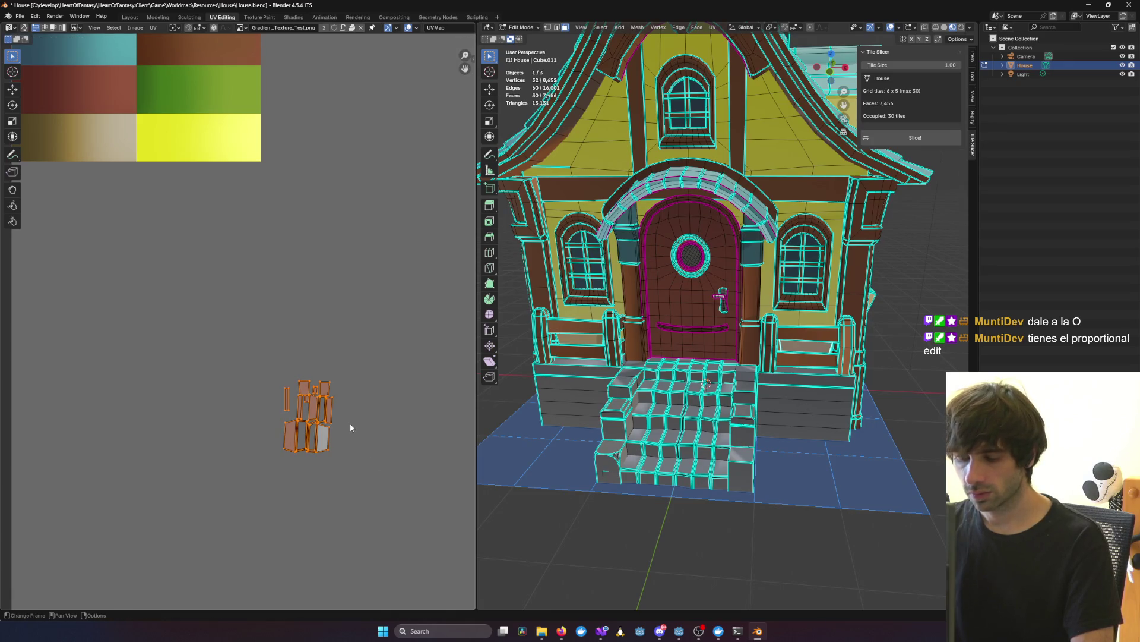
pyautogui.press('g')
pyautogui.click(179, 101)
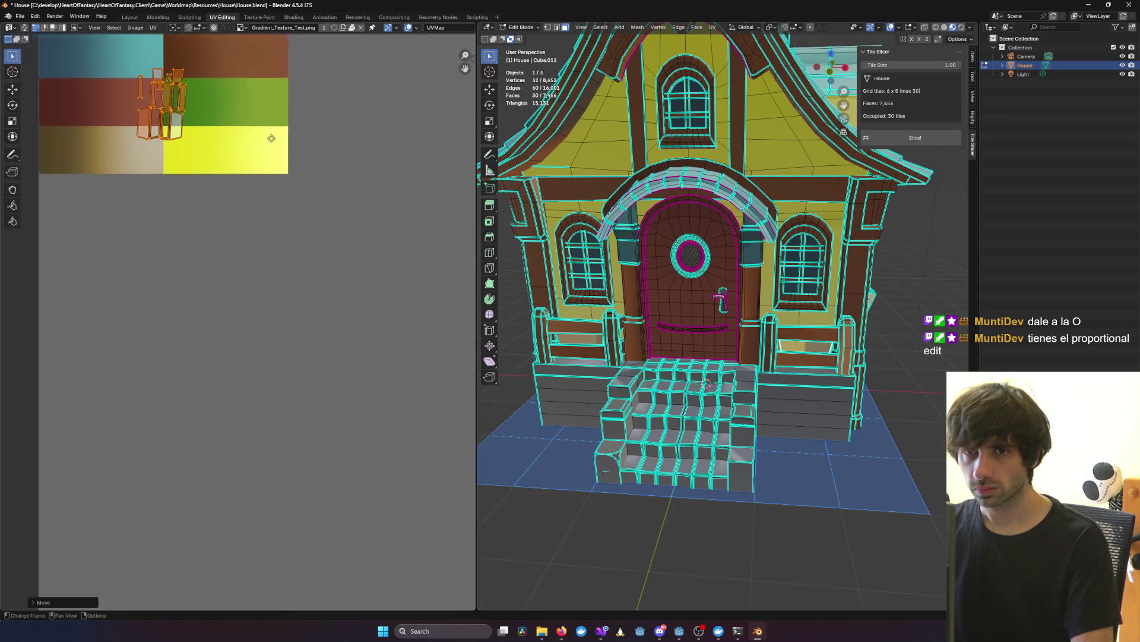
pyautogui.moveTo(271, 138); pyautogui.dragTo(452, 194, button='middle')
pyautogui.press('g')
pyautogui.click(366, 228)
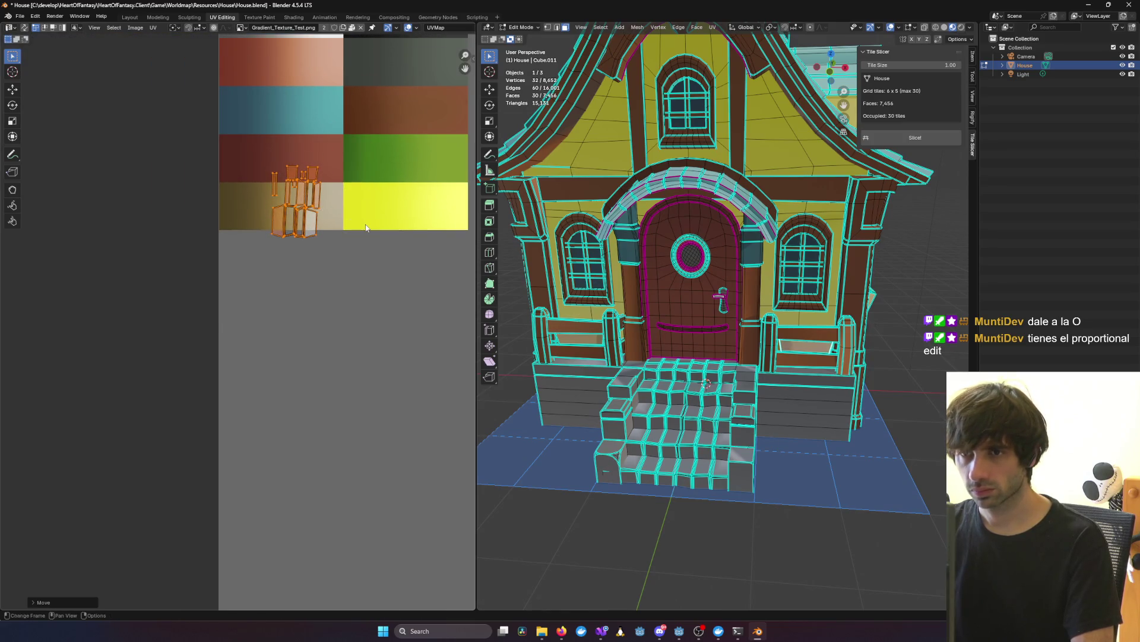
pyautogui.press('s')
pyautogui.click(316, 237)
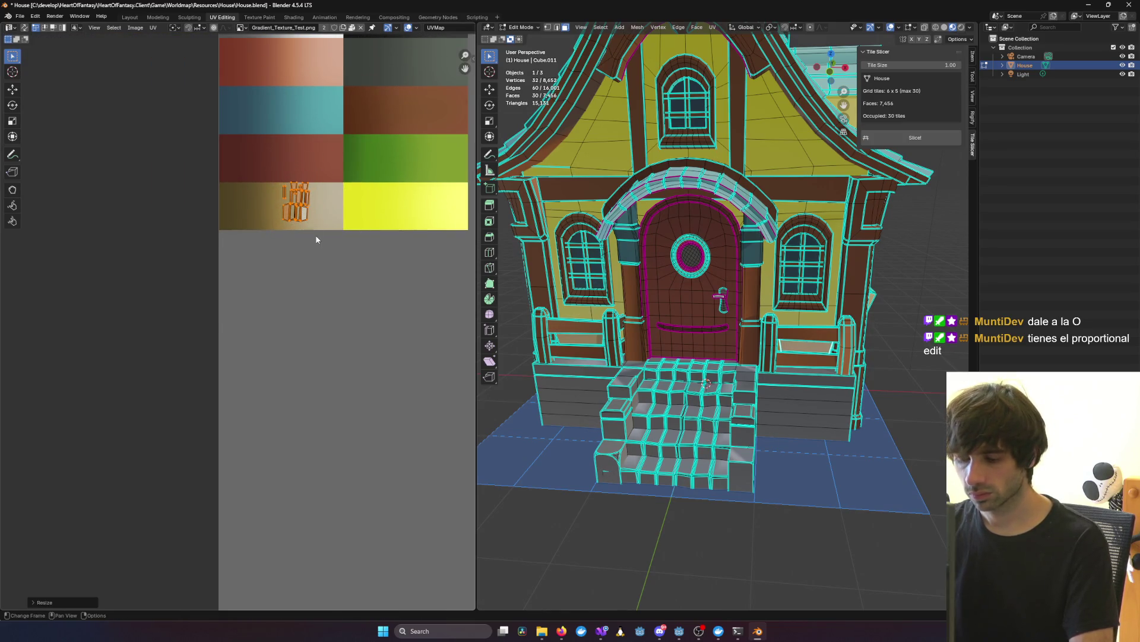
pyautogui.press('g')
pyautogui.click(315, 244)
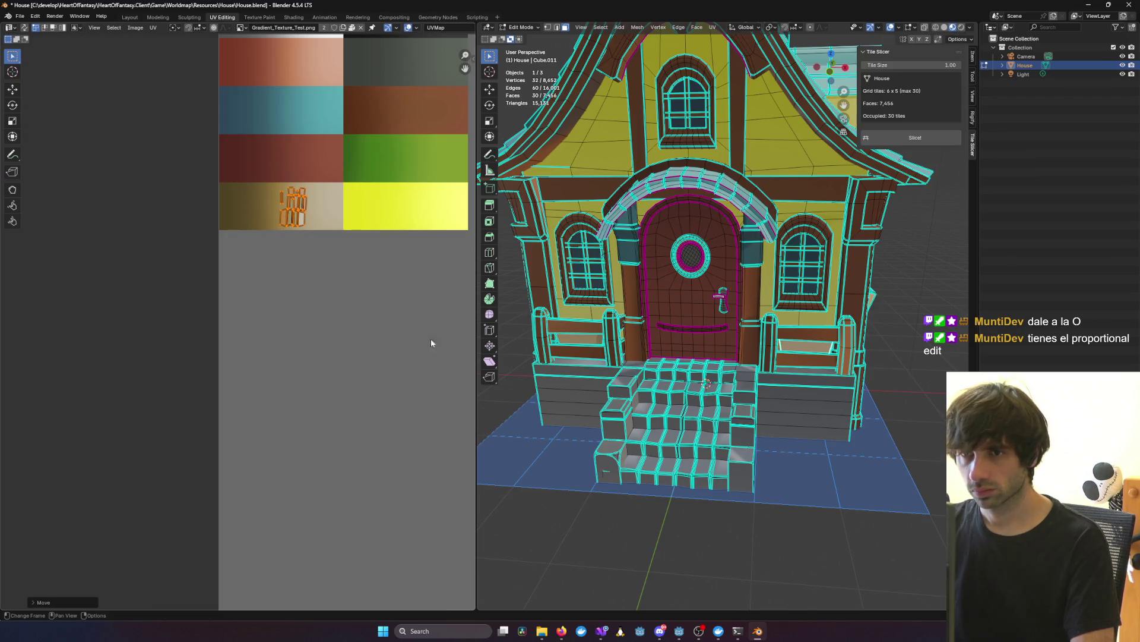
# Step: Clear the selection, check the house in Object Mode, then re-enter Edit Mode
pyautogui.click(896, 485)
pyautogui.moveTo(895, 485)
pyautogui.mouseDown(button='middle')
pyautogui.moveTo(897, 463)
pyautogui.moveTo(828, 382)
pyautogui.moveTo(903, 386)
pyautogui.moveTo(842, 370)
pyautogui.moveTo(787, 377)
pyautogui.moveTo(899, 372)
pyautogui.moveTo(726, 386)
pyautogui.moveTo(741, 404)
pyautogui.mouseUp(button='middle')
pyautogui.press('Tab')
pyautogui.scroll(5, 906, 385)
pyautogui.press('Tab')
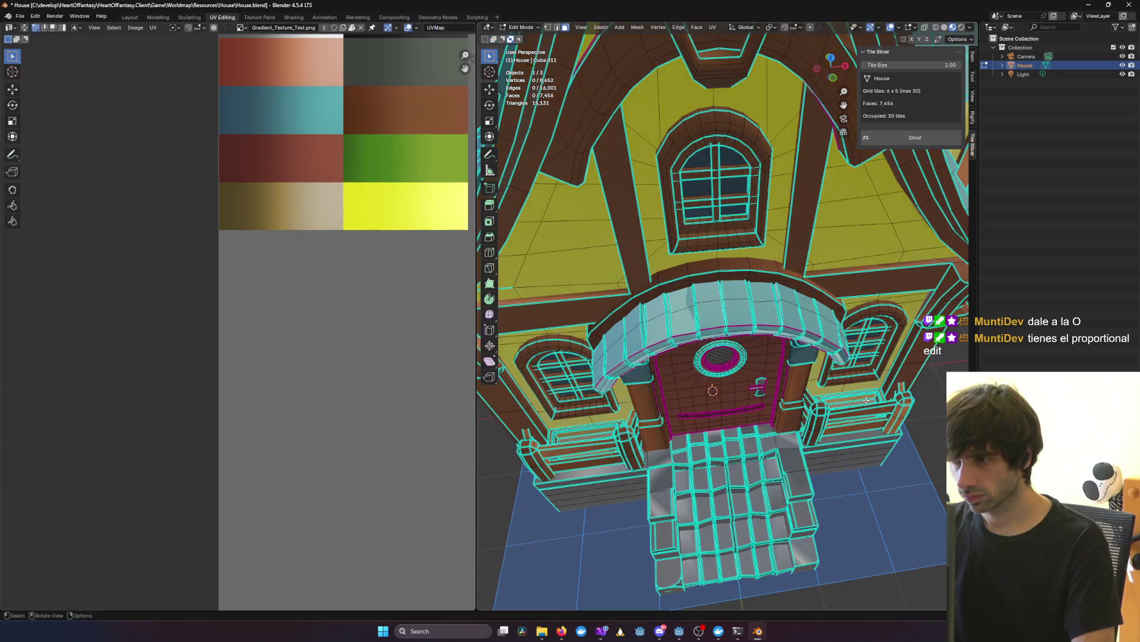
# Step: Check a flower box's UVs, then view the house in Object Mode from a low front angle
pyautogui.press('l')
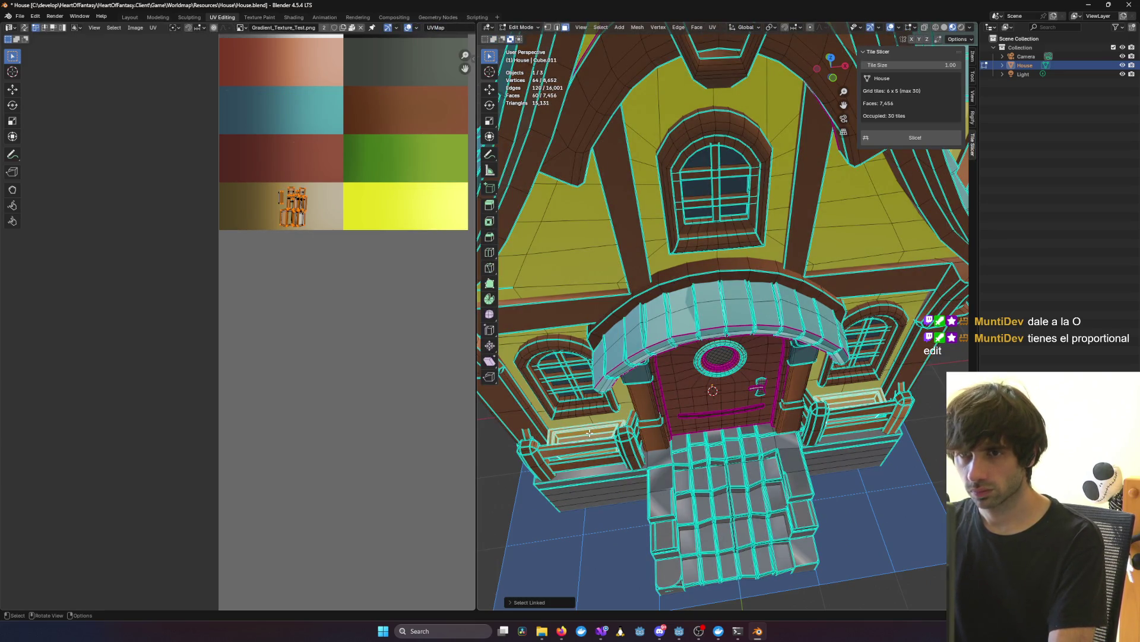
pyautogui.click(932, 424)
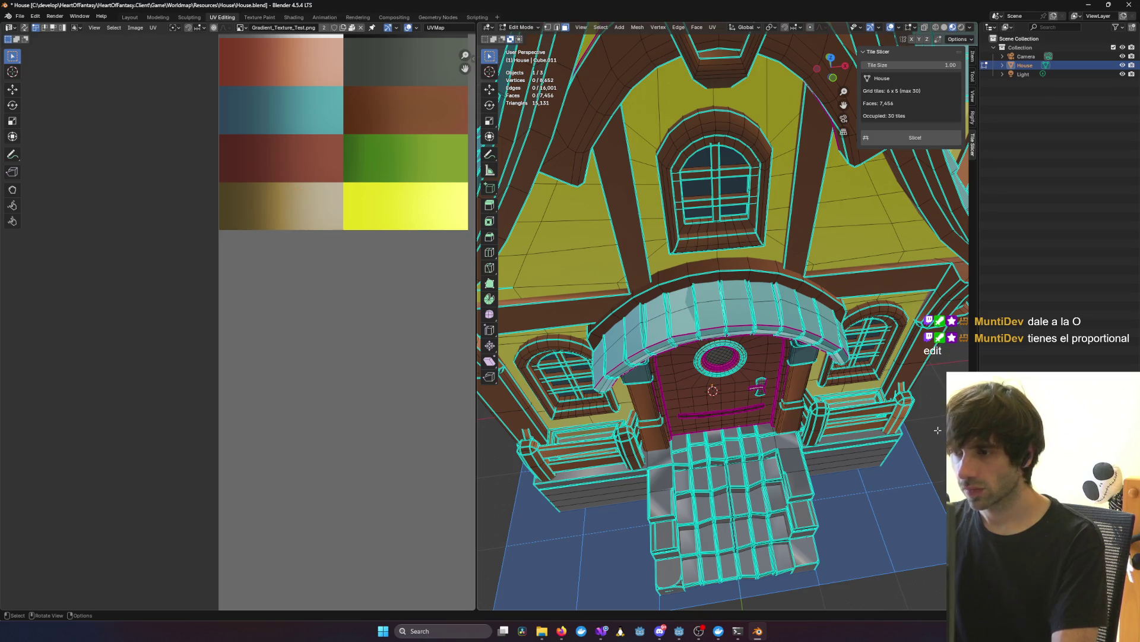
pyautogui.press('Tab')
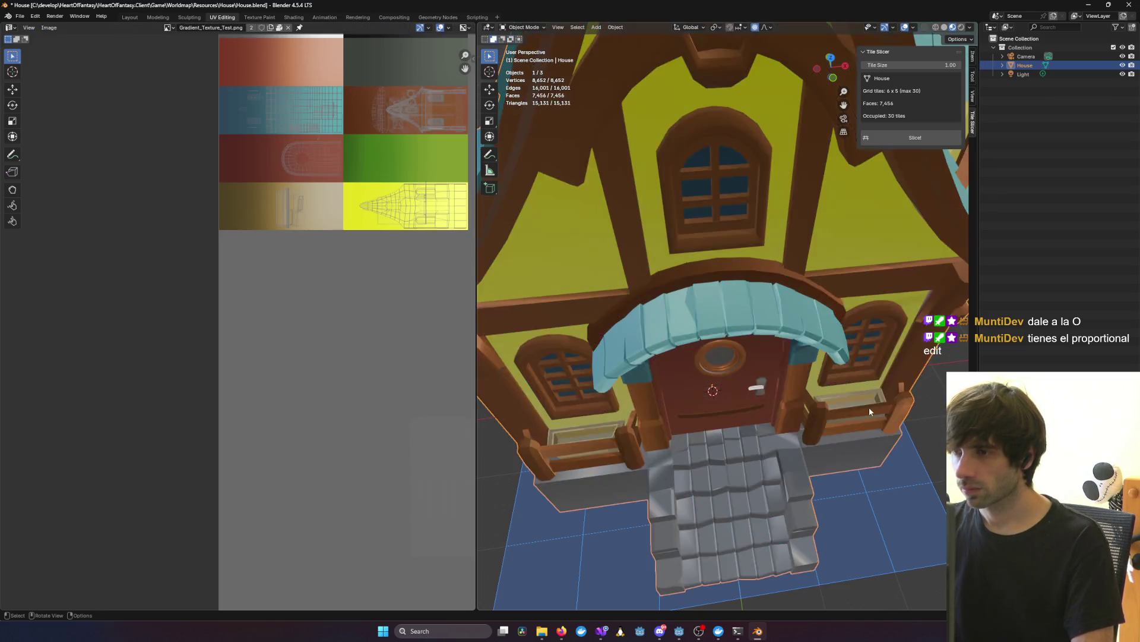
pyautogui.moveTo(868, 407)
pyautogui.mouseDown(button='middle')
pyautogui.moveTo(796, 380)
pyautogui.moveTo(844, 370)
pyautogui.moveTo(706, 266)
pyautogui.mouseUp(button='middle')
pyautogui.scroll(-10, 844, 375)
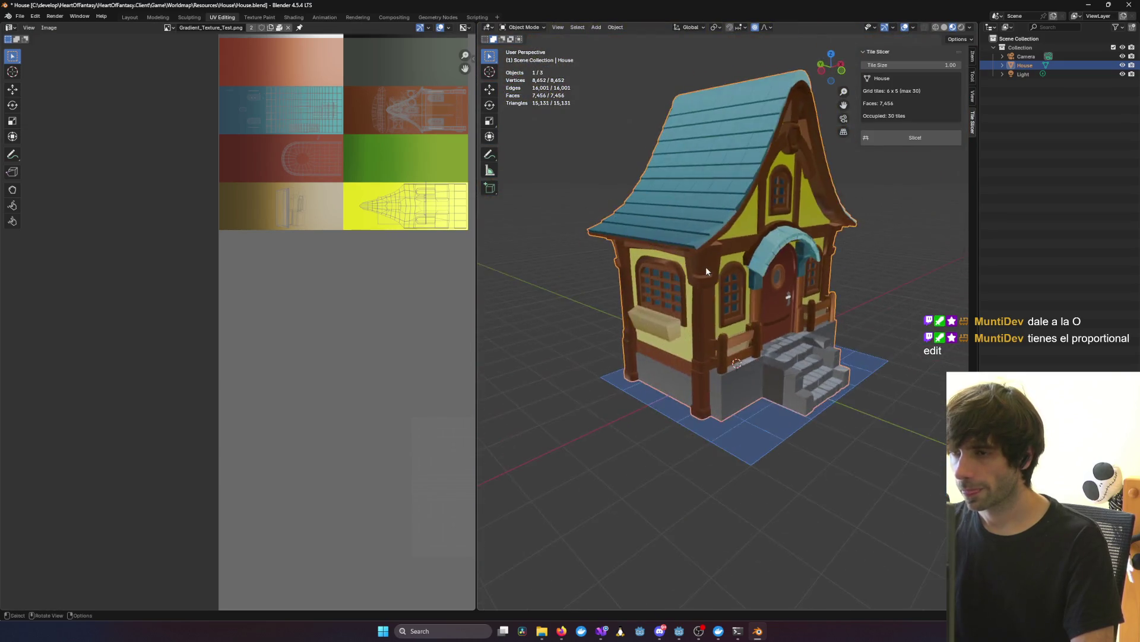
pyautogui.scroll(10, 769, 286)
pyautogui.moveTo(769, 287)
pyautogui.mouseDown(button='middle')
pyautogui.moveTo(776, 292)
pyautogui.moveTo(662, 286)
pyautogui.moveTo(758, 283)
pyautogui.mouseUp(button='middle')
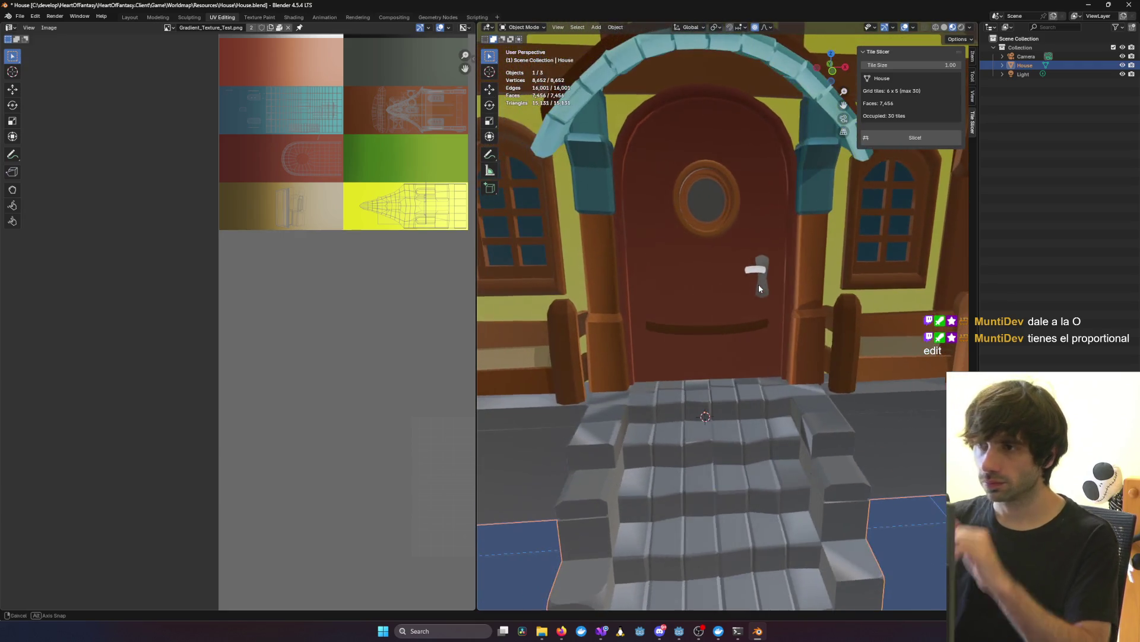
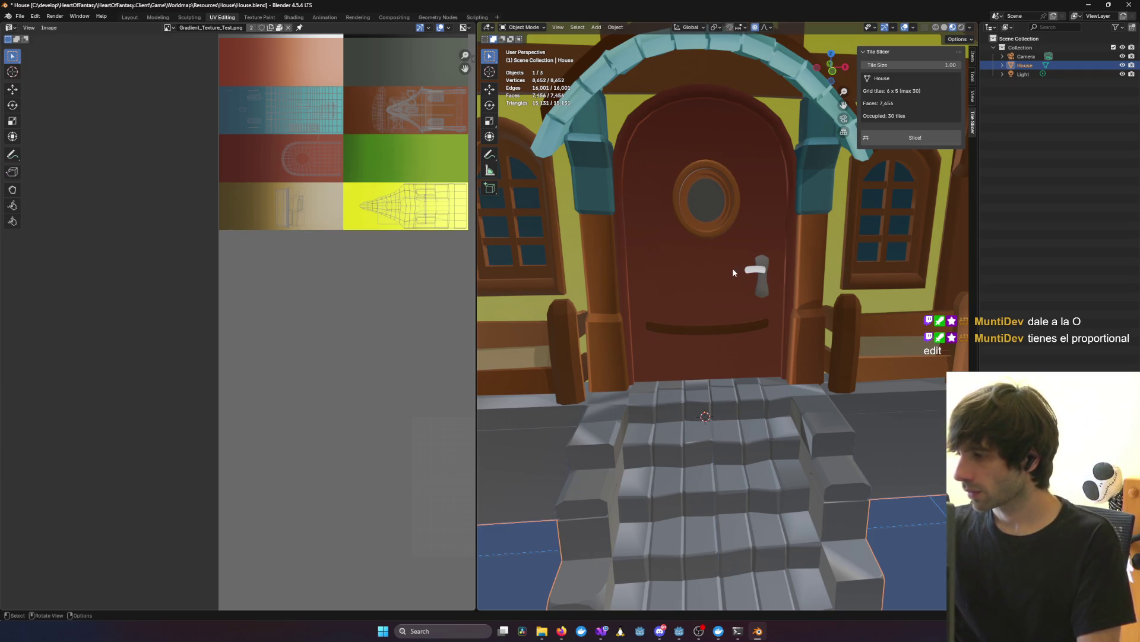
# Step: Enter Edit Mode on the house and select the round window's linked geometry with Ctrl+L
pyautogui.moveTo(719, 270); pyautogui.dragTo(586, 290, button='middle')
pyautogui.scroll(-1, 386, 236)
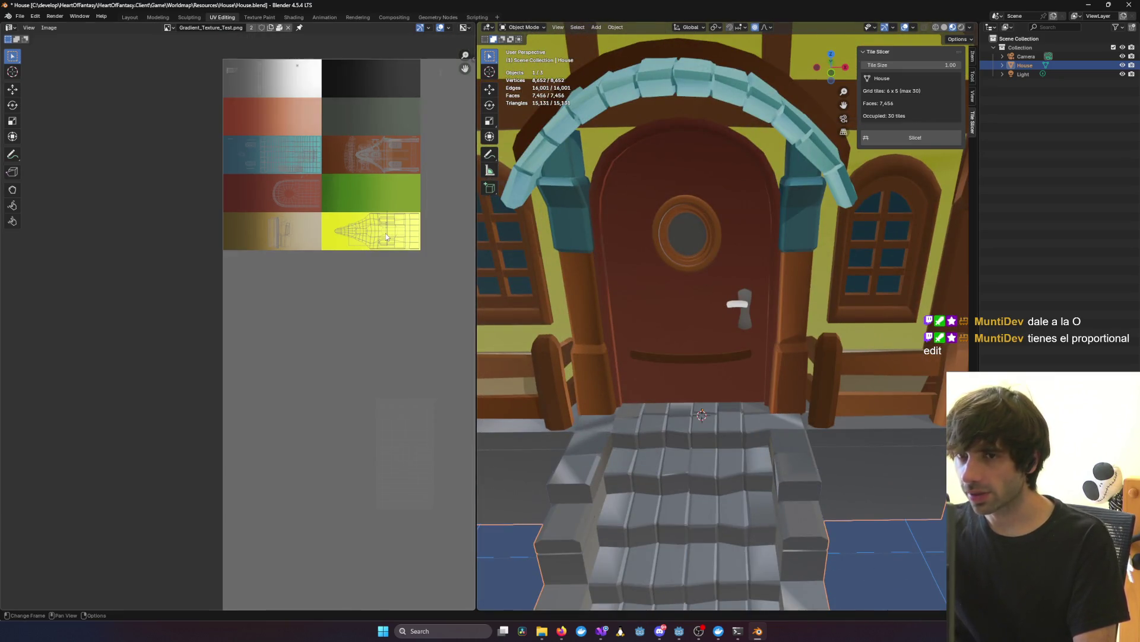
pyautogui.moveTo(658, 297)
pyautogui.mouseDown(button='middle')
pyautogui.moveTo(670, 310)
pyautogui.moveTo(661, 303)
pyautogui.mouseUp(button='middle')
pyautogui.scroll(-5, 647, 307)
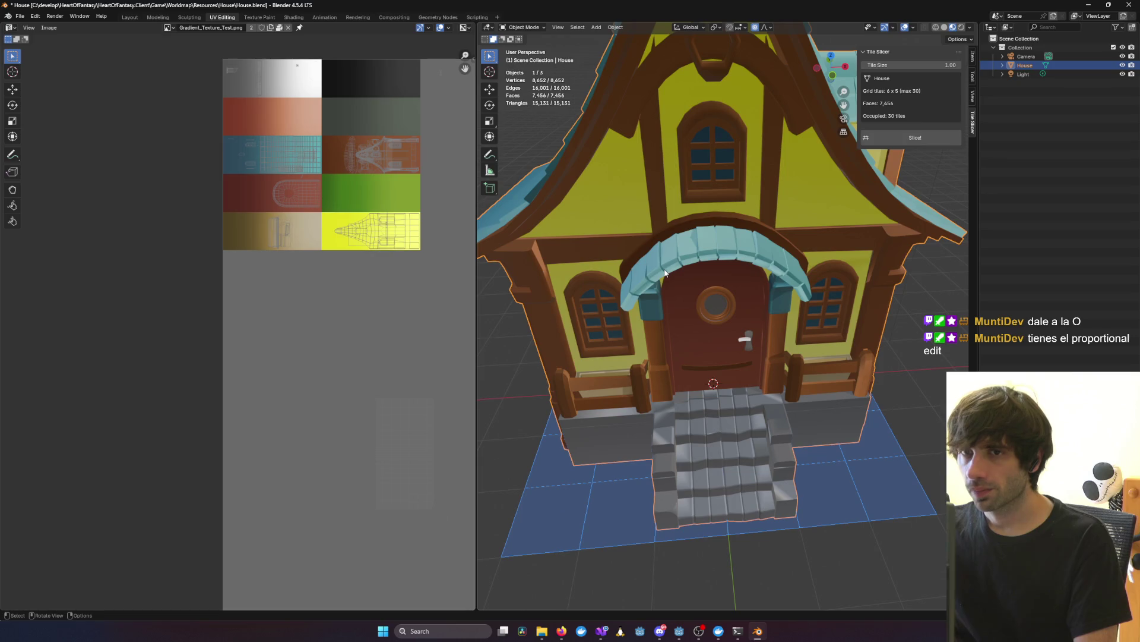
pyautogui.moveTo(666, 273)
pyautogui.mouseDown(button='middle')
pyautogui.moveTo(679, 255)
pyautogui.moveTo(598, 265)
pyautogui.moveTo(681, 260)
pyautogui.moveTo(683, 274)
pyautogui.moveTo(782, 277)
pyautogui.moveTo(608, 268)
pyautogui.moveTo(617, 282)
pyautogui.moveTo(615, 257)
pyautogui.mouseUp(button='middle')
pyautogui.scroll(8, 654, 262)
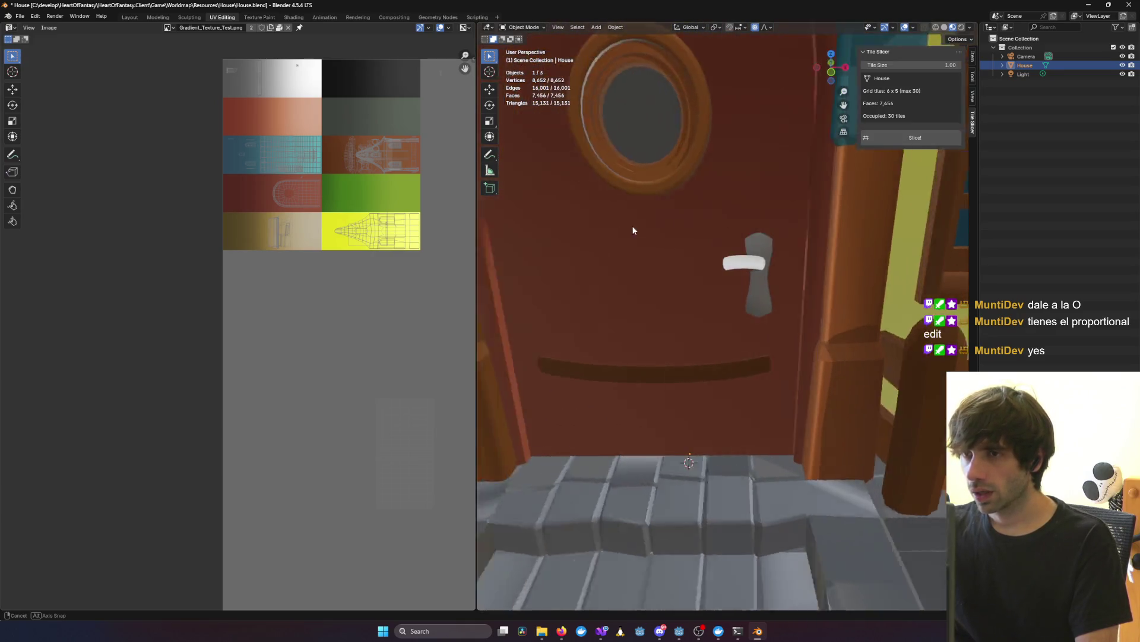
pyautogui.press('Tab')
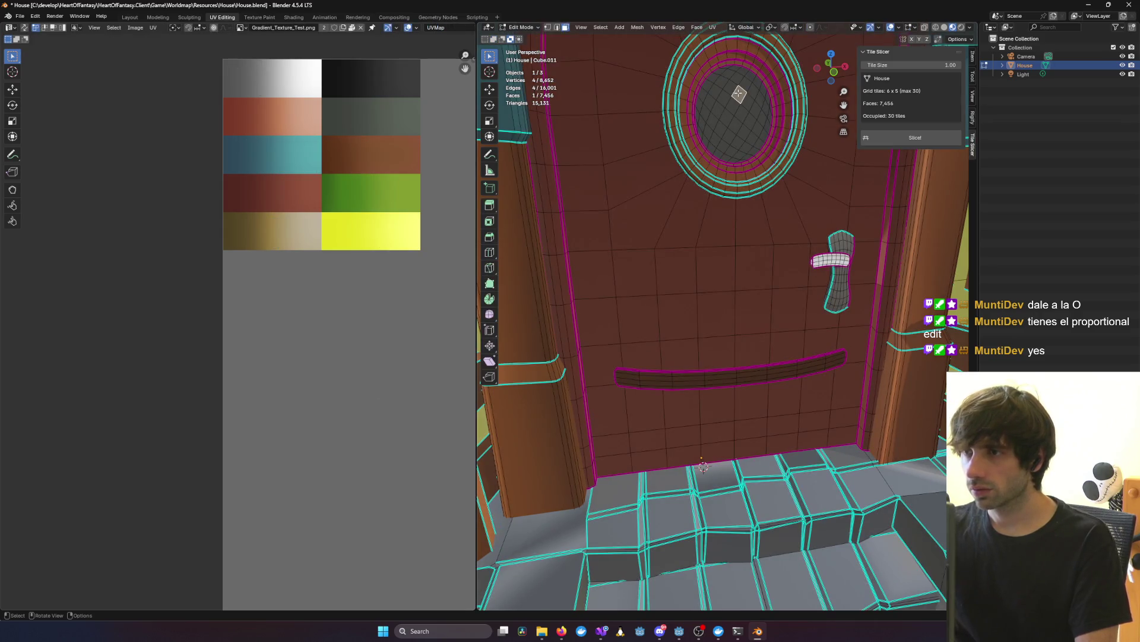
pyautogui.press('l')
pyautogui.hotkey('ctrl', 'z')
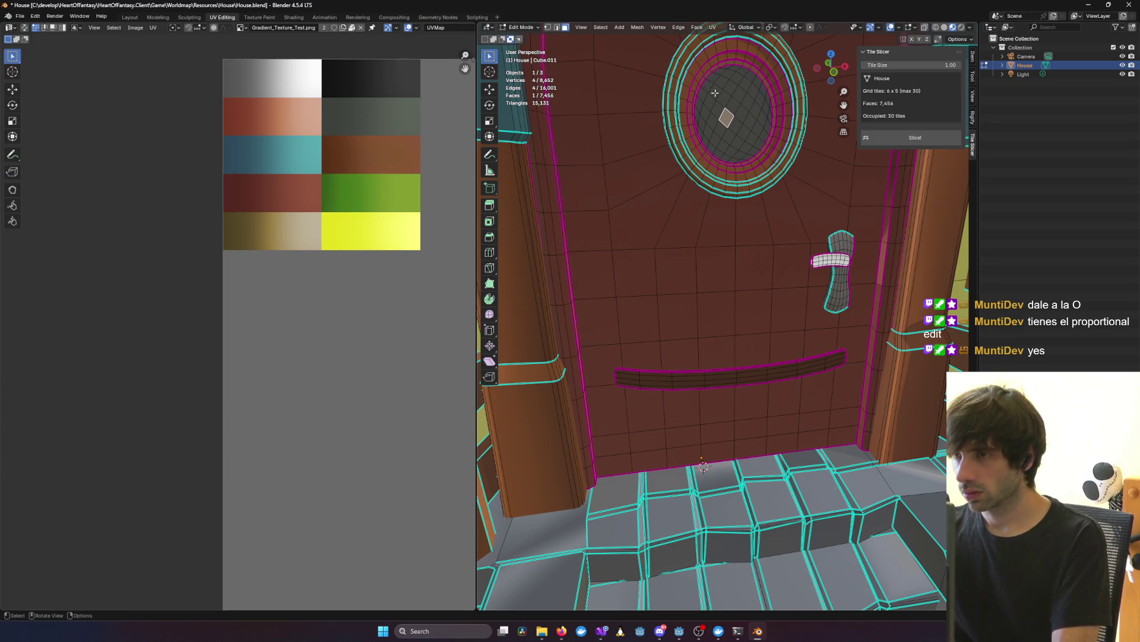
pyautogui.hotkey('ctrl', 'l')
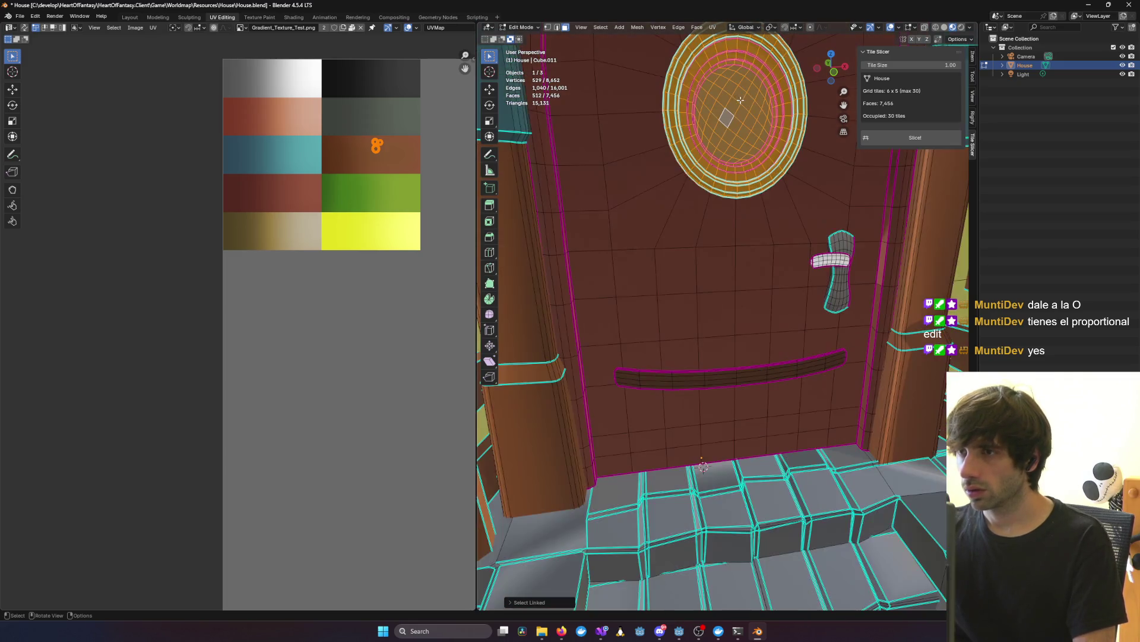
# Step: Select a single glass face in the door's round window, undoing a stray ring selection
pyautogui.moveTo(699, 65); pyautogui.dragTo(709, 139, button='middle')
pyautogui.click(709, 139)
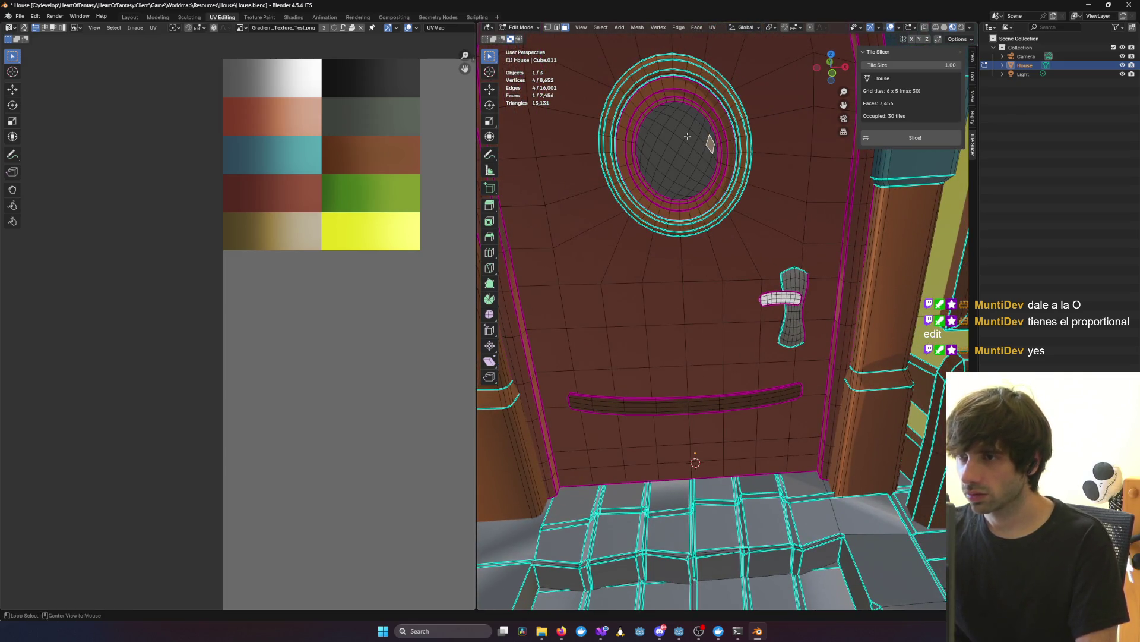
pyautogui.keyDown('ctrl'); pyautogui.keyDown('alt'); pyautogui.click(688, 136); pyautogui.keyUp('alt'); pyautogui.keyUp('ctrl')
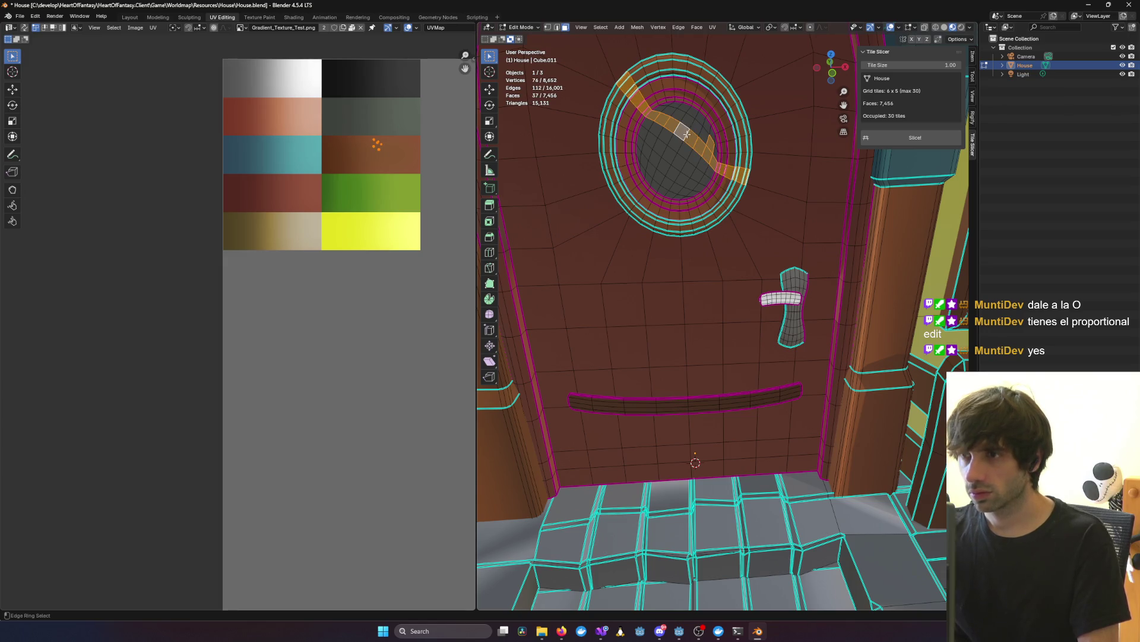
pyautogui.hotkey('ctrl', 'z')
pyautogui.scroll(-3, 690, 135)
pyautogui.scroll(5, 690, 135)
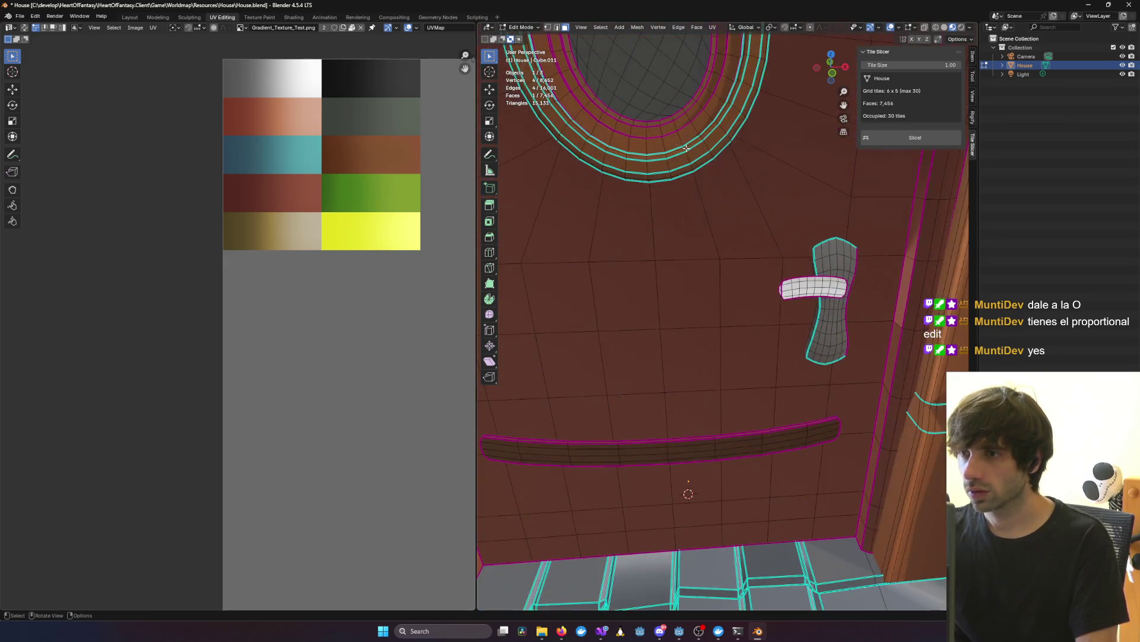
pyautogui.moveTo(691, 136)
pyautogui.mouseDown(button='middle')
pyautogui.moveTo(700, 204)
pyautogui.moveTo(685, 161)
pyautogui.mouseUp(button='middle')
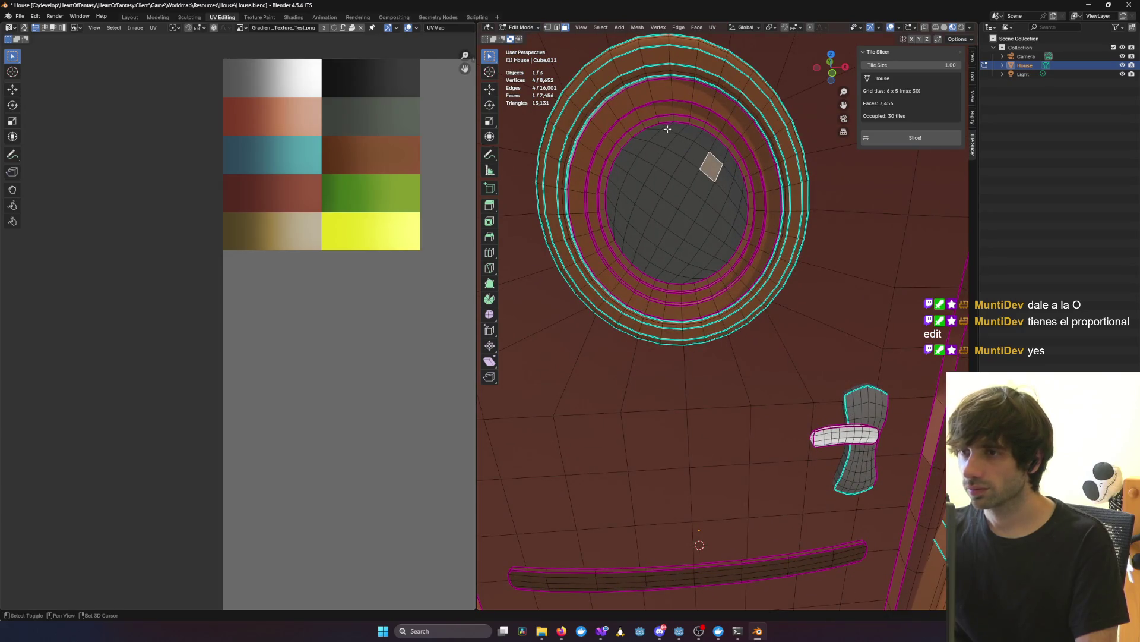
# Step: Add the remaining glass faces, including the left and upper-right ones, to the selection
pyautogui.moveTo(649, 139)
pyautogui.keyDown('shift'); pyautogui.mouseDown()
pyautogui.moveTo(640, 179)
pyautogui.moveTo(666, 234)
pyautogui.moveTo(655, 136)
pyautogui.moveTo(704, 172)
pyautogui.moveTo(710, 214)
pyautogui.moveTo(694, 237)
pyautogui.mouseUp(); pyautogui.keyUp('shift')
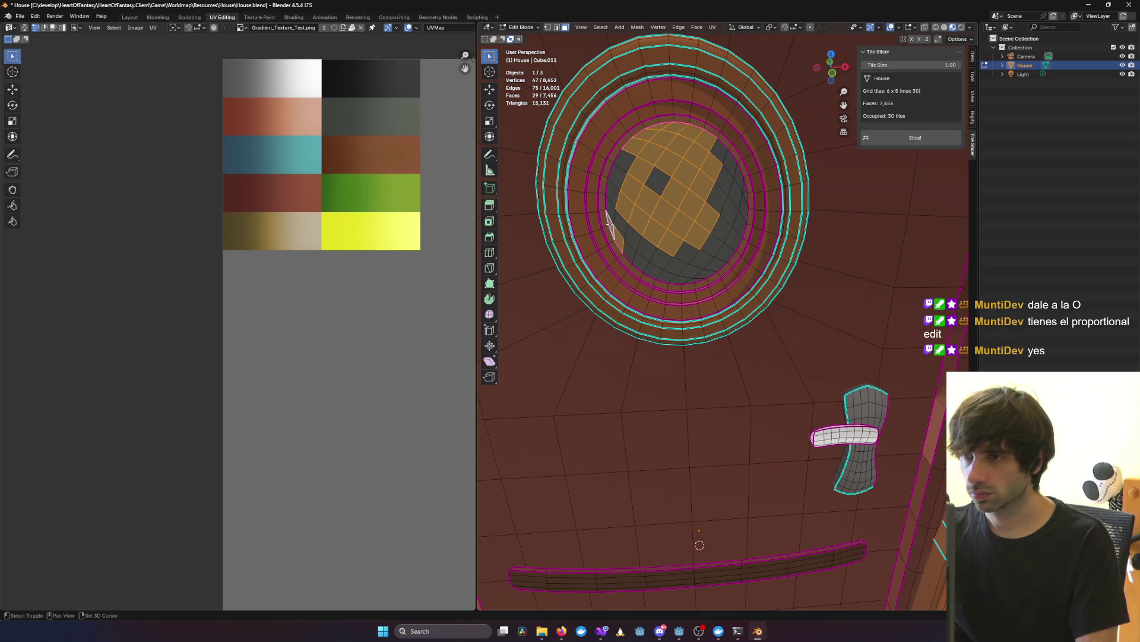
pyautogui.moveTo(611, 204)
pyautogui.keyDown('shift'); pyautogui.mouseDown()
pyautogui.moveTo(624, 155)
pyautogui.moveTo(657, 181)
pyautogui.moveTo(631, 256)
pyautogui.moveTo(668, 278)
pyautogui.moveTo(699, 273)
pyautogui.moveTo(694, 255)
pyautogui.moveTo(713, 261)
pyautogui.moveTo(740, 204)
pyautogui.mouseUp(); pyautogui.keyUp('shift')
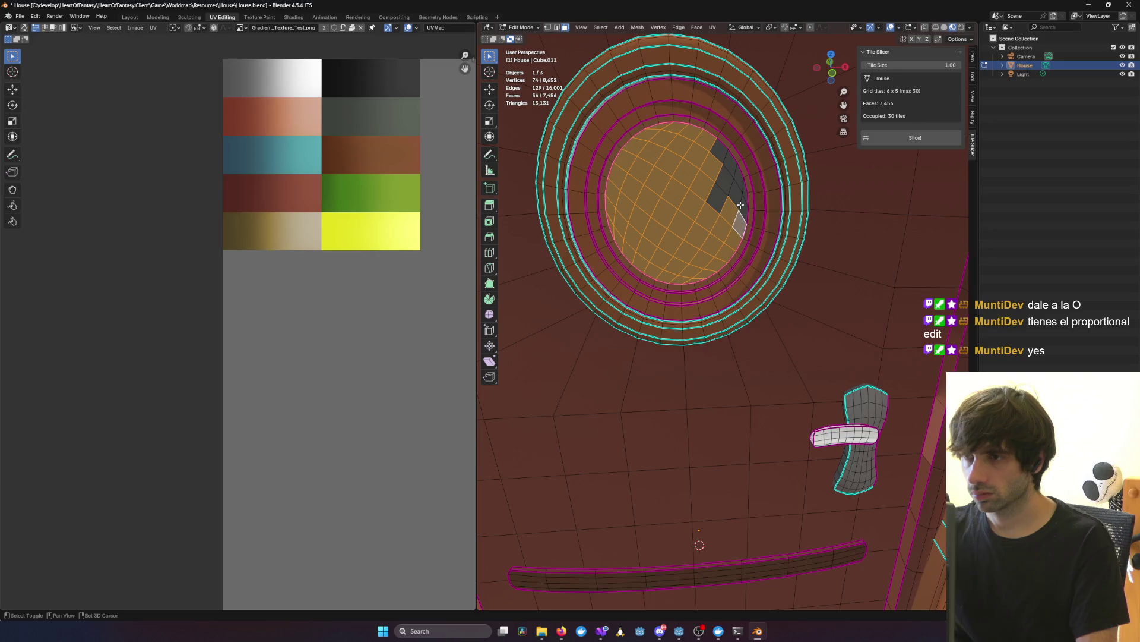
pyautogui.moveTo(726, 161)
pyautogui.keyDown('shift'); pyautogui.mouseDown()
pyautogui.moveTo(715, 199)
pyautogui.moveTo(734, 181)
pyautogui.moveTo(742, 189)
pyautogui.mouseUp(); pyautogui.keyUp('shift')
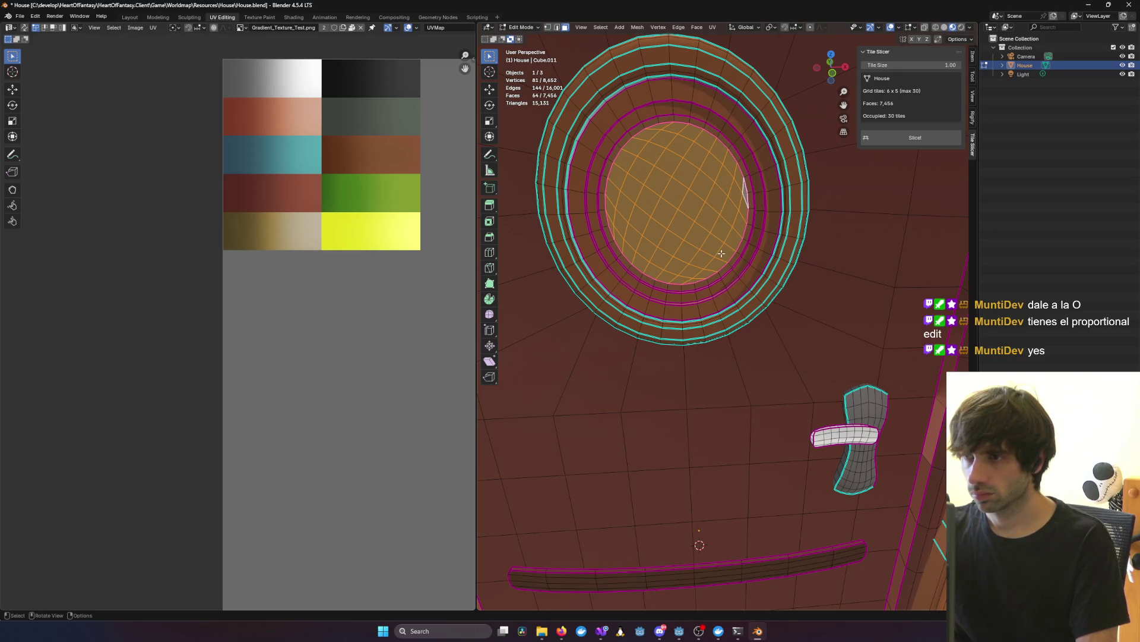
pyautogui.scroll(-8, 721, 253)
pyautogui.scroll(-3, 368, 291)
pyautogui.scroll(3, 410, 437)
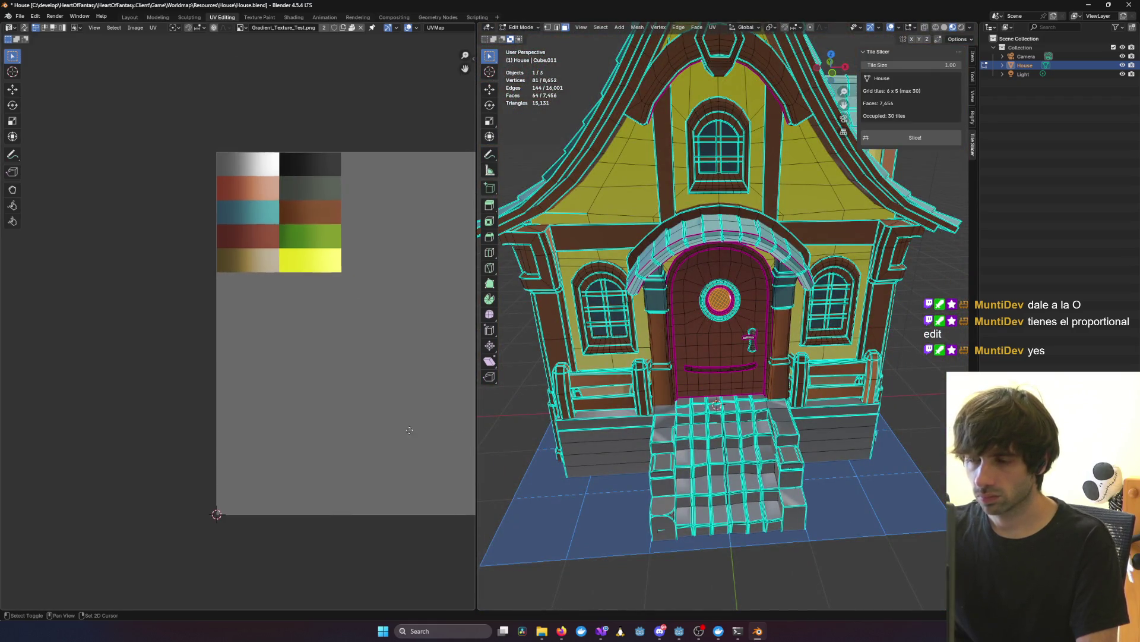
# Step: Move the window glass UVs onto the teal palette tile
pyautogui.moveTo(410, 430); pyautogui.dragTo(375, 359, button='middle')
pyautogui.press('g')
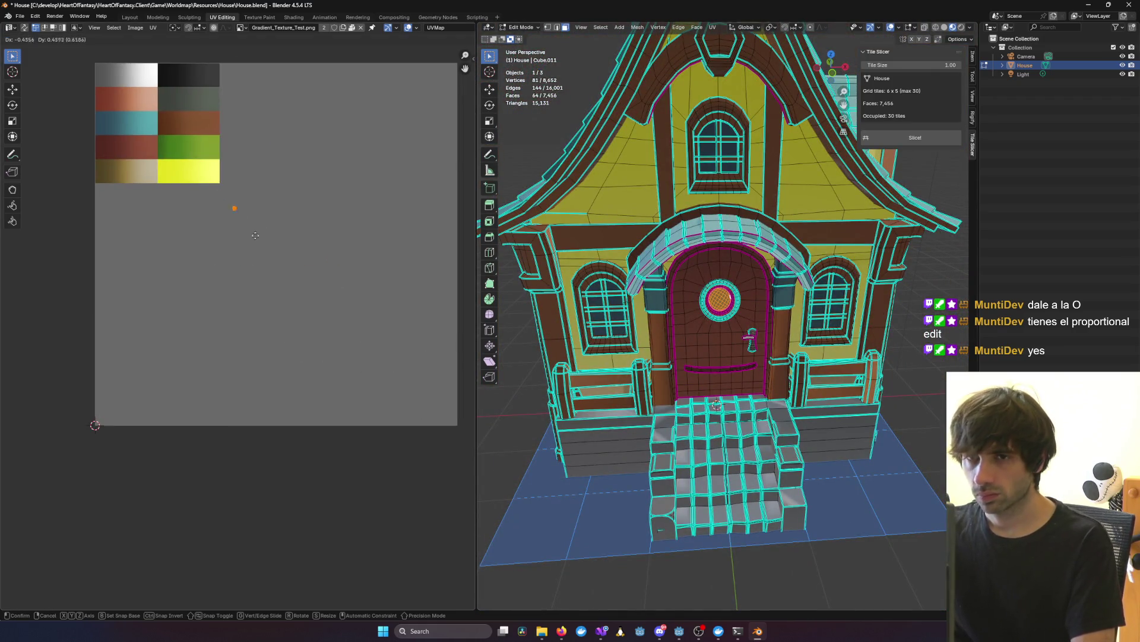
pyautogui.click(145, 157)
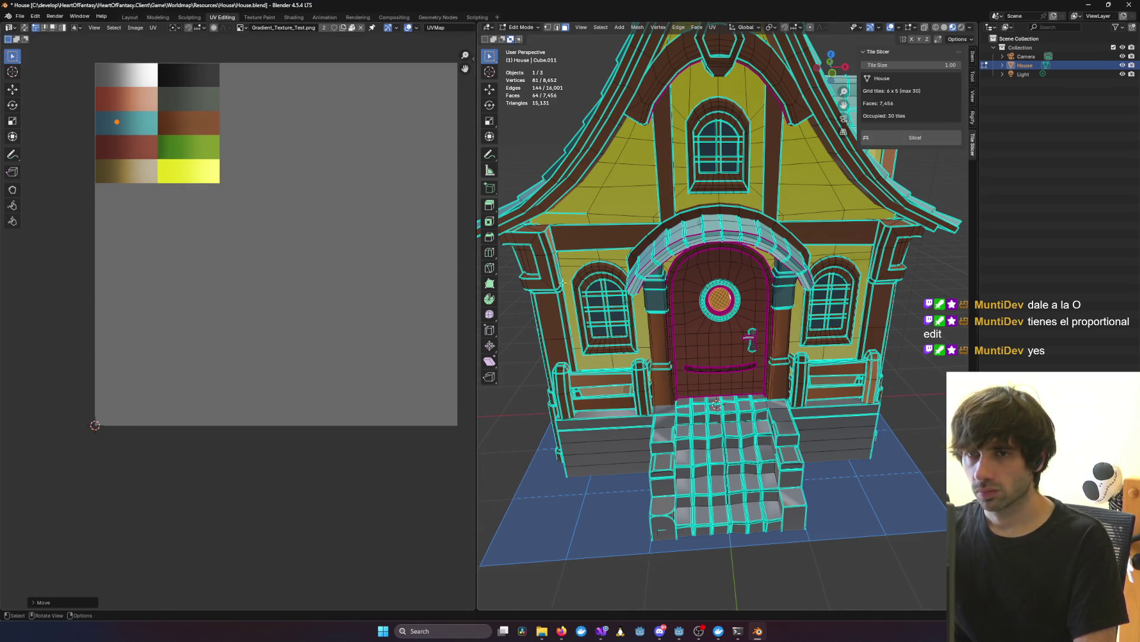
# Step: Adjust the selection so the side window frame piece is excluded
pyautogui.moveTo(564, 249); pyautogui.dragTo(643, 309, button='middle')
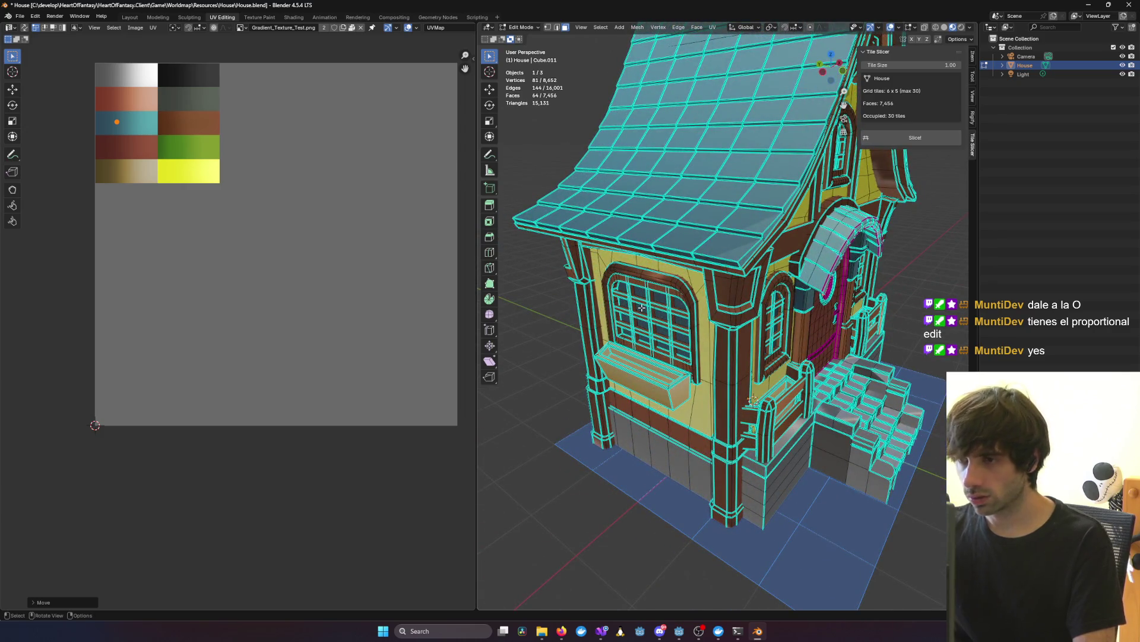
pyautogui.press('l')
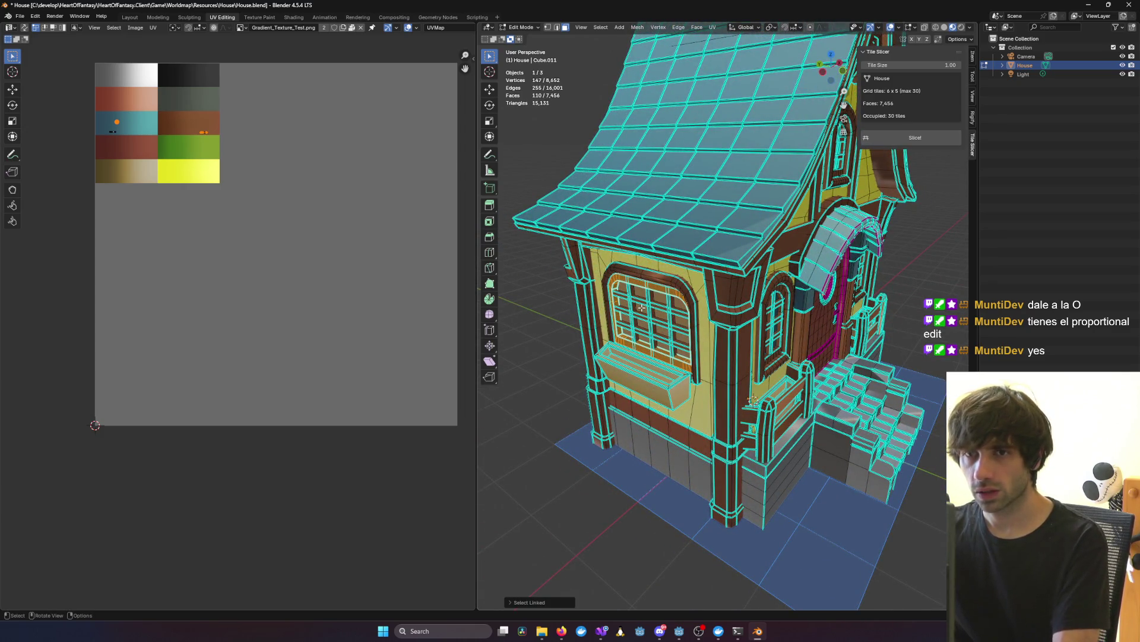
pyautogui.hotkey('ctrl', 'z')
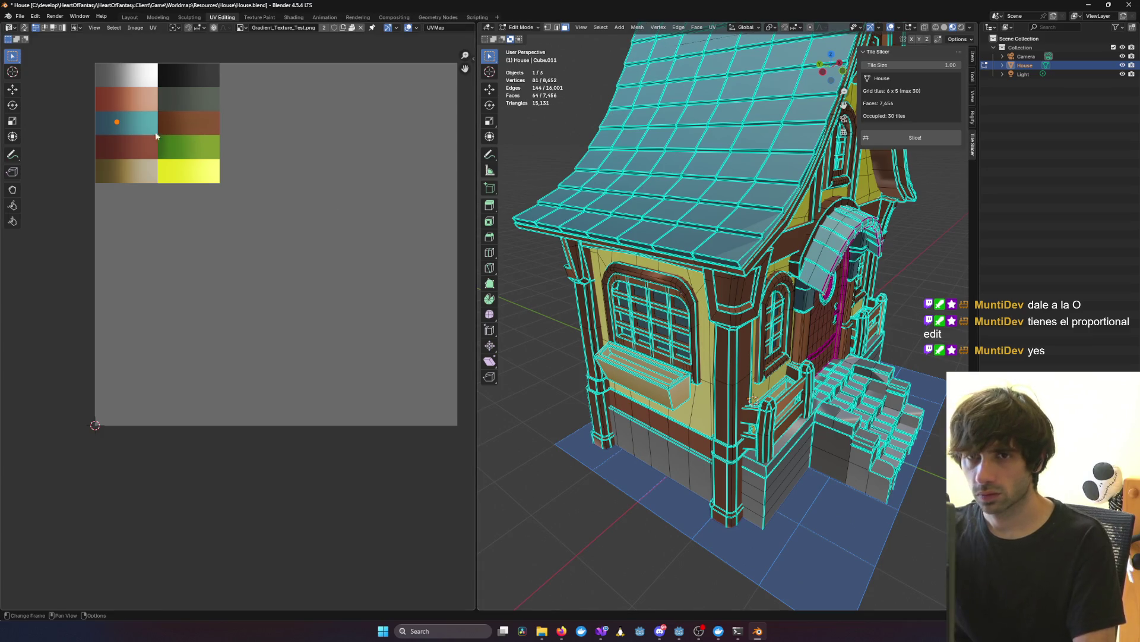
pyautogui.scroll(1, 156, 137)
pyautogui.moveTo(92, 147); pyautogui.dragTo(205, 203, button='middle')
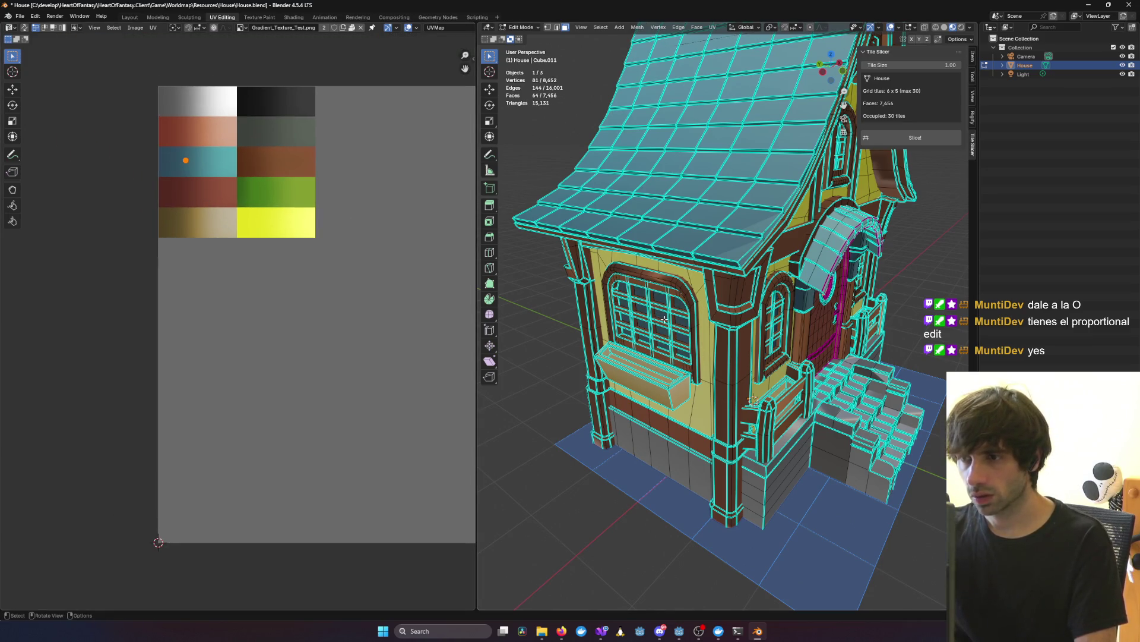
pyautogui.press('l')
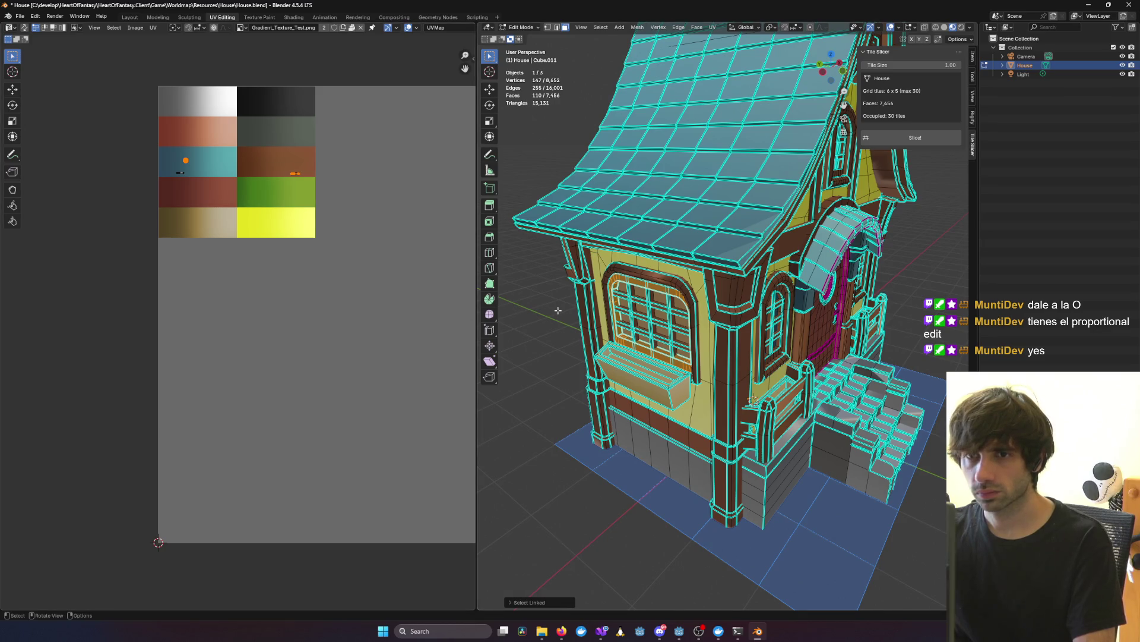
pyautogui.hotkey('shift', 'l')
pyautogui.scroll(5, 254, 238)
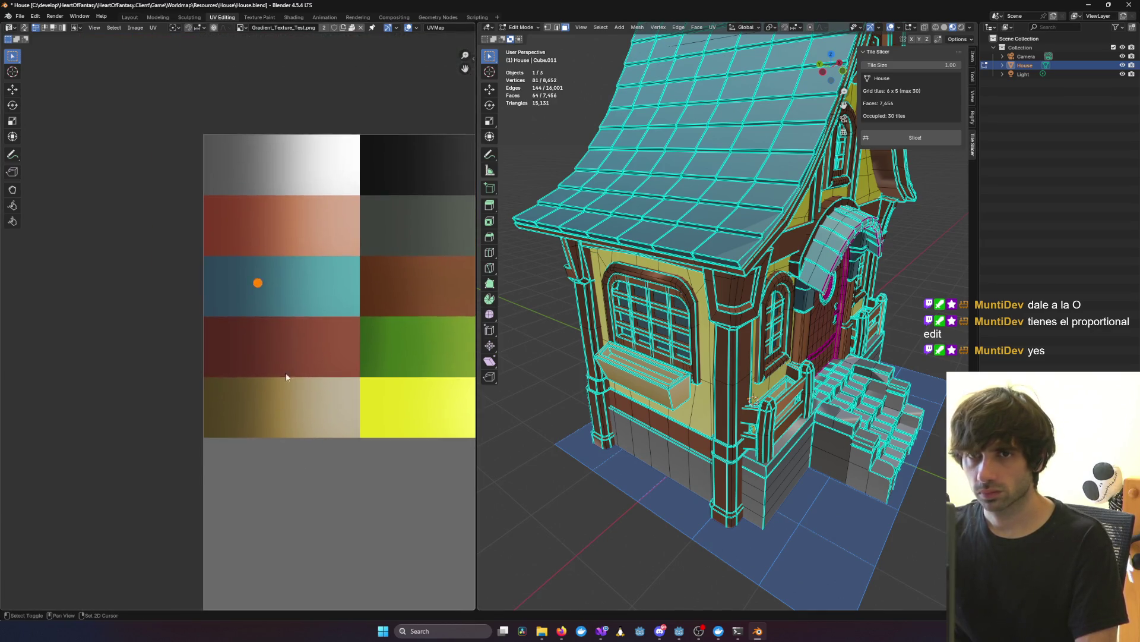
# Step: Reposition the glass UVs within the teal strip and return to Object Mode
pyautogui.press('g')
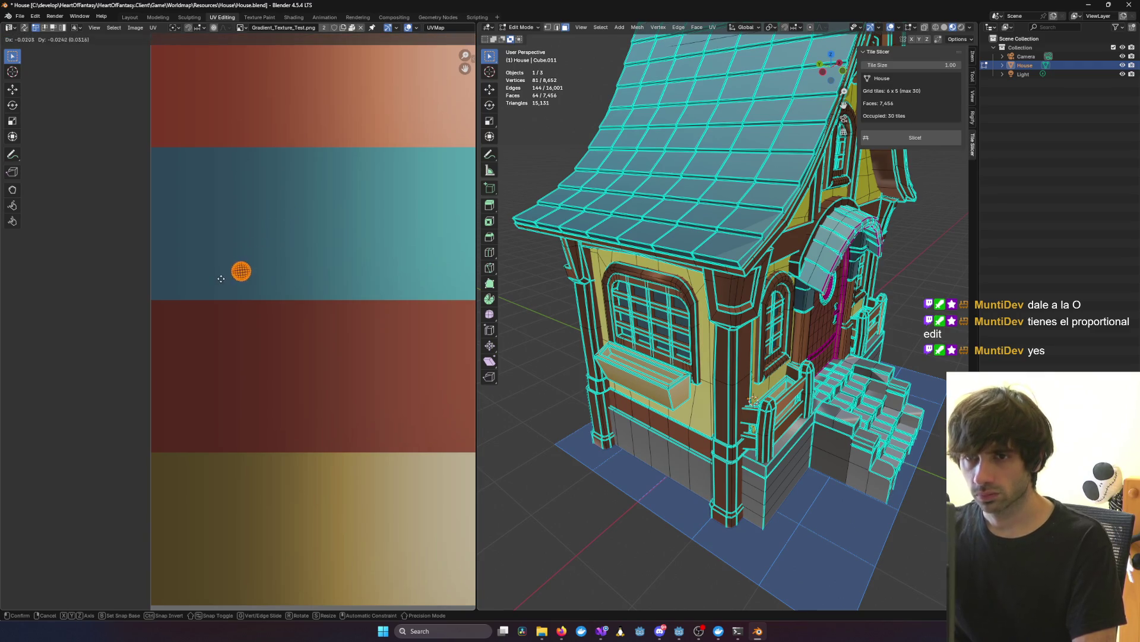
pyautogui.click(228, 282)
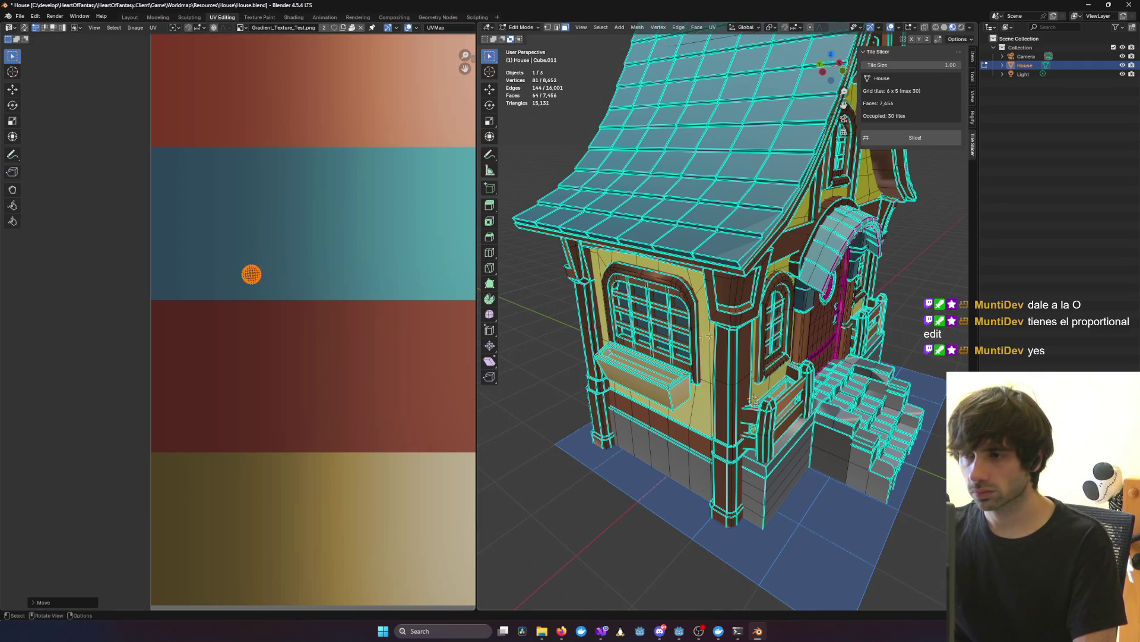
pyautogui.moveTo(594, 351); pyautogui.dragTo(646, 353, button='middle')
pyautogui.press('Tab')
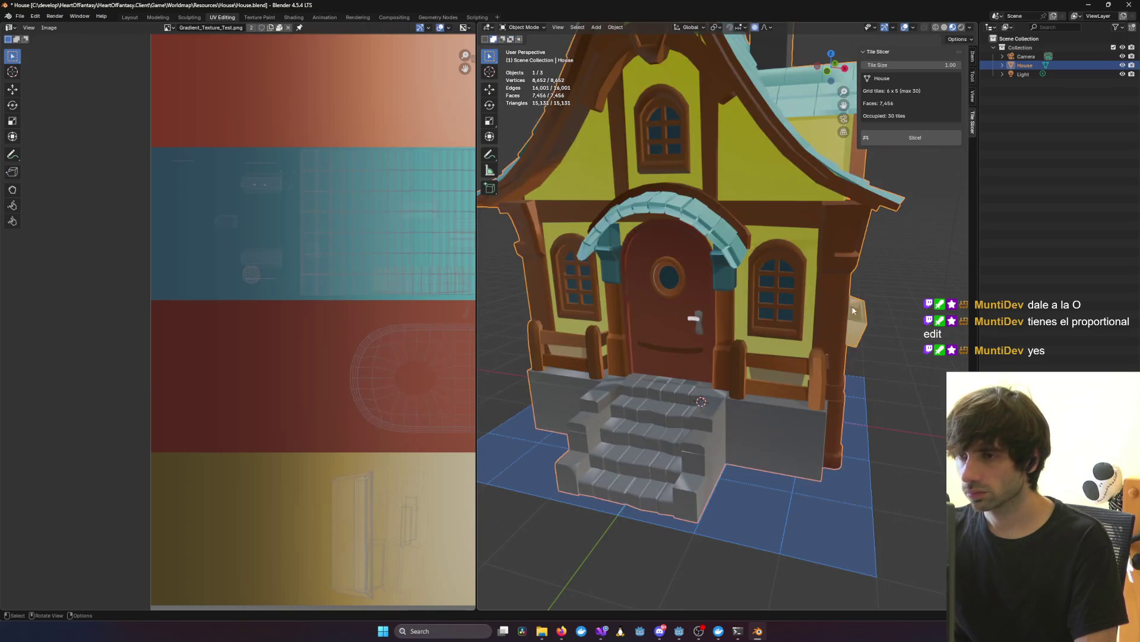
# Step: Enter Edit Mode and select the face ring around the round window's frame
pyautogui.moveTo(763, 327)
pyautogui.mouseDown(button='middle')
pyautogui.moveTo(808, 319)
pyautogui.moveTo(571, 322)
pyautogui.mouseUp(button='middle')
pyautogui.moveTo(681, 329)
pyautogui.mouseDown(button='middle')
pyautogui.moveTo(844, 330)
pyautogui.moveTo(768, 330)
pyautogui.moveTo(662, 297)
pyautogui.mouseUp(button='middle')
pyautogui.scroll(10, 614, 223)
pyautogui.moveTo(614, 228)
pyautogui.mouseDown(button='middle')
pyautogui.moveTo(757, 301)
pyautogui.moveTo(876, 275)
pyautogui.moveTo(615, 244)
pyautogui.moveTo(675, 275)
pyautogui.moveTo(658, 265)
pyautogui.mouseUp(button='middle')
pyautogui.press('Tab')
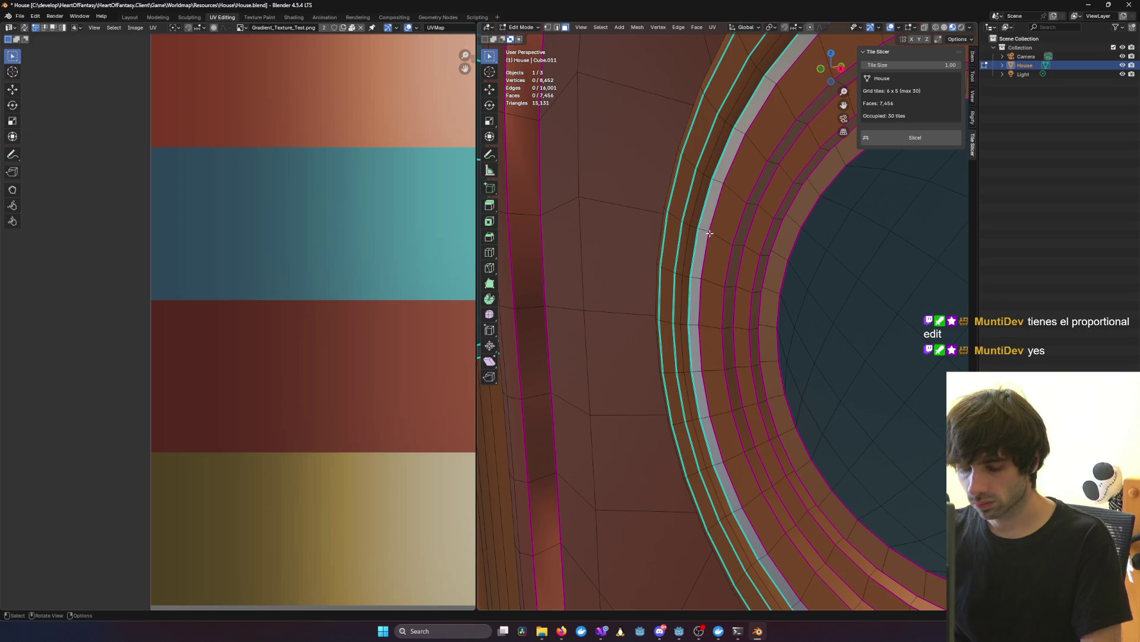
pyautogui.keyDown('ctrl'); pyautogui.keyDown('alt'); pyautogui.click(720, 182); pyautogui.keyUp('alt'); pyautogui.keyUp('ctrl')
pyautogui.scroll(-10, 689, 250)
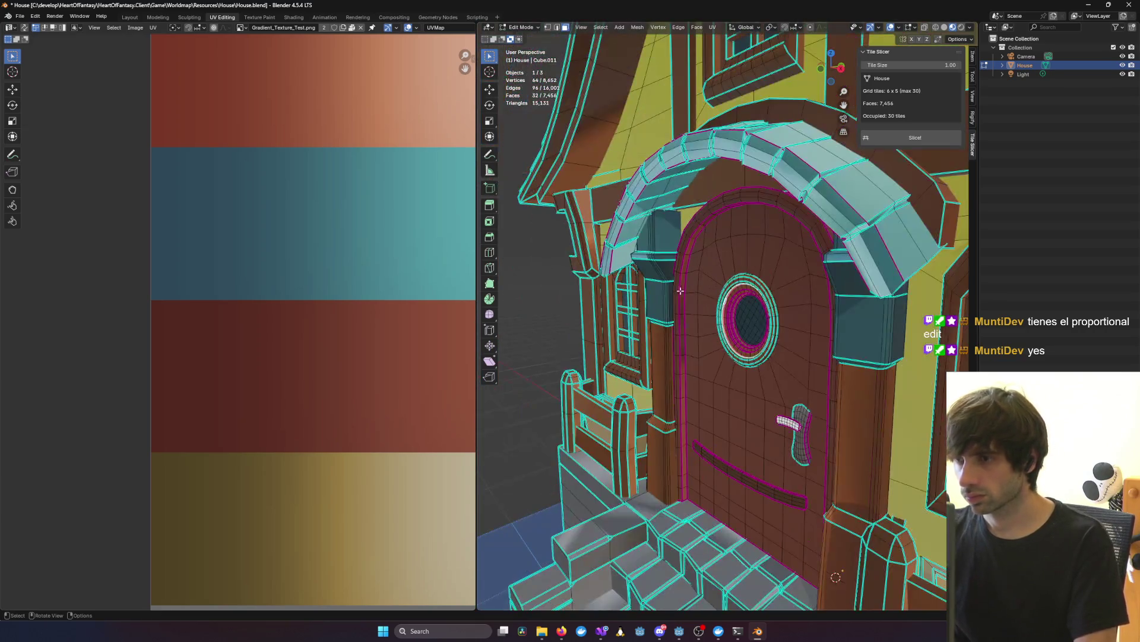
# Step: Switch to front orthographic view (numpad 1) and bring up the UV Mapping menu
pyautogui.moveTo(657, 339); pyautogui.dragTo(570, 333, button='middle')
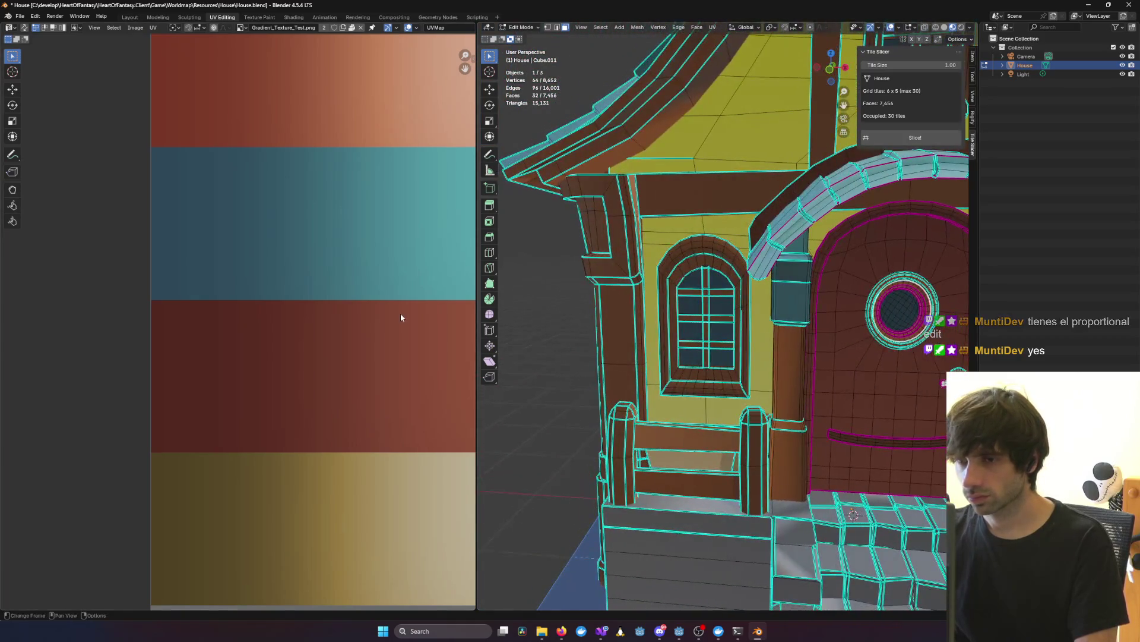
pyautogui.scroll(-5, 401, 313)
pyautogui.moveTo(445, 367); pyautogui.dragTo(285, 288, button='middle')
pyautogui.scroll(-3, 404, 529)
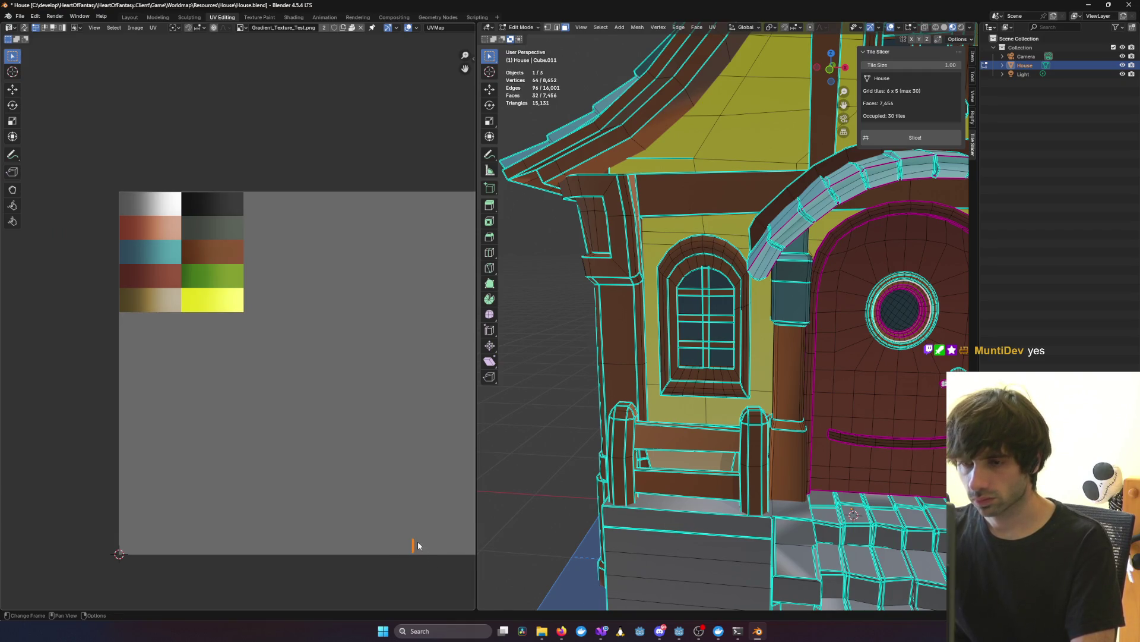
pyautogui.press('KP_1')
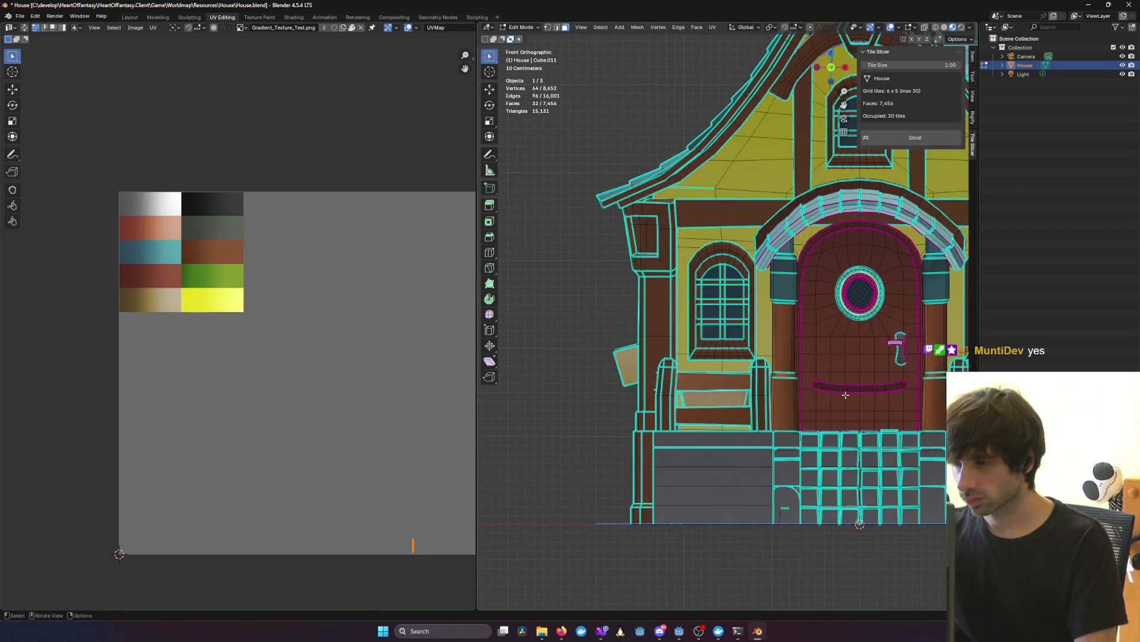
pyautogui.press('u')
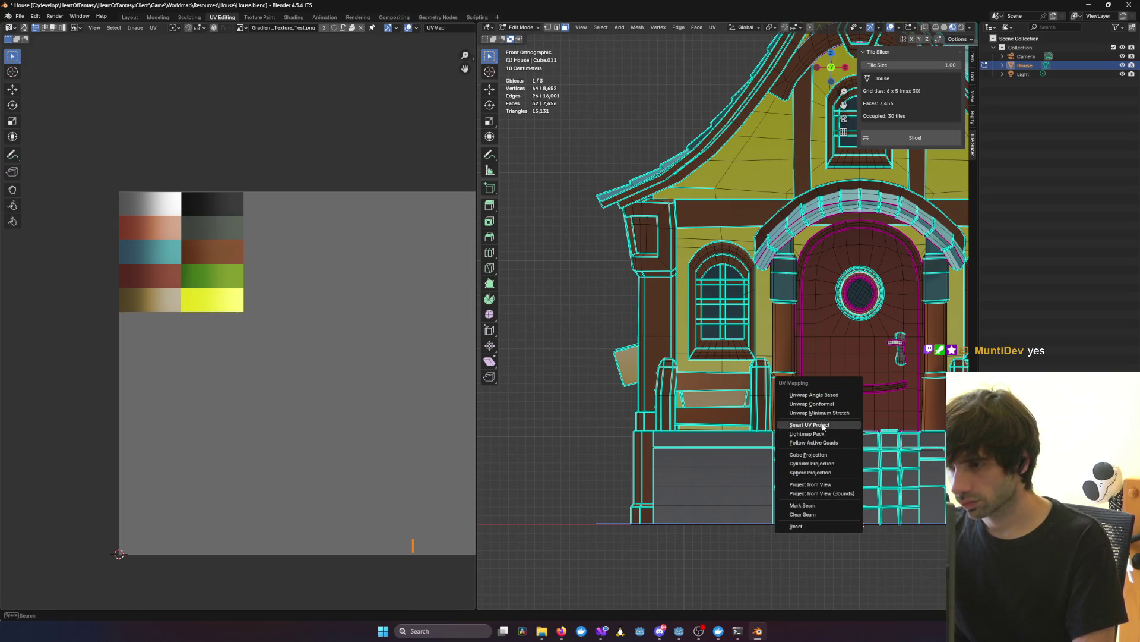
# Step: Project the door faces' UVs from the front view and move the island
pyautogui.click(823, 485)
pyautogui.press('g')
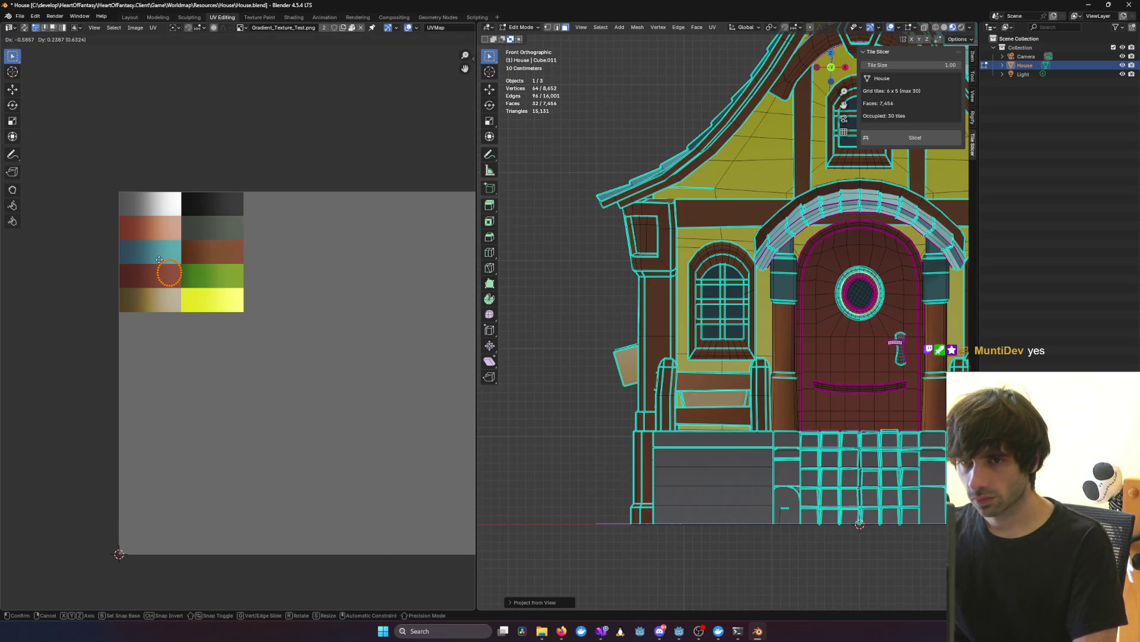
pyautogui.click(155, 261)
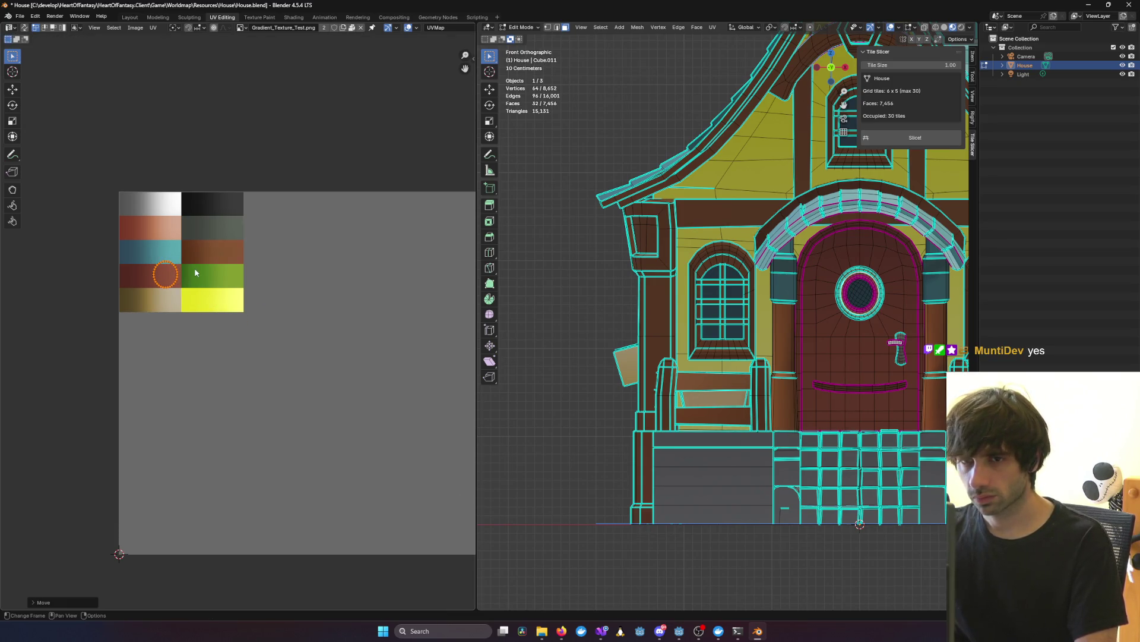
pyautogui.scroll(5, 179, 263)
pyautogui.moveTo(17, 112); pyautogui.dragTo(344, 336, button='middle')
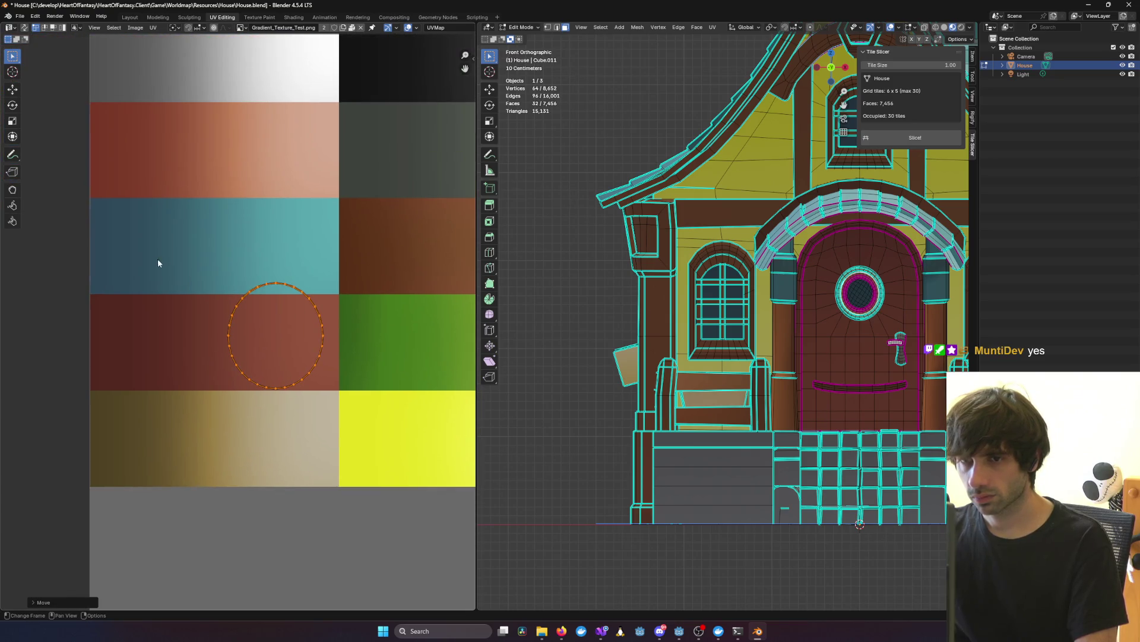
# Step: Shrink the door's UV island and place it on the brown palette tile
pyautogui.press('s')
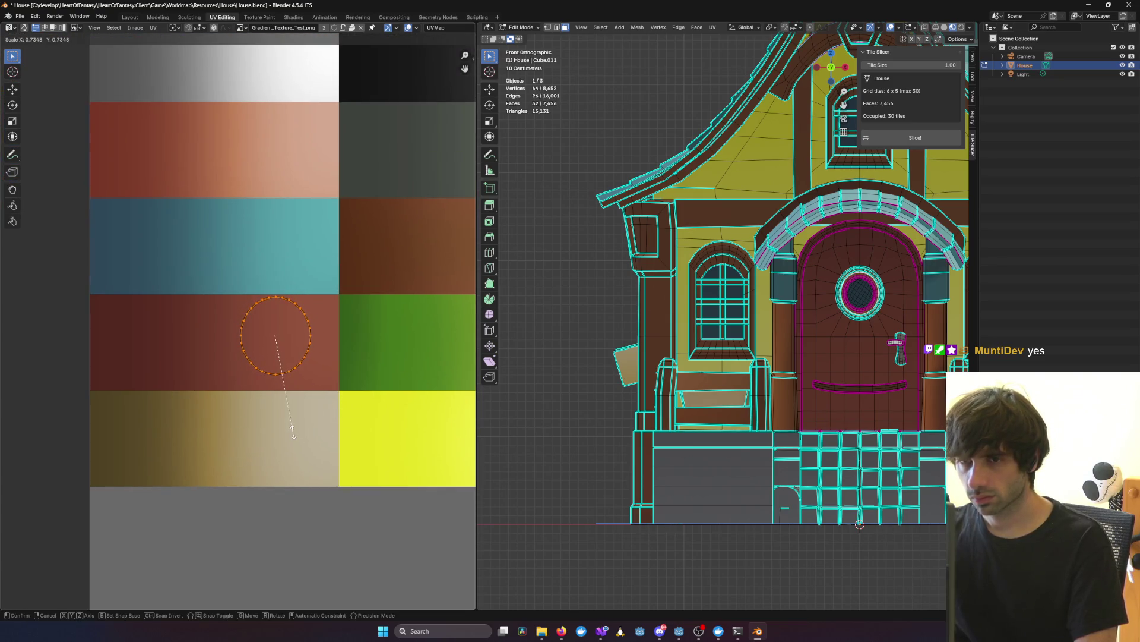
pyautogui.click(293, 432)
pyautogui.scroll(-1, 384, 319)
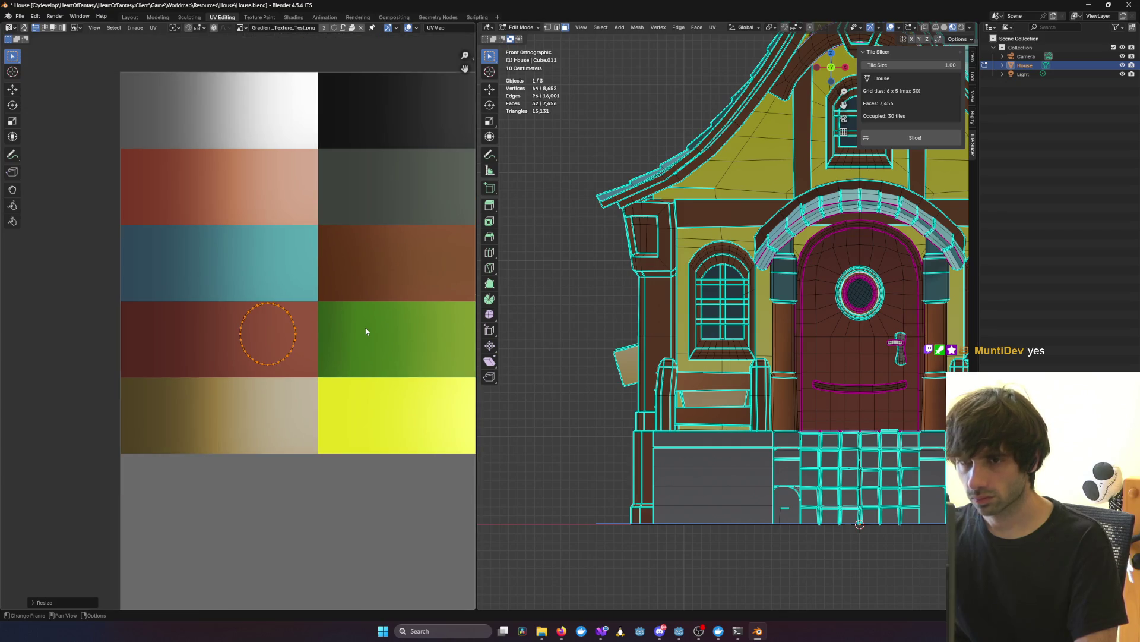
pyautogui.press('g')
pyautogui.click(72, 261)
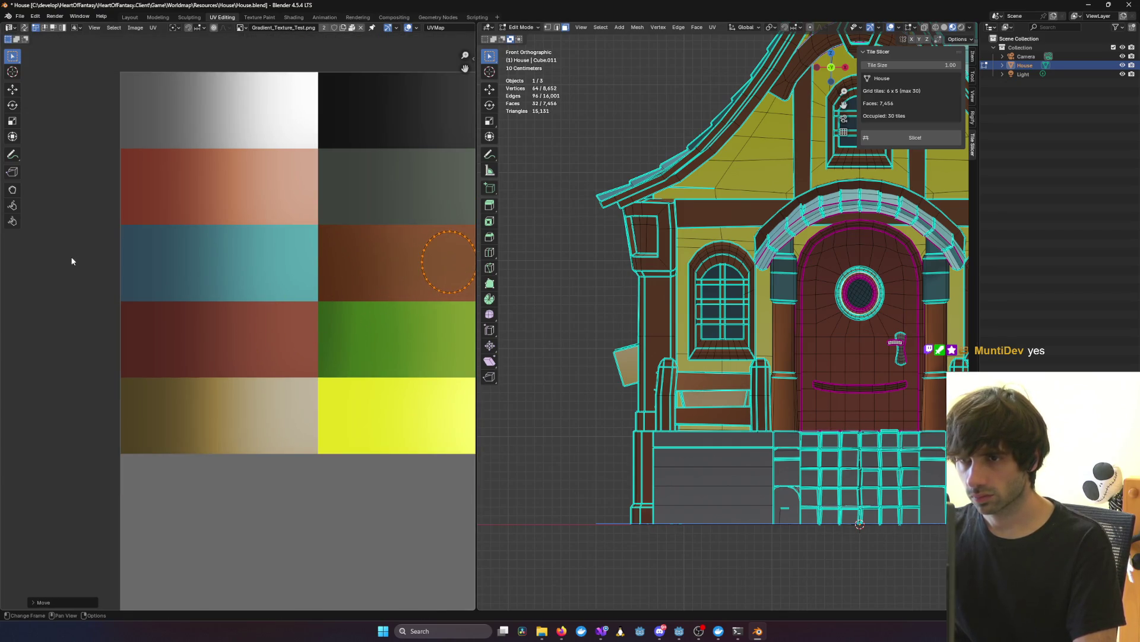
# Step: Dismiss the face options menu and return the house to Object Mode
pyautogui.moveTo(225, 315); pyautogui.dragTo(191, 384, button='middle')
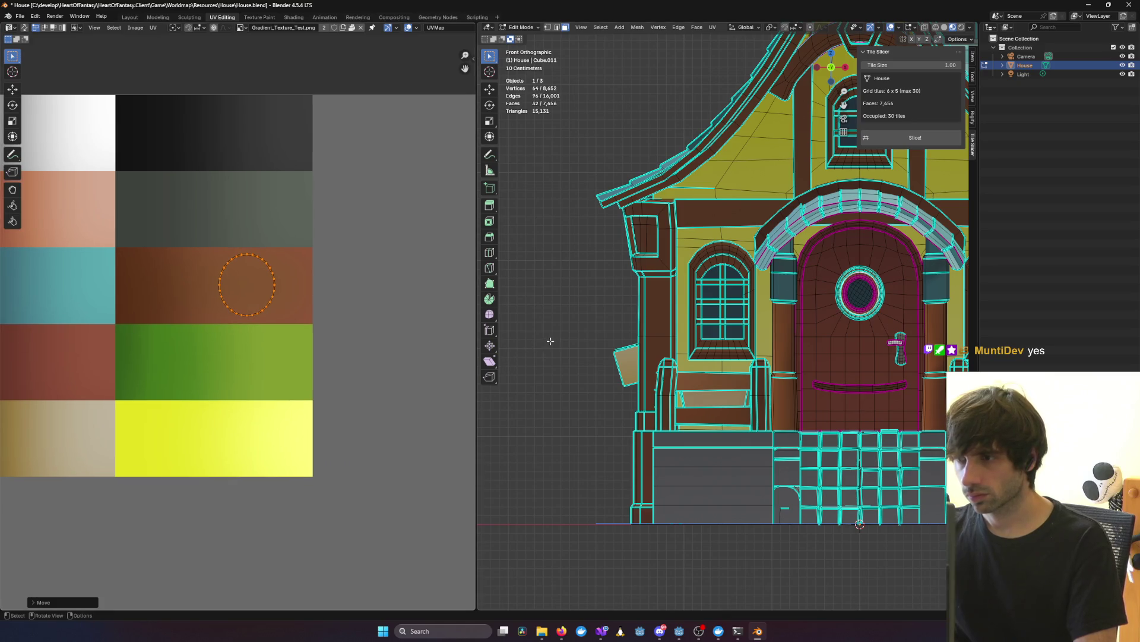
pyautogui.rightClick(605, 360)
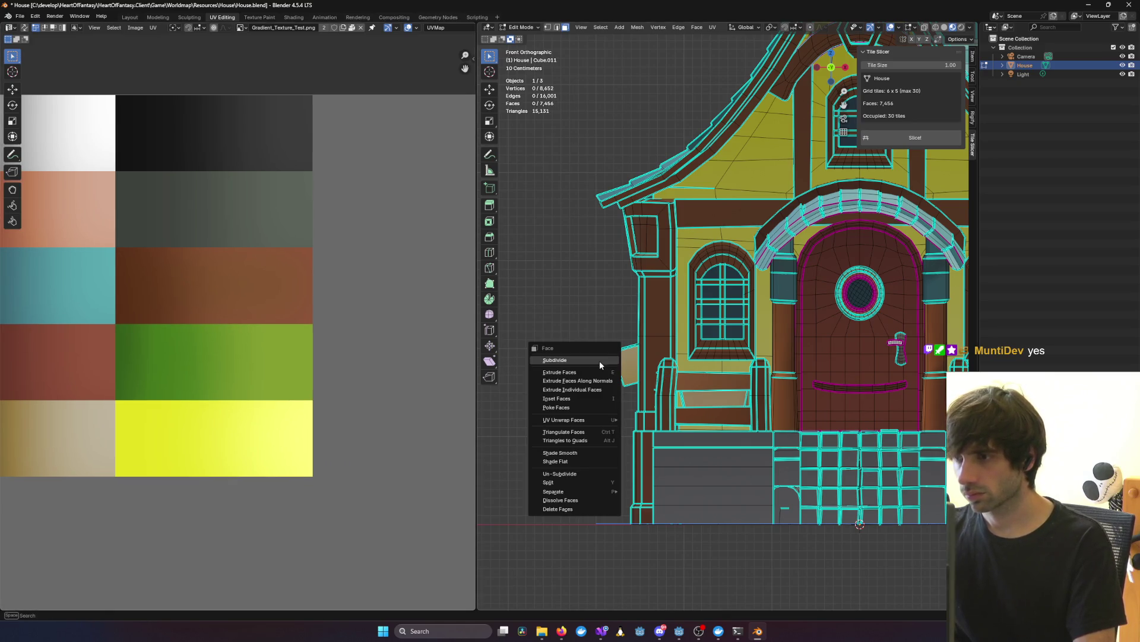
pyautogui.press('Escape')
pyautogui.press('Tab')
pyautogui.moveTo(609, 358)
pyautogui.mouseDown(button='middle')
pyautogui.moveTo(880, 386)
pyautogui.moveTo(792, 348)
pyautogui.moveTo(778, 372)
pyautogui.moveTo(775, 358)
pyautogui.moveTo(698, 356)
pyautogui.moveTo(744, 356)
pyautogui.moveTo(761, 317)
pyautogui.moveTo(626, 372)
pyautogui.moveTo(679, 356)
pyautogui.moveTo(562, 353)
pyautogui.moveTo(664, 379)
pyautogui.moveTo(620, 398)
pyautogui.moveTo(605, 392)
pyautogui.moveTo(672, 389)
pyautogui.moveTo(595, 384)
pyautogui.moveTo(740, 371)
pyautogui.moveTo(658, 332)
pyautogui.moveTo(880, 348)
pyautogui.mouseUp(button='middle')
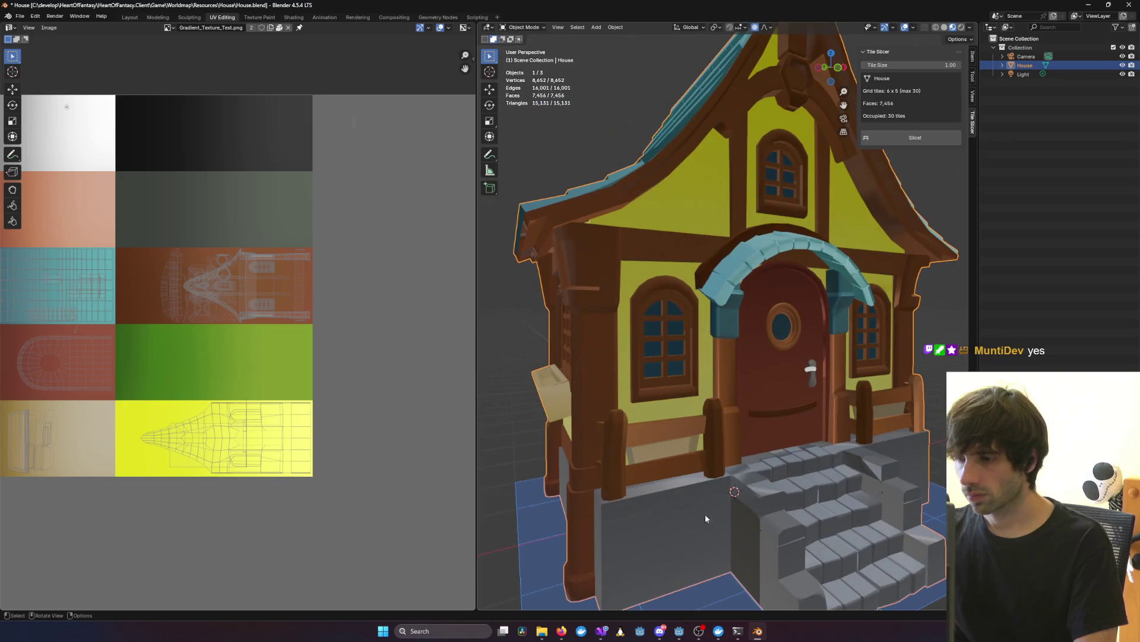
# Step: Briefly bring up Visual Studio, then hide it and view the roof from above
pyautogui.moveTo(746, 639)
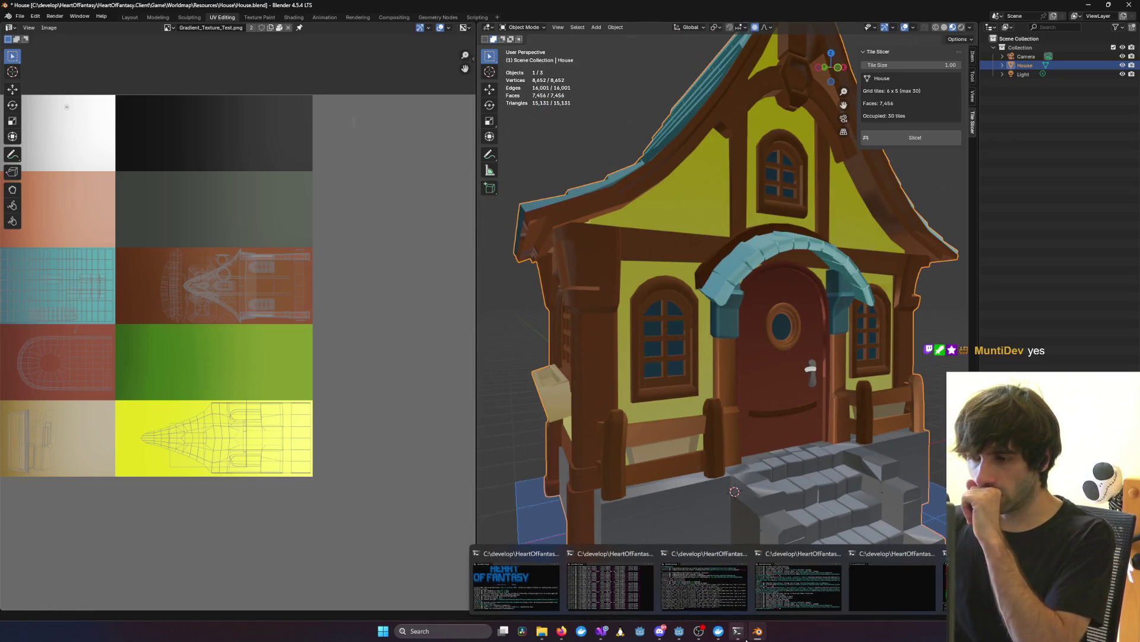
pyautogui.moveTo(604, 635)
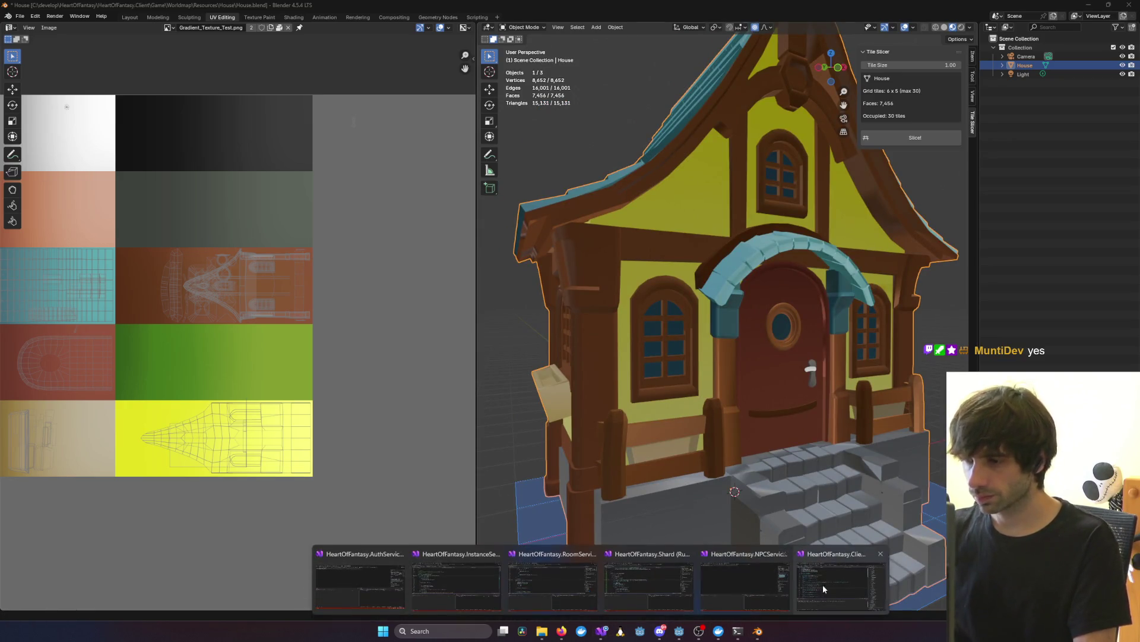
pyautogui.click(833, 583)
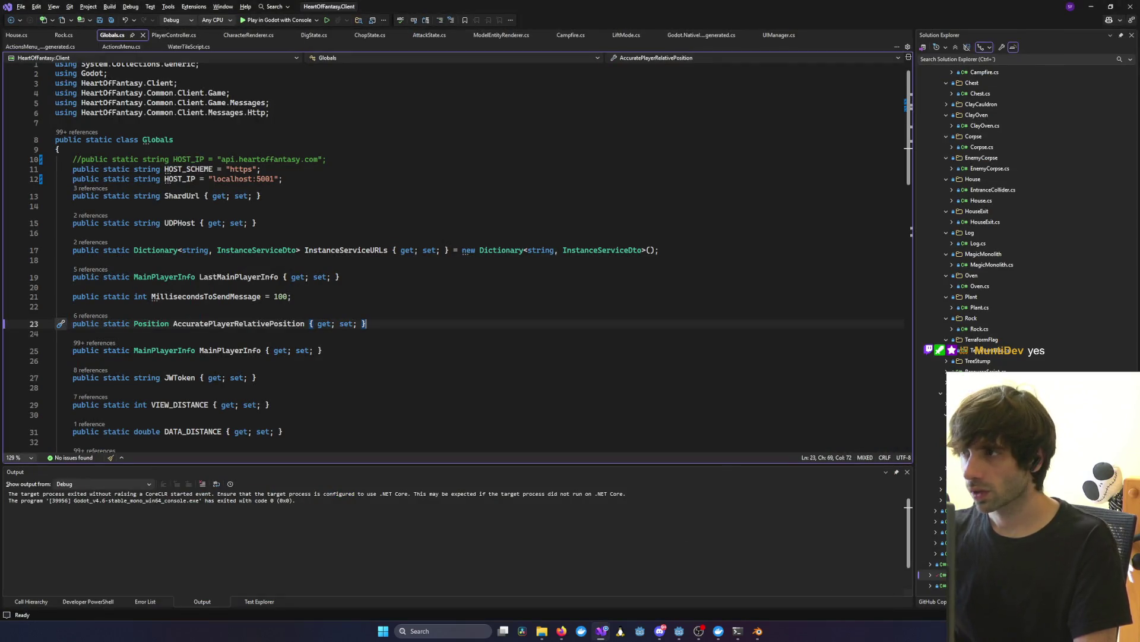
pyautogui.click(1090, 6)
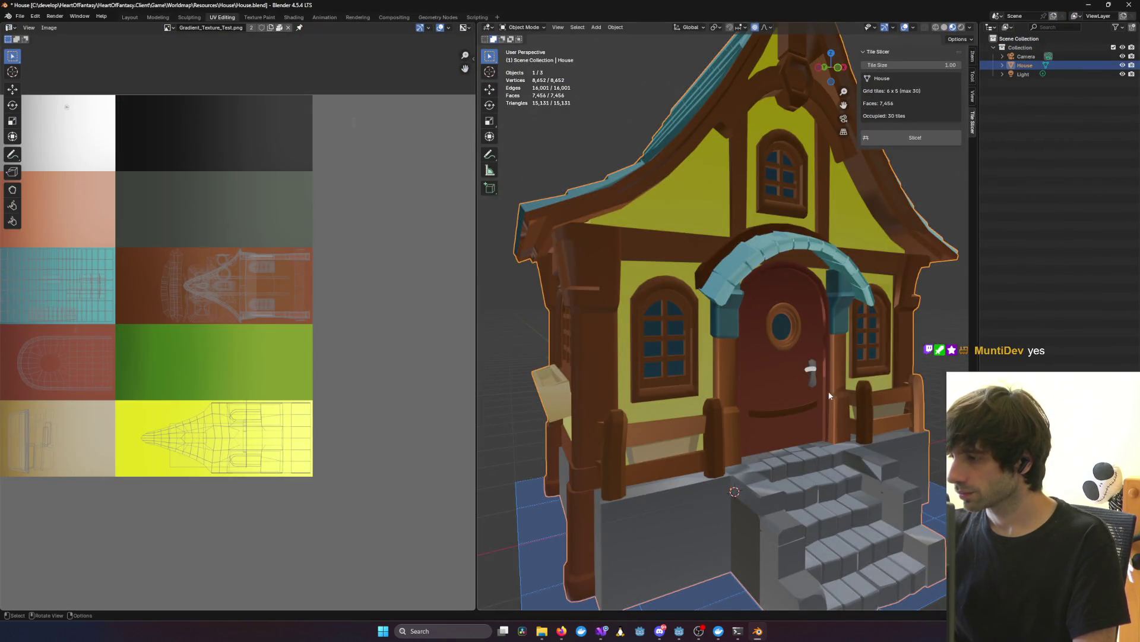
pyautogui.scroll(-5, 830, 395)
pyautogui.moveTo(830, 395)
pyautogui.mouseDown(button='middle')
pyautogui.moveTo(769, 377)
pyautogui.moveTo(897, 401)
pyautogui.moveTo(909, 451)
pyautogui.moveTo(772, 326)
pyautogui.moveTo(769, 237)
pyautogui.moveTo(835, 244)
pyautogui.moveTo(877, 297)
pyautogui.moveTo(753, 356)
pyautogui.moveTo(716, 359)
pyautogui.moveTo(744, 178)
pyautogui.mouseUp(button='middle')
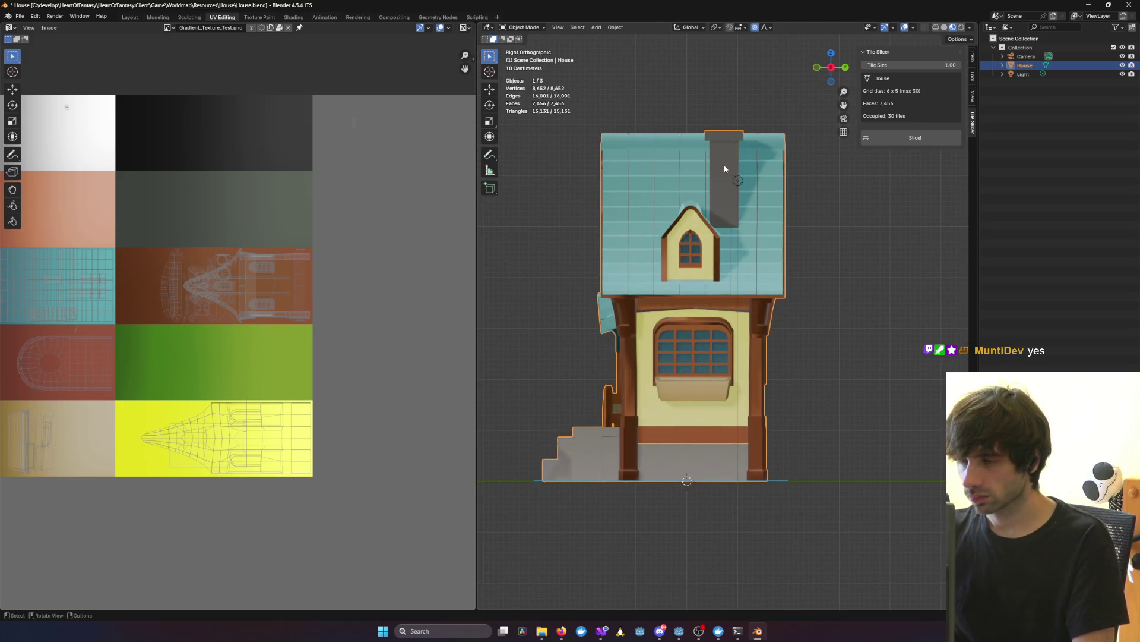
# Step: Enter Edit Mode and select the whole chimney with Select Linked
pyautogui.press('Tab')
pyautogui.press('l')
pyautogui.moveTo(724, 165)
pyautogui.mouseDown(button='middle')
pyautogui.moveTo(845, 206)
pyautogui.moveTo(867, 202)
pyautogui.moveTo(654, 303)
pyautogui.mouseUp(button='middle')
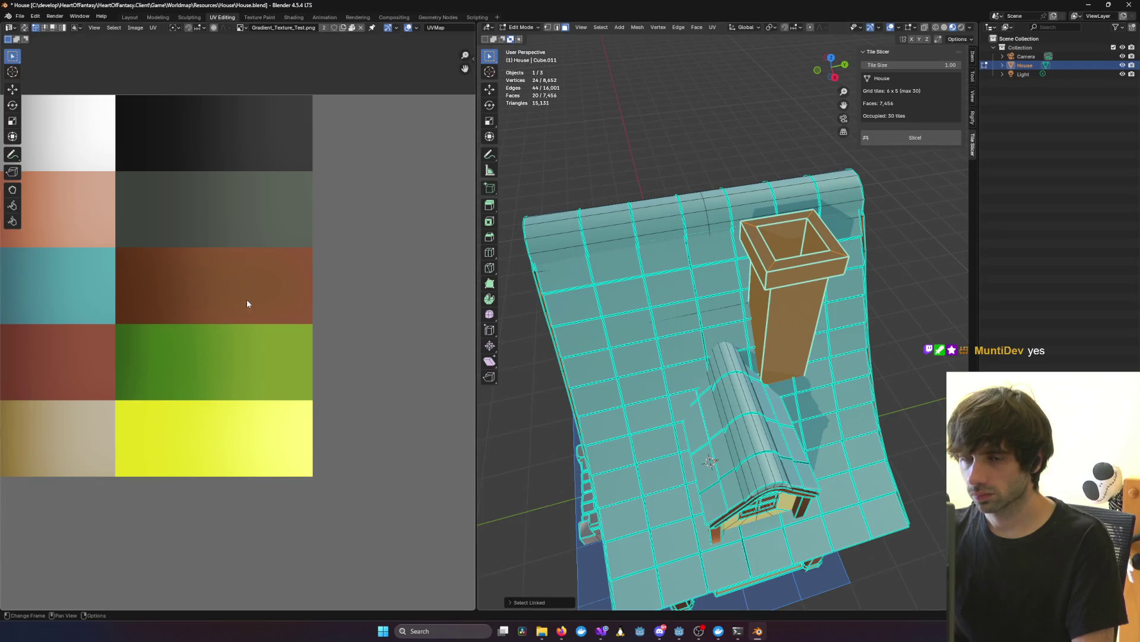
# Step: Bring the chimney's UV island into view and enlarge it
pyautogui.scroll(-7, 247, 303)
pyautogui.scroll(9, 226, 334)
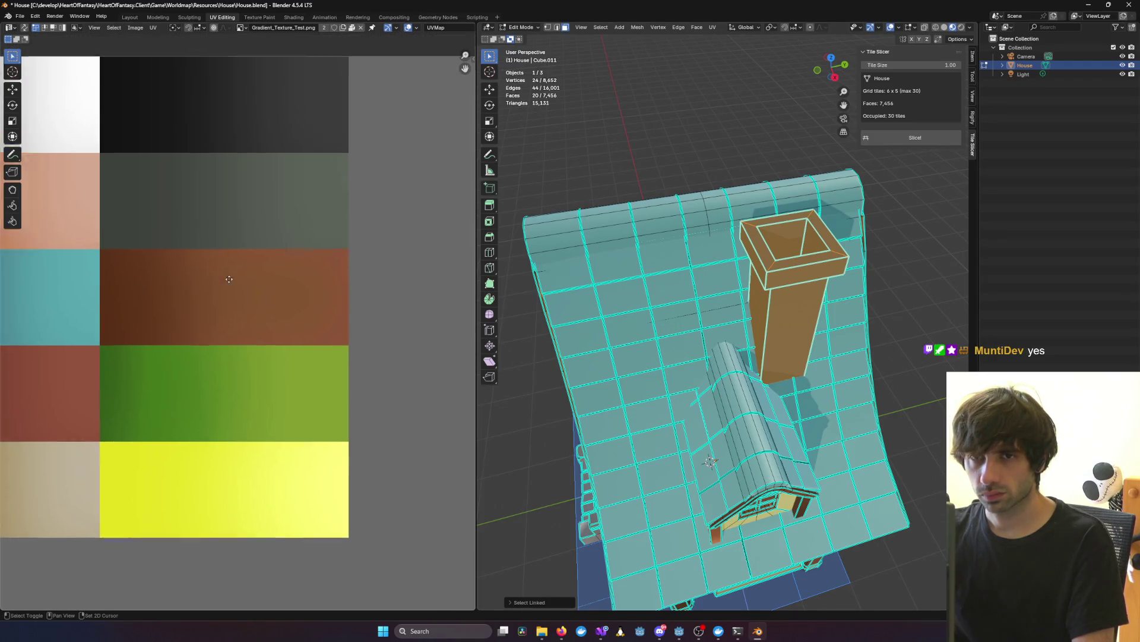
pyautogui.moveTo(229, 279); pyautogui.dragTo(6, 404, button='middle')
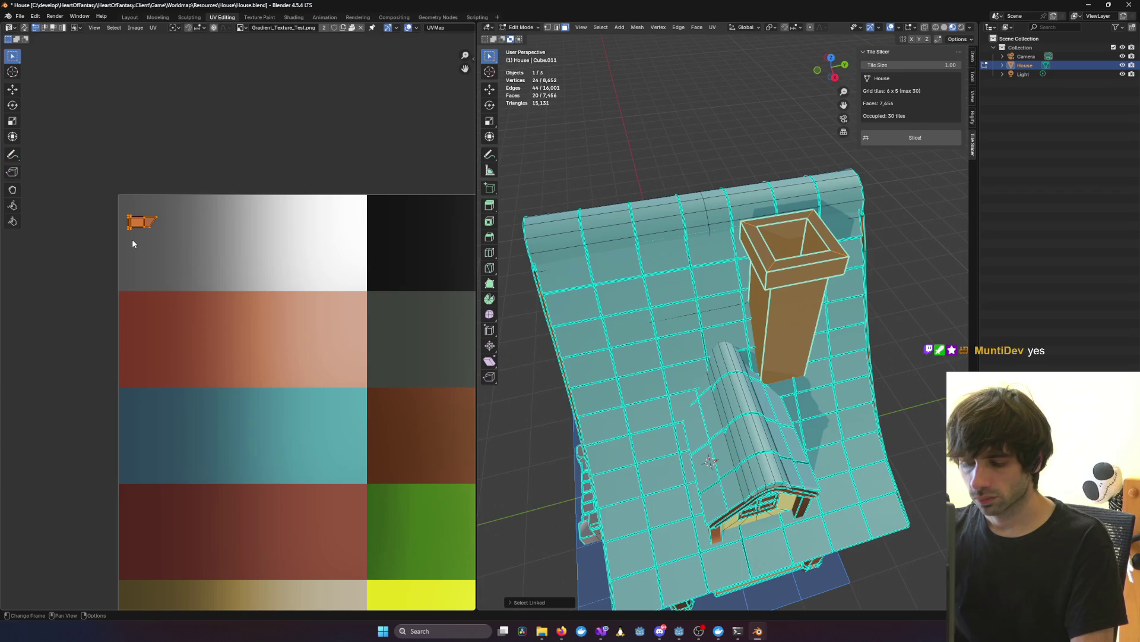
pyautogui.press('s')
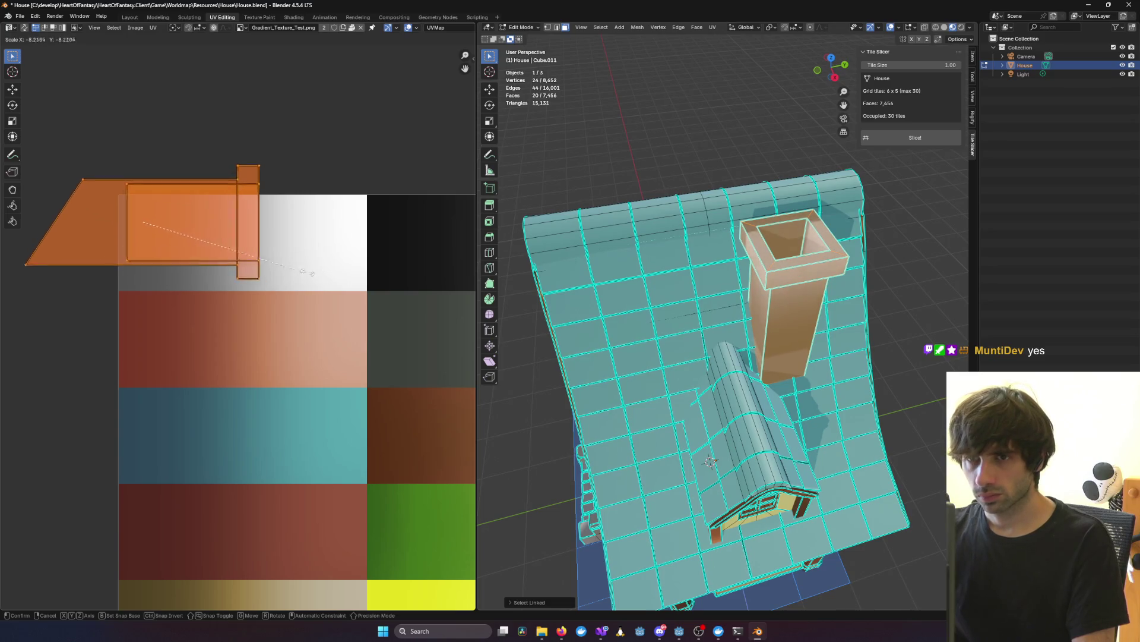
pyautogui.click(243, 271)
# Step: Shrink and settle the chimney island on the light grey area, then deselect and exit Edit Mode
pyautogui.press('g')
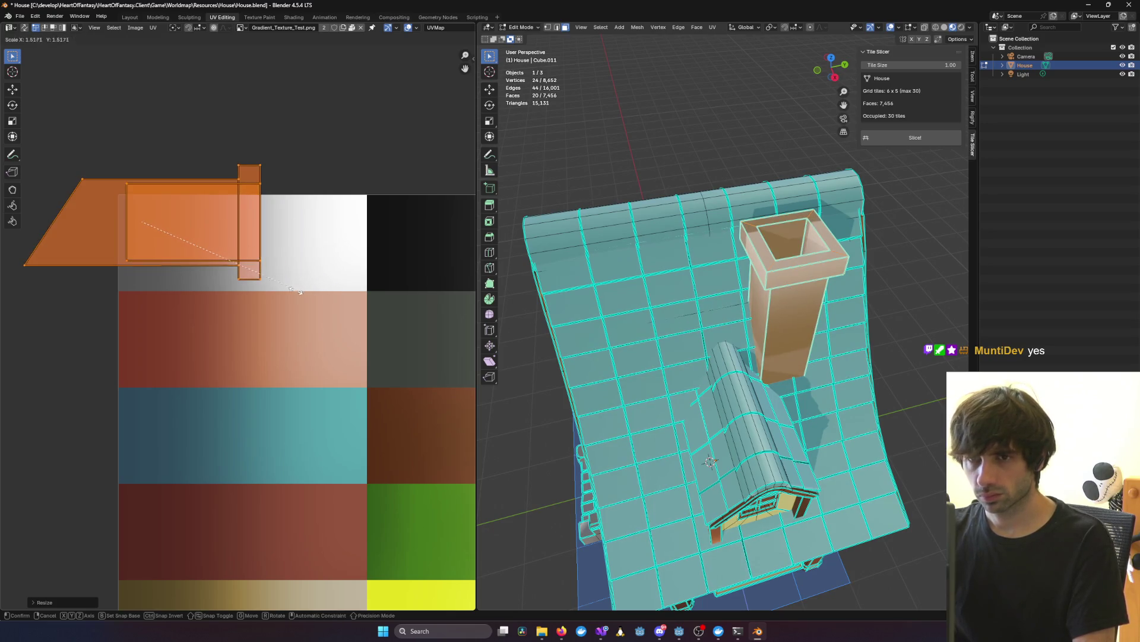
pyautogui.press('s')
pyautogui.click(183, 273)
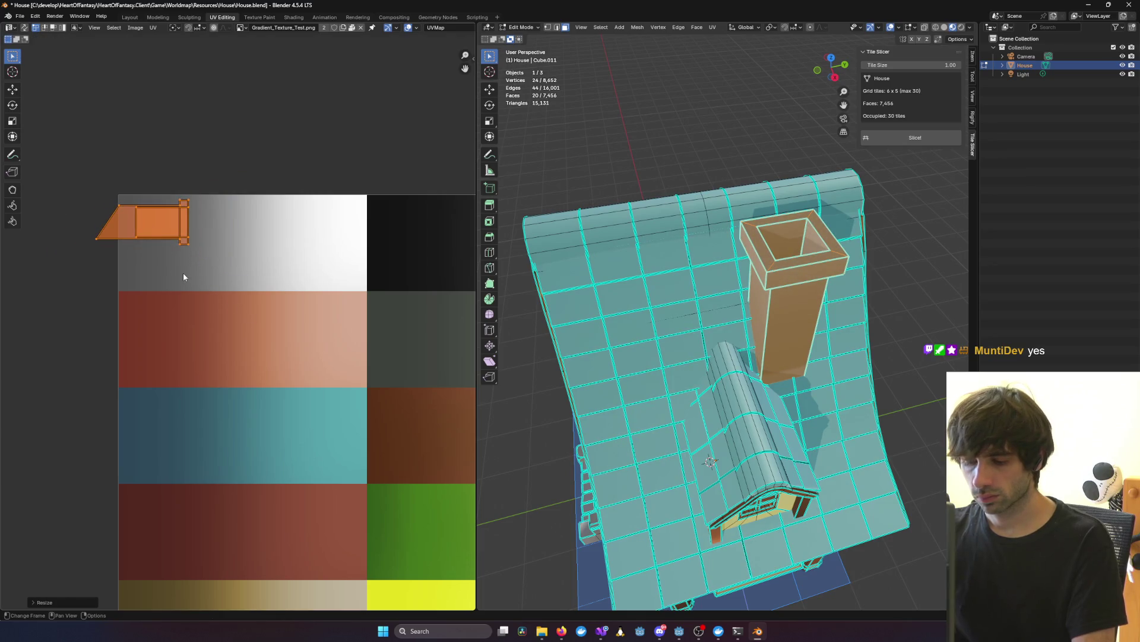
pyautogui.press('g')
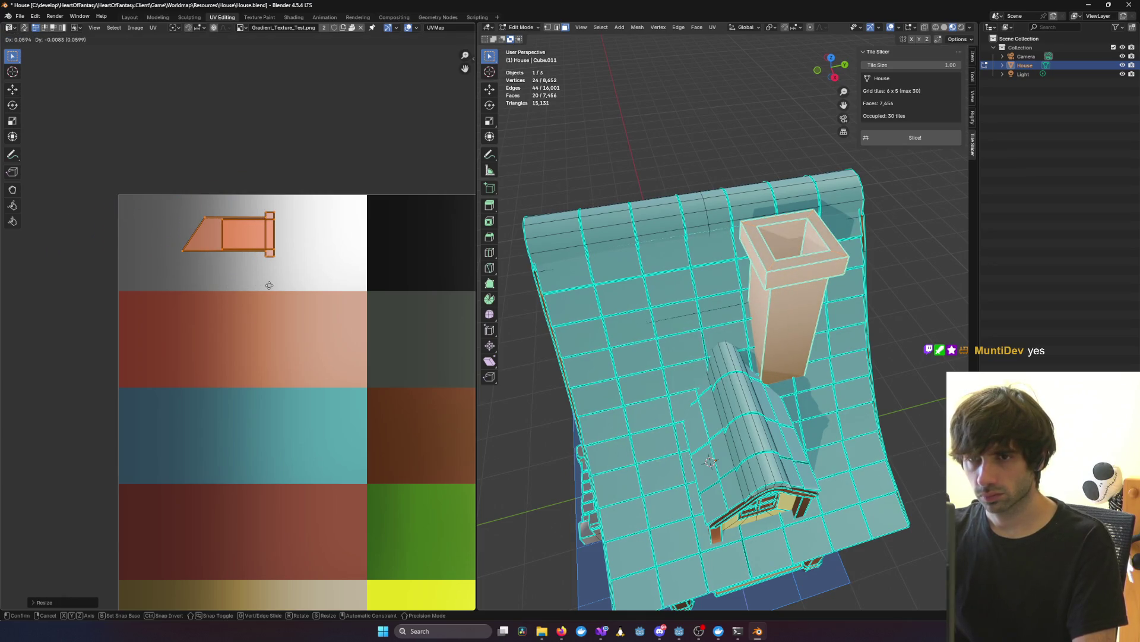
pyautogui.click(269, 285)
pyautogui.hotkey('alt', 'a')
pyautogui.press('Tab')
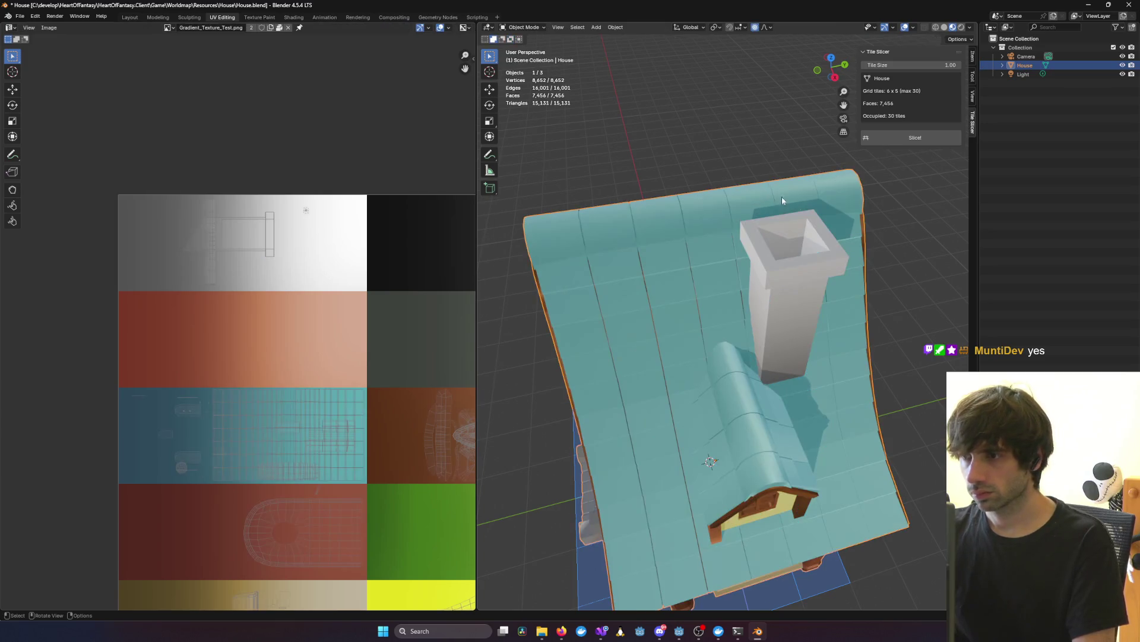
# Step: Check the chimney's new pale grey colour and re-enter Edit Mode on the house
pyautogui.moveTo(782, 197)
pyautogui.mouseDown(button='middle')
pyautogui.moveTo(901, 233)
pyautogui.moveTo(564, 205)
pyautogui.moveTo(814, 235)
pyautogui.moveTo(671, 248)
pyautogui.moveTo(606, 239)
pyautogui.moveTo(802, 254)
pyautogui.moveTo(790, 275)
pyautogui.moveTo(727, 269)
pyautogui.moveTo(683, 243)
pyautogui.moveTo(814, 230)
pyautogui.moveTo(706, 269)
pyautogui.moveTo(849, 284)
pyautogui.moveTo(815, 286)
pyautogui.mouseUp(button='middle')
pyautogui.scroll(-5, 814, 236)
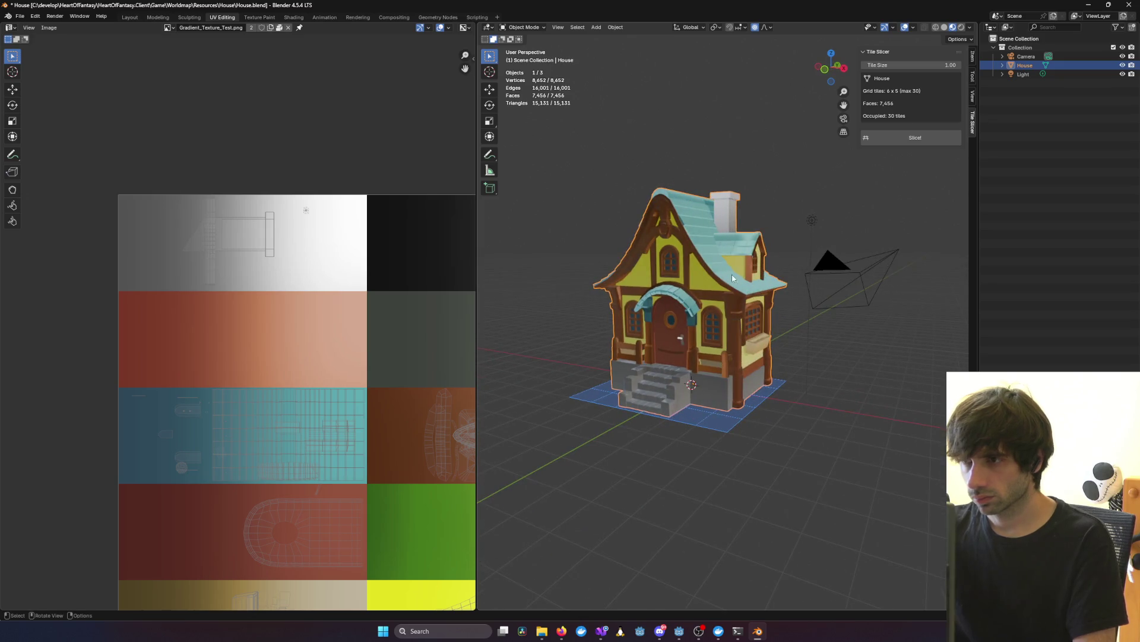
pyautogui.press('Tab')
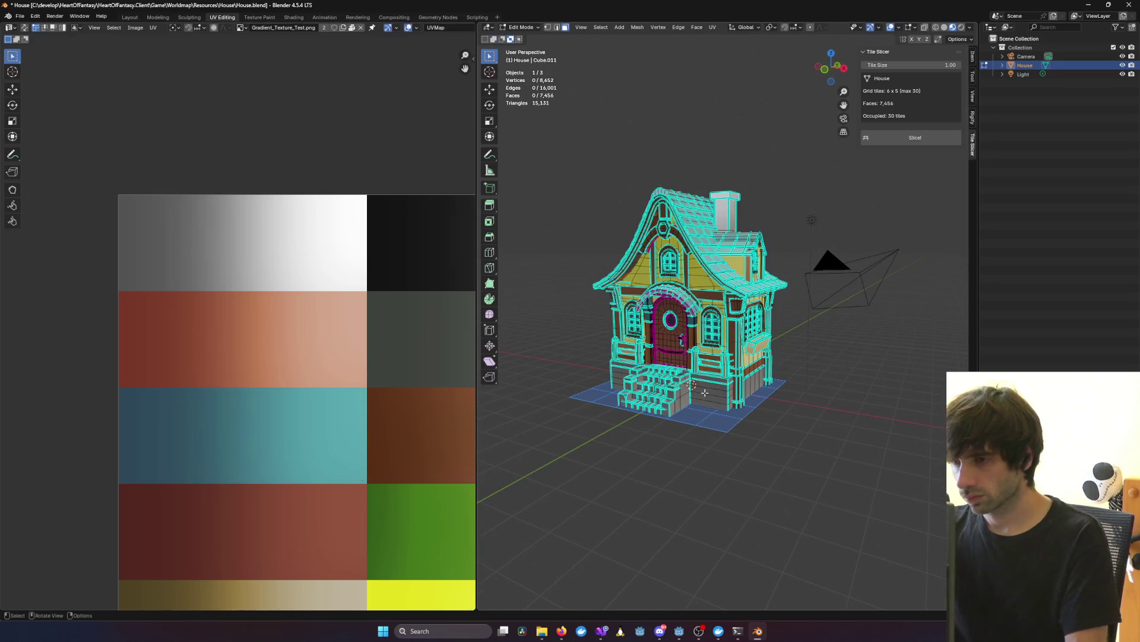
# Step: Select the linked front wall, steps, pillar and top ledge strip faces
pyautogui.press('l')
pyautogui.moveTo(758, 392)
pyautogui.mouseDown(button='middle')
pyautogui.moveTo(727, 385)
pyautogui.moveTo(683, 416)
pyautogui.moveTo(662, 455)
pyautogui.mouseUp(button='middle')
pyautogui.press('l')
pyautogui.scroll(5, 711, 374)
pyautogui.press('l')
pyautogui.press('l')
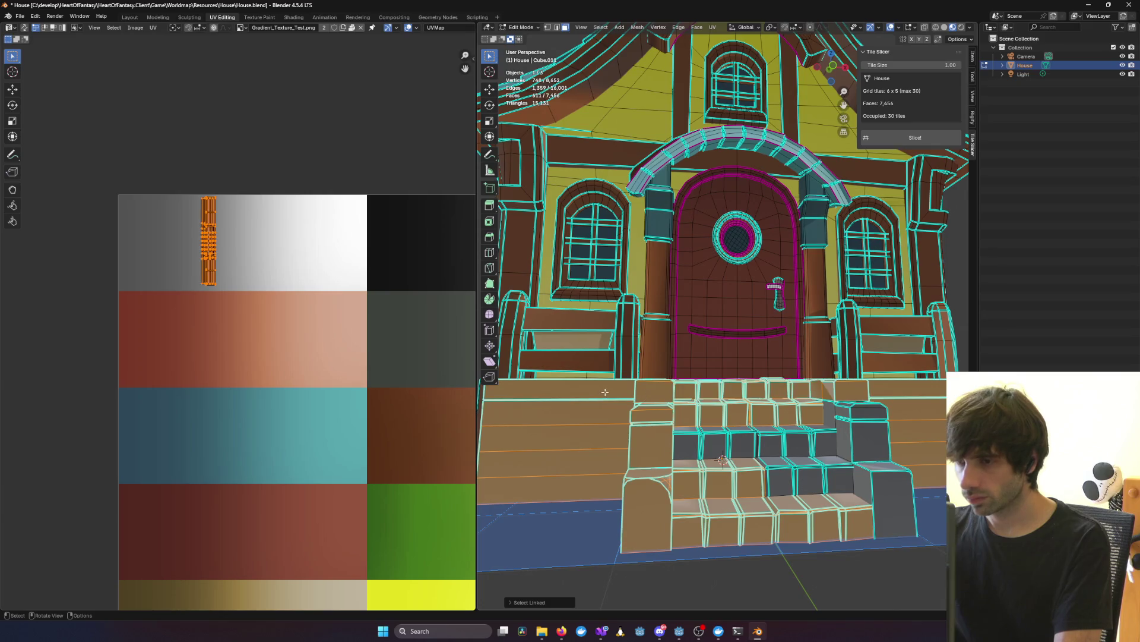
pyautogui.press('l')
pyautogui.press('l')
pyautogui.press('l')
pyautogui.press('l')
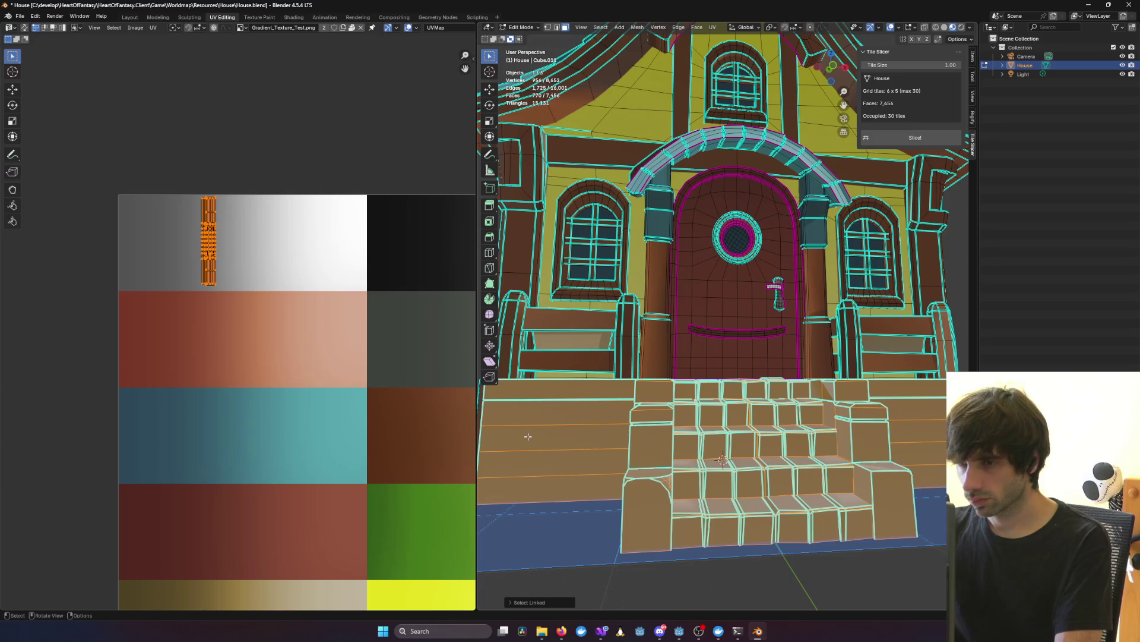
pyautogui.scroll(-5, 528, 436)
# Step: Return to Object Mode viewing the front of the house near the base corner
pyautogui.moveTo(528, 437)
pyautogui.mouseDown(button='middle')
pyautogui.moveTo(787, 442)
pyautogui.moveTo(712, 434)
pyautogui.moveTo(772, 425)
pyautogui.moveTo(754, 415)
pyautogui.mouseUp(button='middle')
pyautogui.scroll(5, 787, 441)
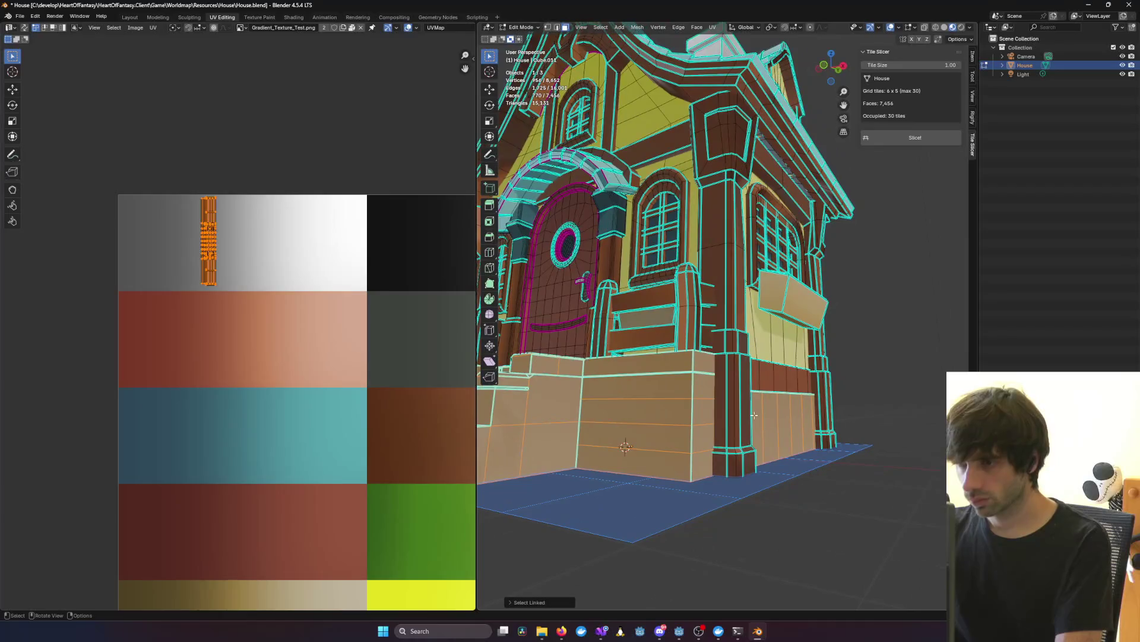
pyautogui.scroll(-5, 722, 414)
pyautogui.moveTo(547, 356)
pyautogui.mouseDown(button='middle')
pyautogui.moveTo(586, 316)
pyautogui.moveTo(785, 383)
pyautogui.moveTo(625, 330)
pyautogui.mouseUp(button='middle')
pyautogui.press('Tab')
pyautogui.scroll(5, 785, 383)
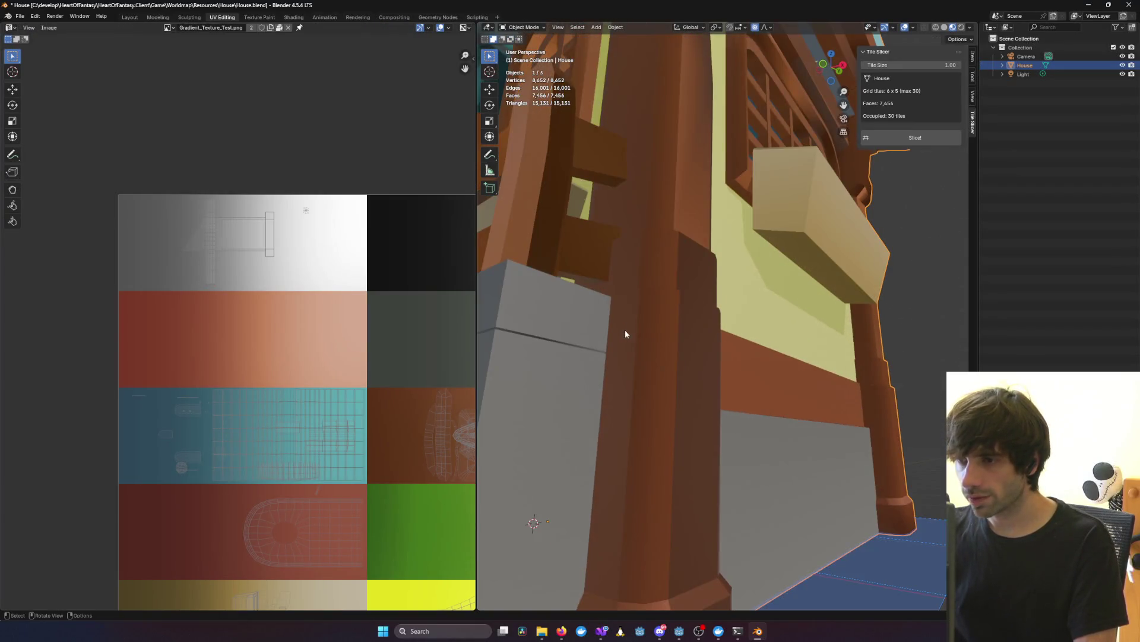
# Step: Select the grey block's top face and inspect it in front and side views by the pillar
pyautogui.moveTo(564, 351); pyautogui.dragTo(613, 363, button='middle')
pyautogui.moveTo(651, 438)
pyautogui.mouseDown(button='middle')
pyautogui.moveTo(711, 437)
pyautogui.moveTo(629, 420)
pyautogui.moveTo(753, 365)
pyautogui.moveTo(676, 367)
pyautogui.mouseUp(button='middle')
pyautogui.press('Tab')
pyautogui.click(676, 367)
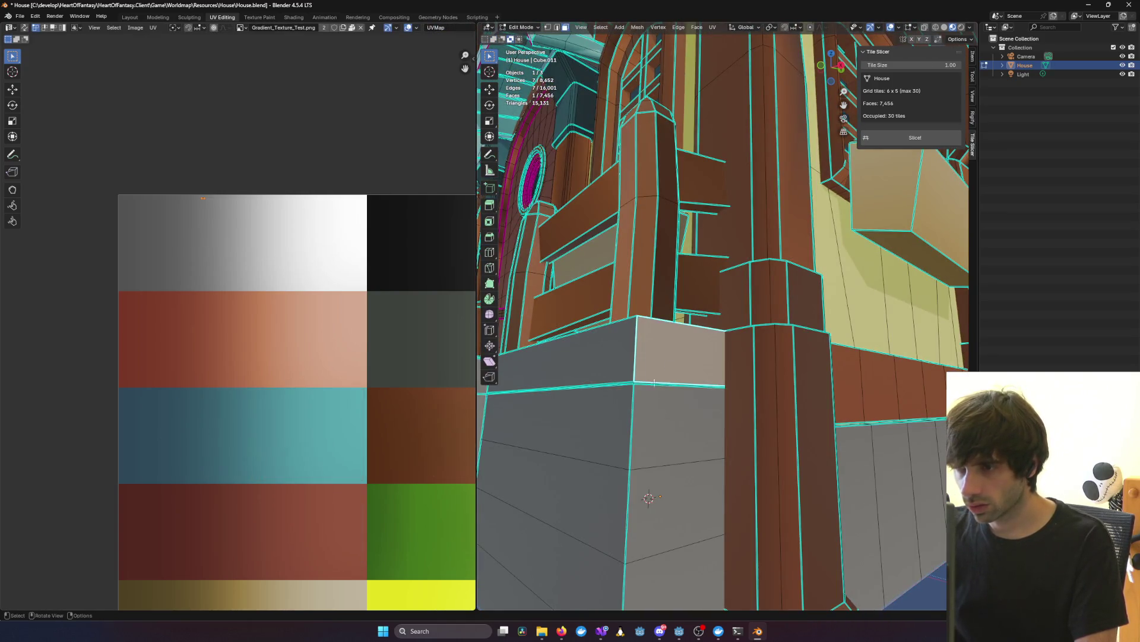
pyautogui.press('KP_1')
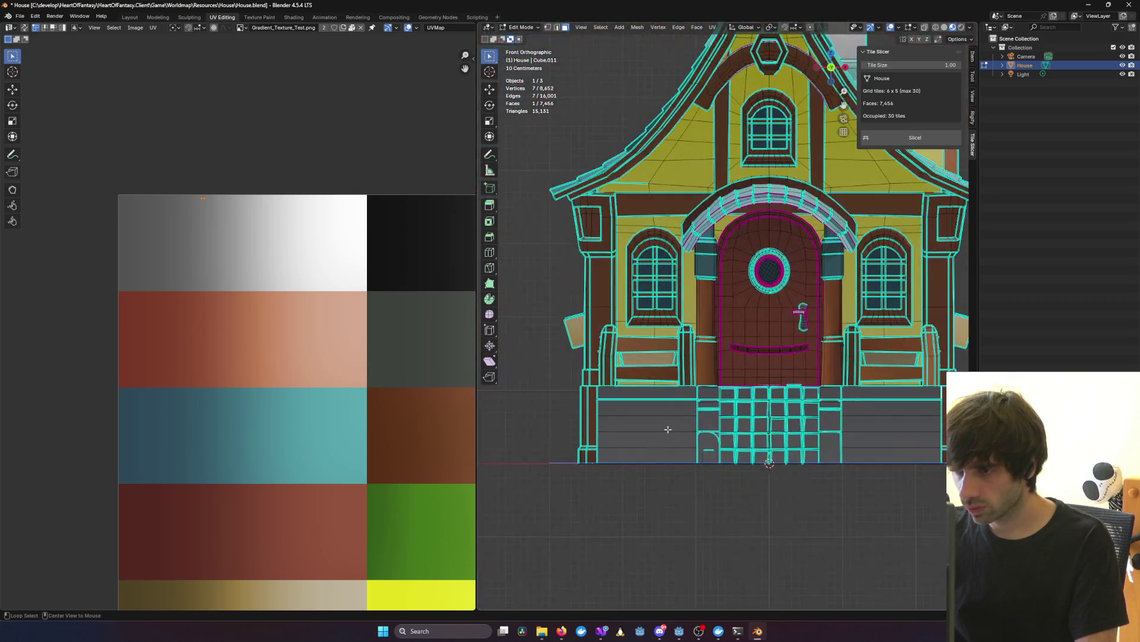
pyautogui.press('KP_3')
pyautogui.keyDown('shift'); pyautogui.moveTo(586, 428); pyautogui.dragTo(749, 429, button='middle'); pyautogui.keyUp('shift')
pyautogui.scroll(4, 685, 394)
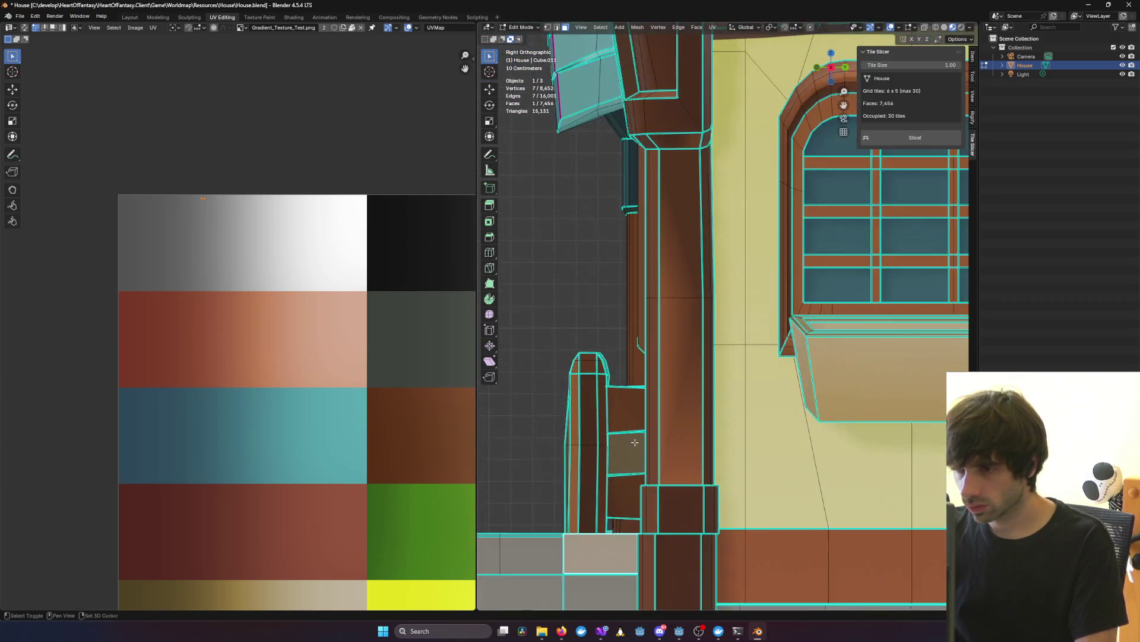
pyautogui.keyDown('shift'); pyautogui.moveTo(495, 395); pyautogui.dragTo(686, 395, button='middle'); pyautogui.keyUp('shift')
pyautogui.moveTo(721, 435)
pyautogui.keyDown('alt'); pyautogui.mouseDown(button='middle')
pyautogui.moveTo(755, 436)
pyautogui.moveTo(765, 423)
pyautogui.moveTo(721, 426)
pyautogui.moveTo(693, 391)
pyautogui.mouseUp(button='middle'); pyautogui.keyUp('alt')
# Step: Toggle wireframe shading to inspect the base corner seam, then re-enter Edit Mode
pyautogui.press('Tab')
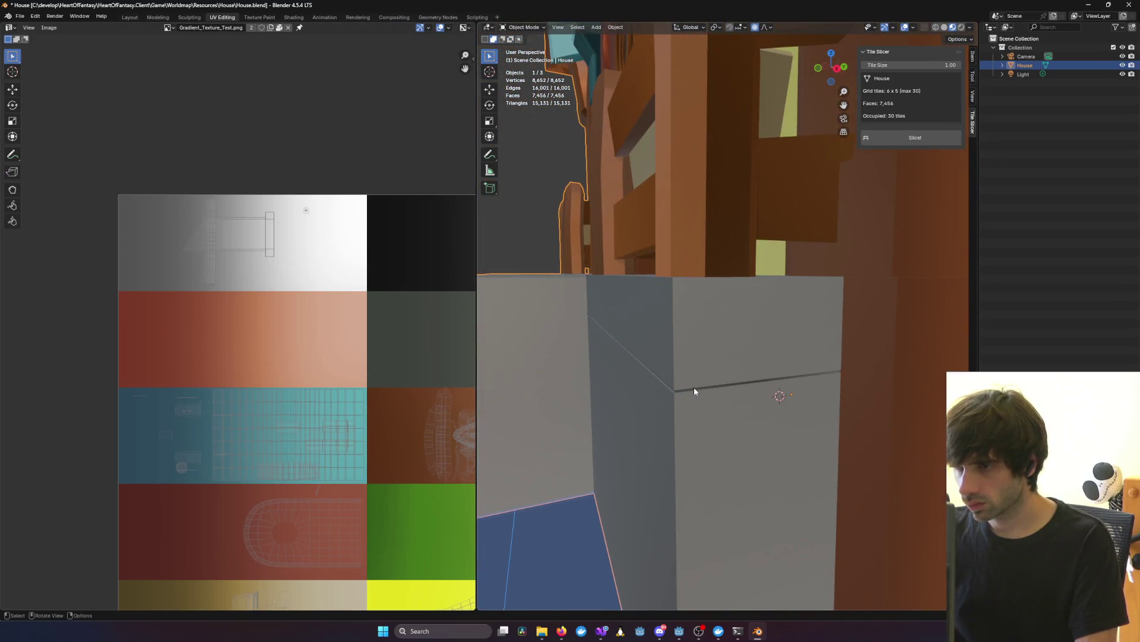
pyautogui.scroll(4, 694, 391)
pyautogui.scroll(-5, 768, 493)
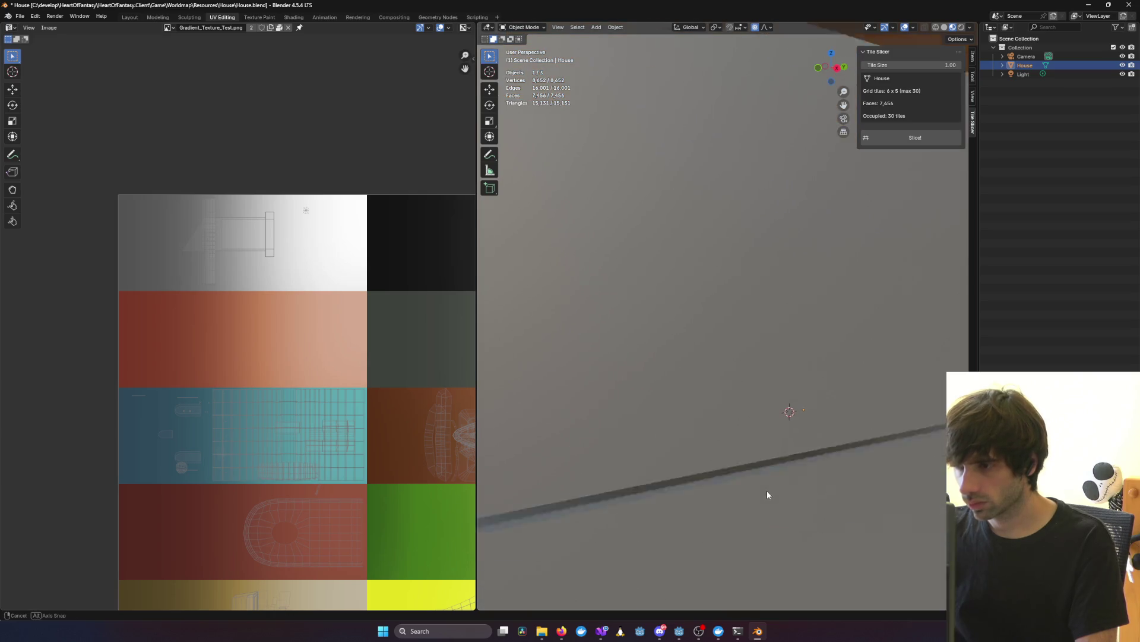
pyautogui.hotkey('shift', 'z')
pyautogui.hotkey('shift', 'z')
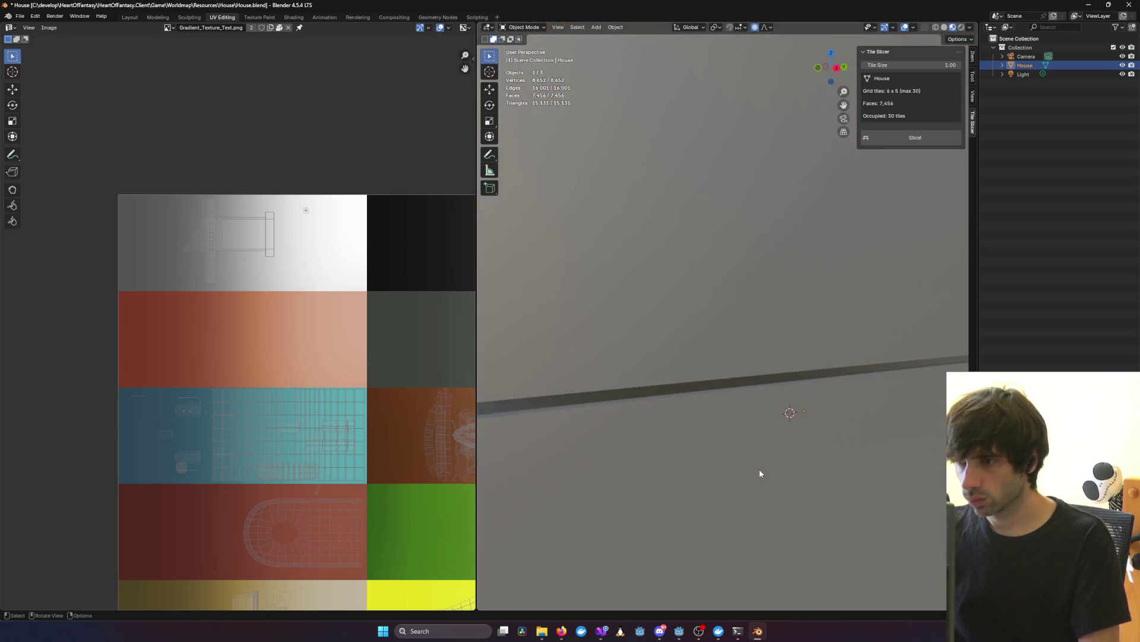
pyautogui.scroll(-2, 760, 469)
pyautogui.hotkey('shift', 'z')
pyautogui.scroll(6, 733, 453)
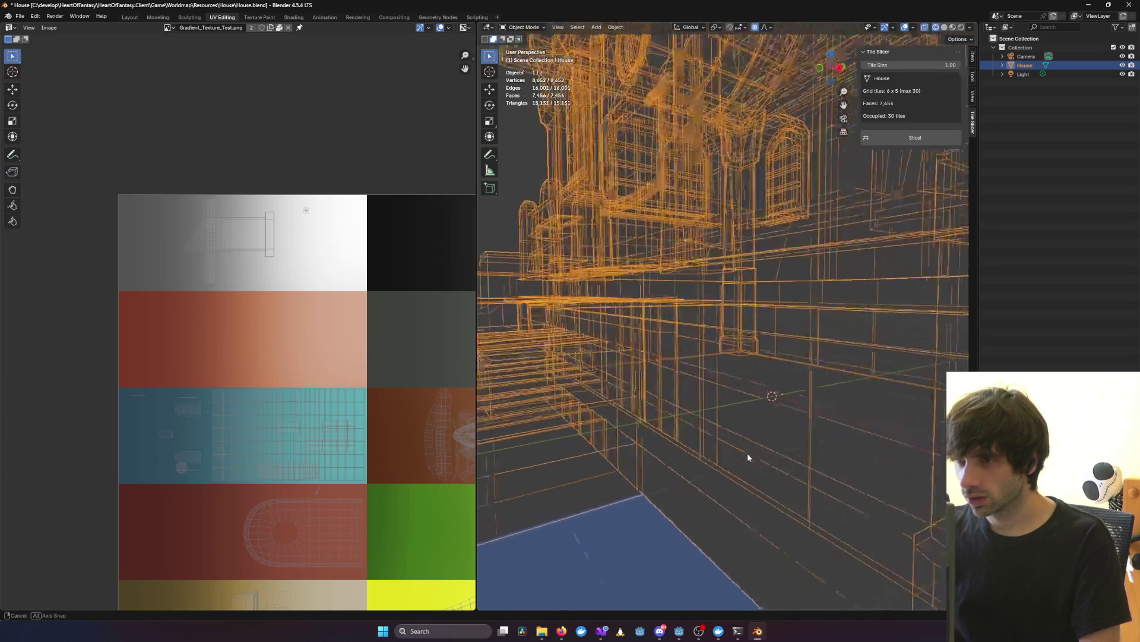
pyautogui.hotkey('shift', 'z')
pyautogui.moveTo(853, 453); pyautogui.dragTo(656, 285, button='middle')
pyautogui.press('Tab')
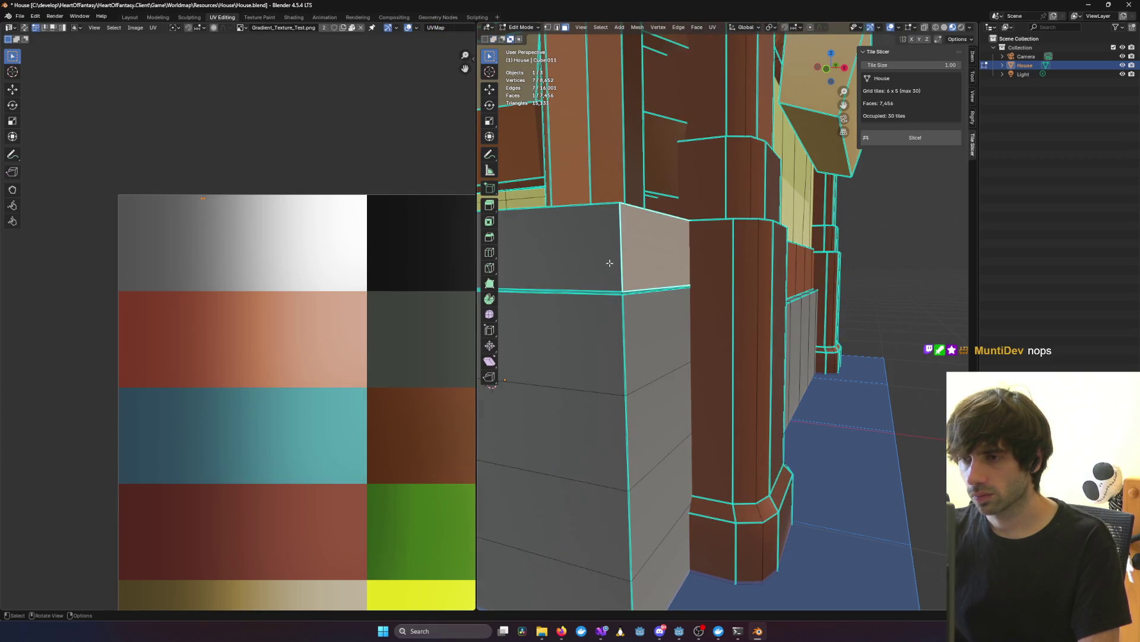
# Step: Select the corner band's front face, check front and right views, then add its side face
pyautogui.click(609, 261)
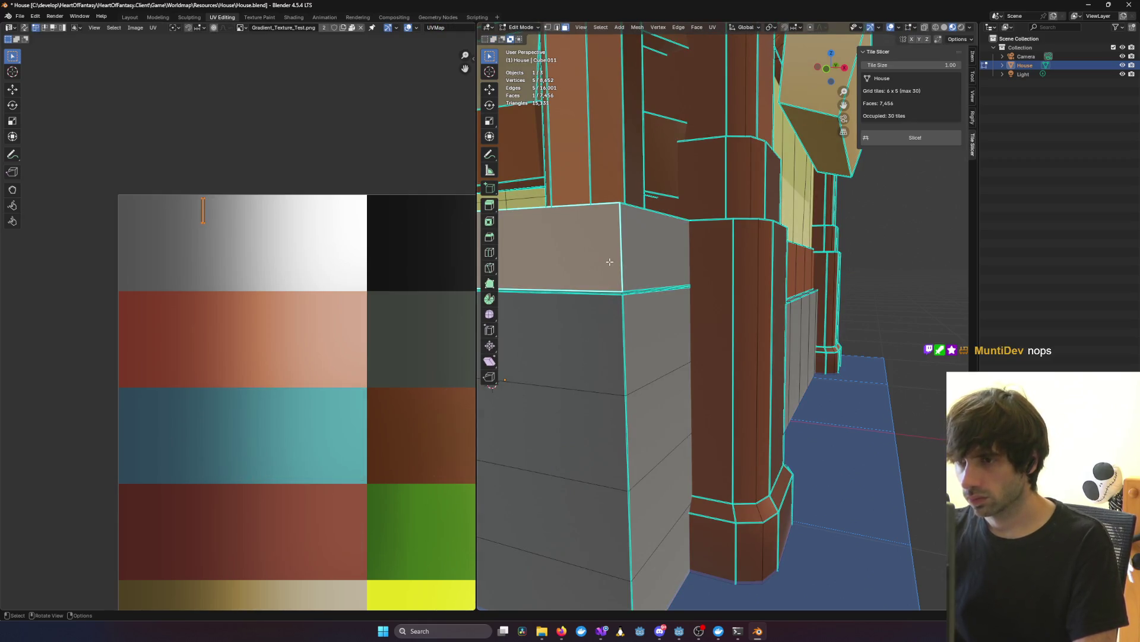
pyautogui.moveTo(609, 262)
pyautogui.mouseDown(button='middle')
pyautogui.moveTo(761, 298)
pyautogui.moveTo(718, 282)
pyautogui.mouseUp(button='middle')
pyautogui.scroll(10, 719, 282)
pyautogui.keyDown('shift'); pyautogui.scroll(6, 725, 288); pyautogui.keyUp('shift')
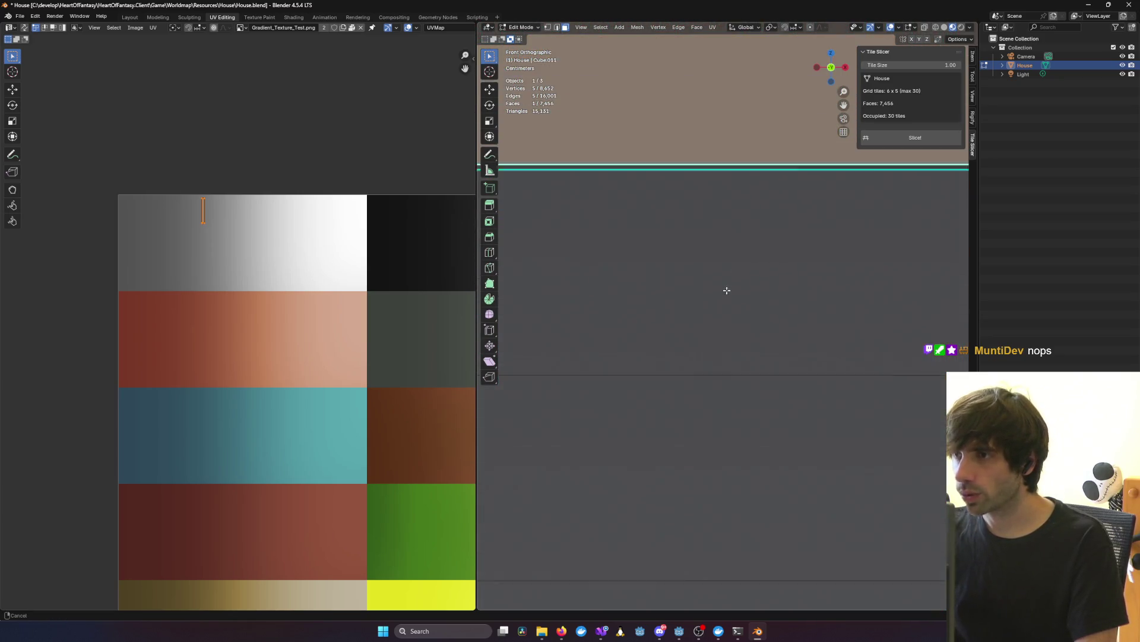
pyautogui.moveTo(749, 336)
pyautogui.keyDown('ctrl'); pyautogui.mouseDown(button='middle')
pyautogui.moveTo(650, 369)
pyautogui.moveTo(785, 366)
pyautogui.mouseUp(button='middle'); pyautogui.keyUp('ctrl')
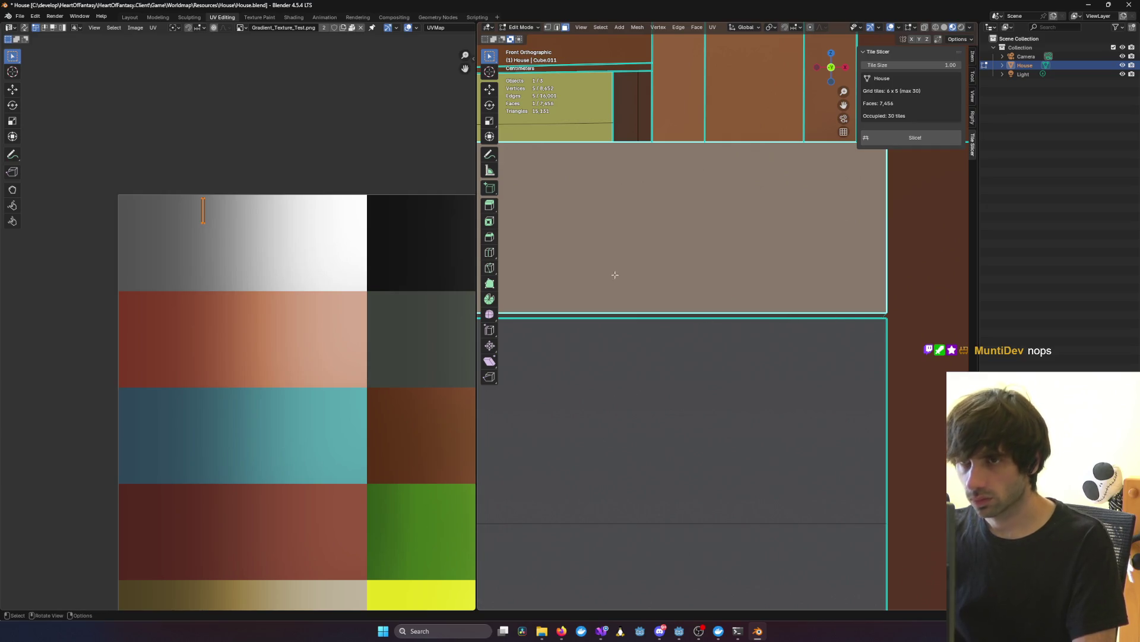
pyautogui.moveTo(730, 327)
pyautogui.keyDown('alt'); pyautogui.mouseDown(button='middle')
pyautogui.moveTo(662, 329)
pyautogui.moveTo(735, 339)
pyautogui.moveTo(655, 335)
pyautogui.moveTo(660, 321)
pyautogui.moveTo(626, 315)
pyautogui.moveTo(671, 322)
pyautogui.moveTo(649, 323)
pyautogui.moveTo(635, 303)
pyautogui.mouseUp(button='middle'); pyautogui.keyUp('alt')
pyautogui.keyDown('shift'); pyautogui.click(651, 274); pyautogui.keyUp('shift')
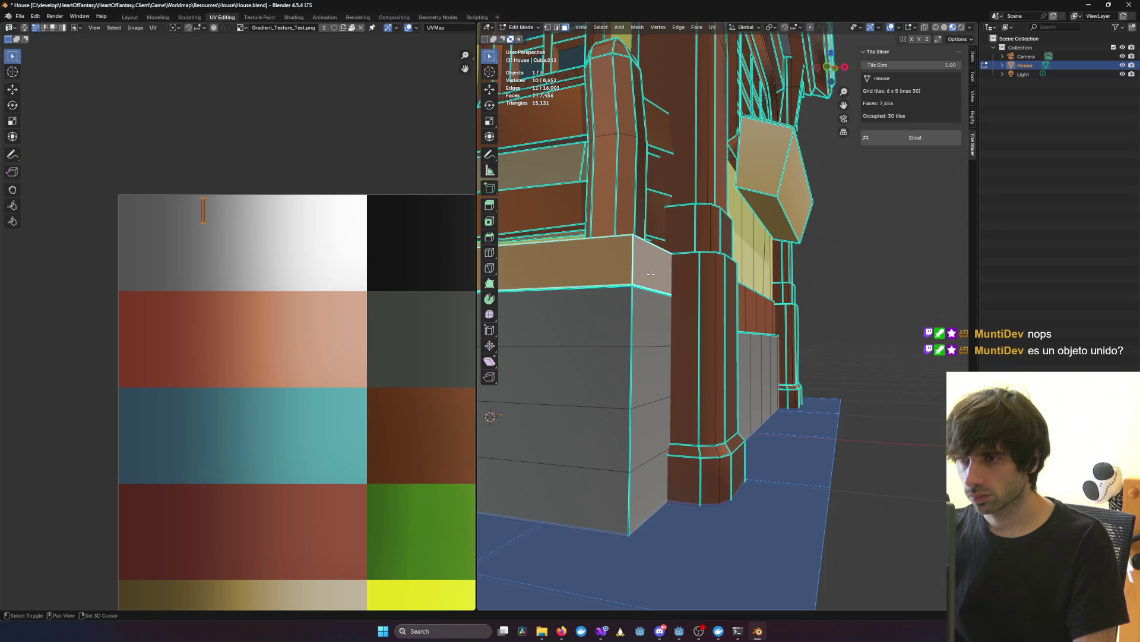
# Step: In Edge select mode, deselect the top band face and select the adjoining seam edge
pyautogui.click(552, 30)
pyautogui.scroll(3, 634, 274)
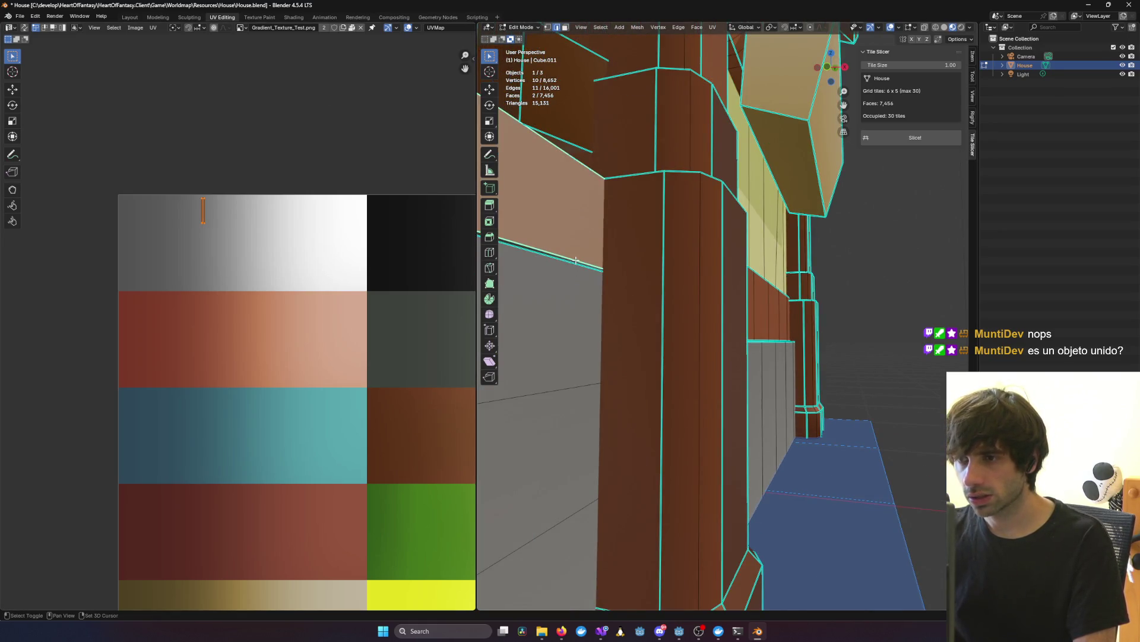
pyautogui.keyDown('shift'); pyautogui.click(576, 260); pyautogui.keyUp('shift')
pyautogui.scroll(-3, 511, 235)
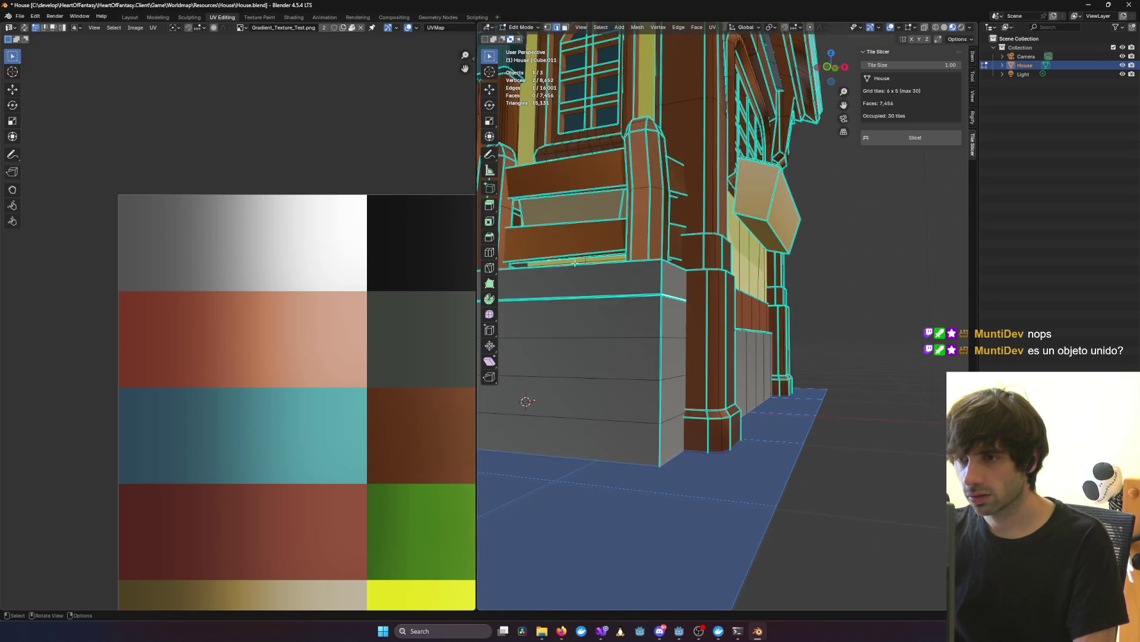
pyautogui.scroll(2, 609, 284)
pyautogui.scroll(8, 610, 284)
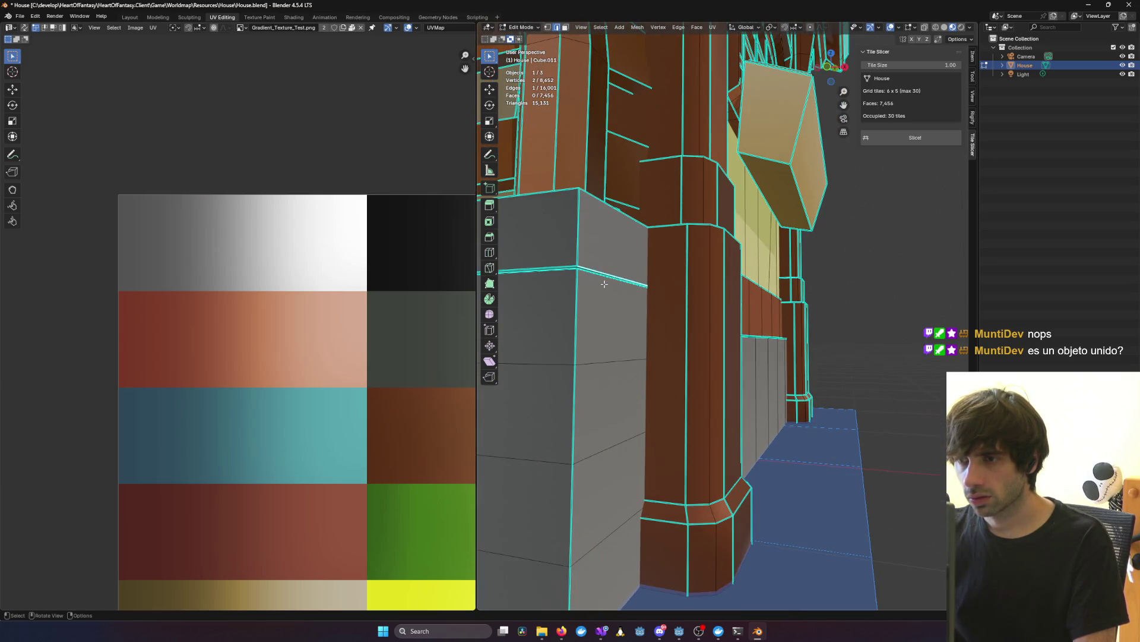
pyautogui.keyDown('shift'); pyautogui.click(640, 194); pyautogui.keyUp('shift')
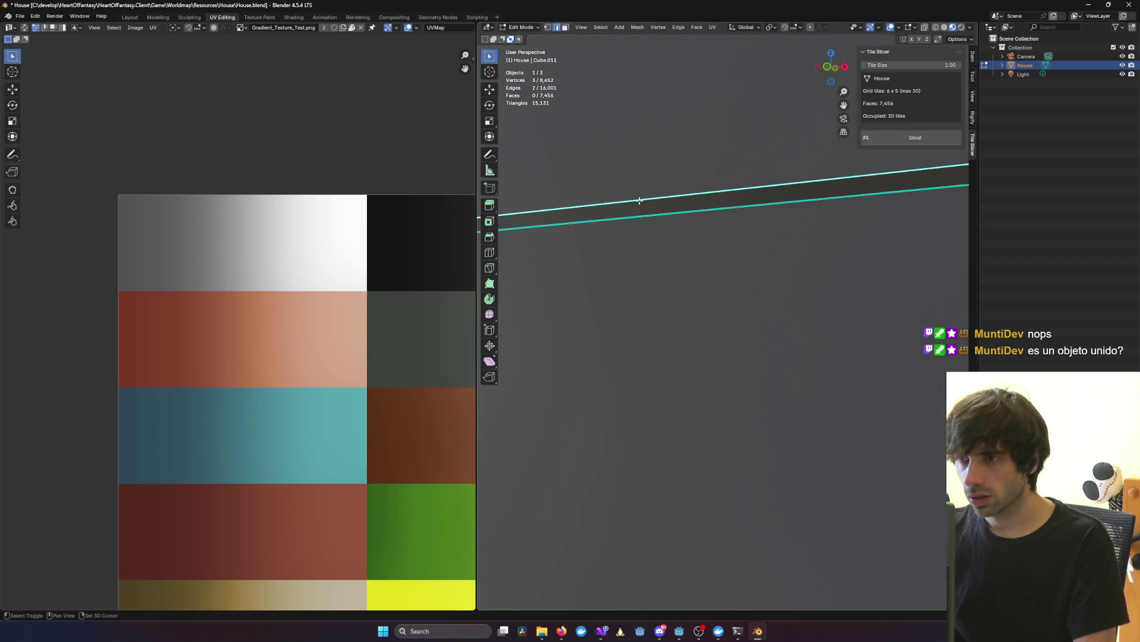
# Step: In front view, lower the selected seam edges along Z to line up with the neighbouring edge
pyautogui.moveTo(640, 196)
pyautogui.mouseDown(button='middle')
pyautogui.moveTo(636, 299)
pyautogui.moveTo(653, 303)
pyautogui.mouseUp(button='middle')
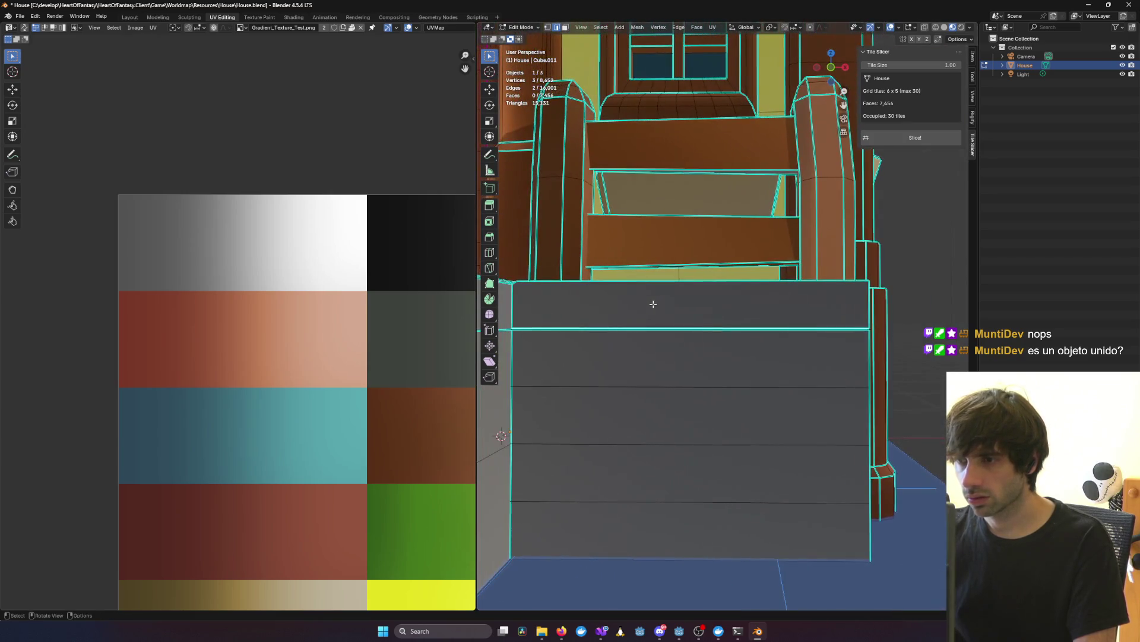
pyautogui.press('KP_1')
pyautogui.scroll(6, 693, 344)
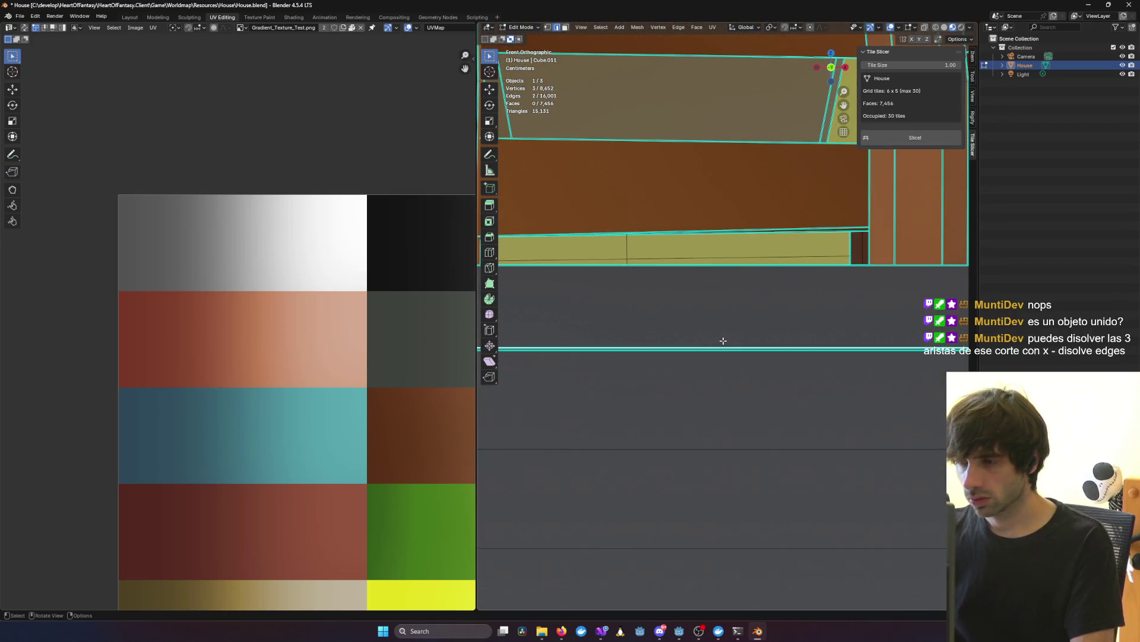
pyautogui.press('g')
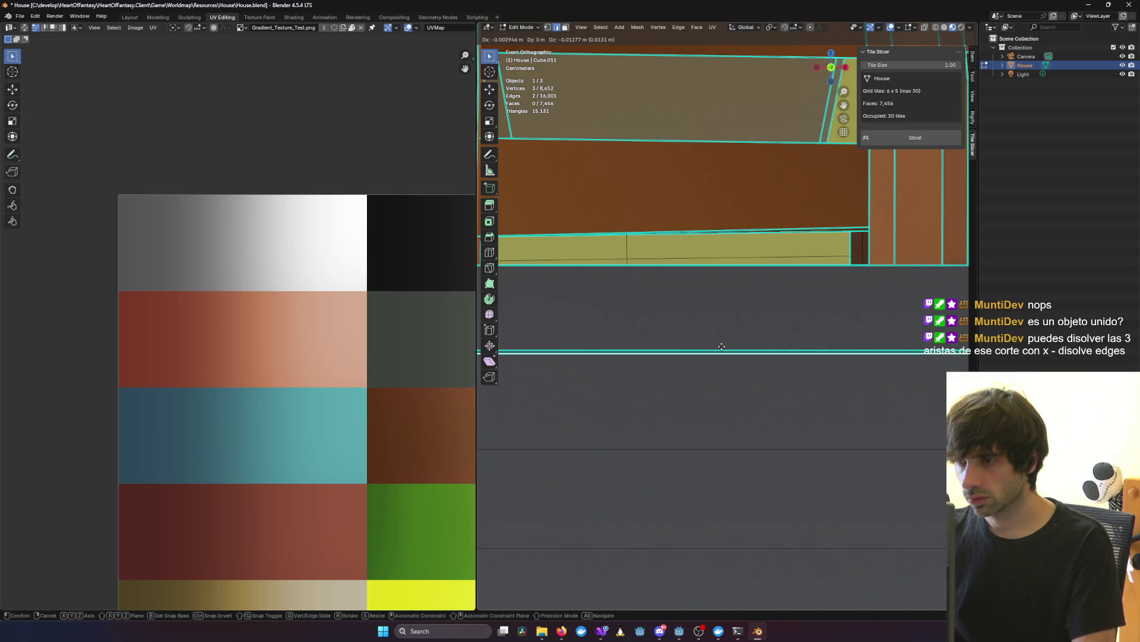
pyautogui.press('z')
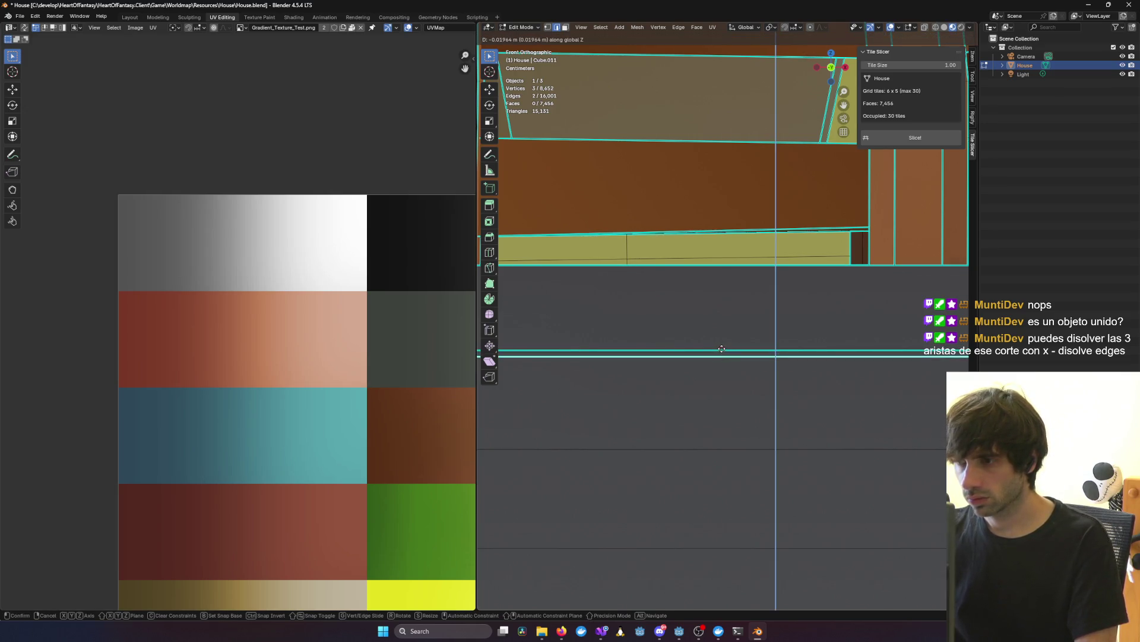
pyautogui.click(720, 344)
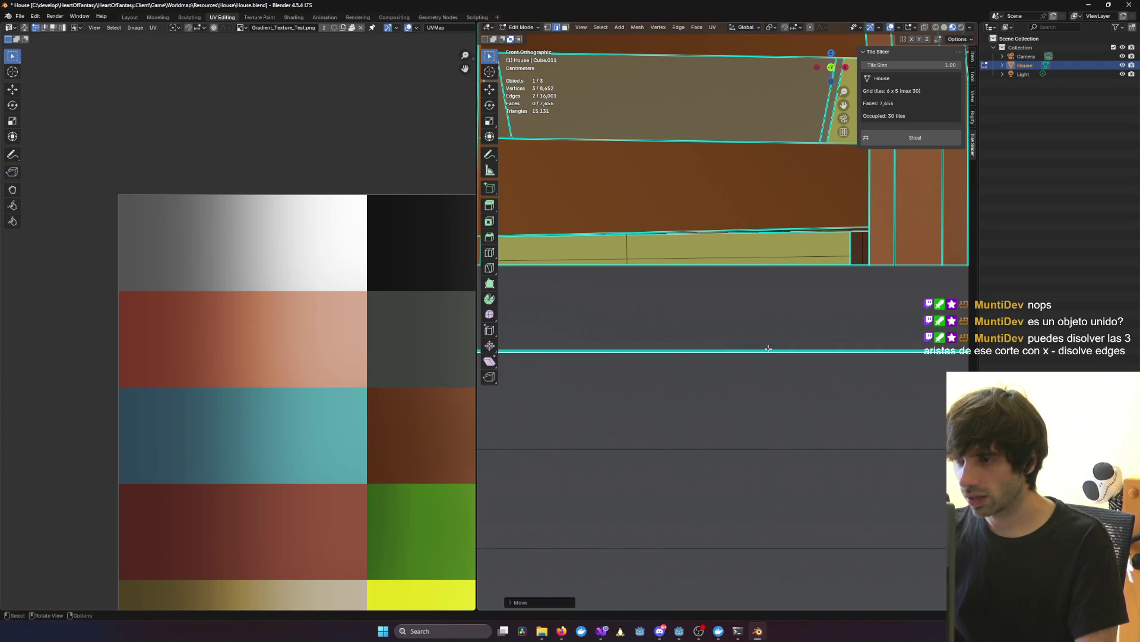
# Step: Clear the selection, return to a perspective view and switch over to the web browser
pyautogui.click(761, 401)
pyautogui.moveTo(761, 401)
pyautogui.mouseDown(button='middle')
pyautogui.moveTo(928, 388)
pyautogui.moveTo(796, 427)
pyautogui.moveTo(836, 421)
pyautogui.mouseUp(button='middle')
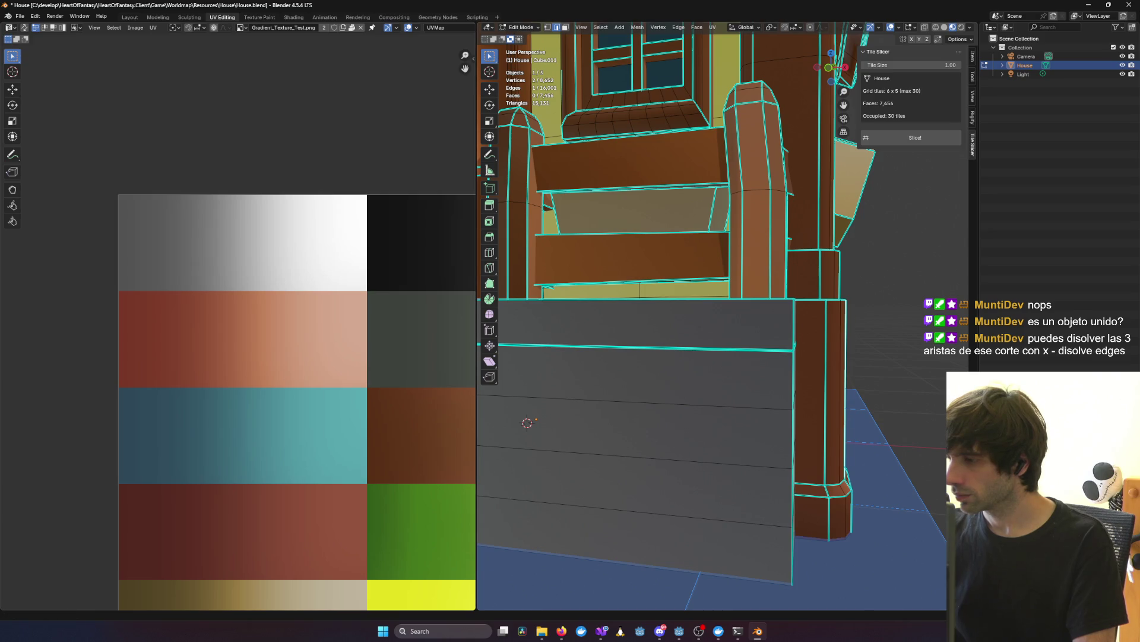
pyautogui.hotkey('alt', 'Tab')
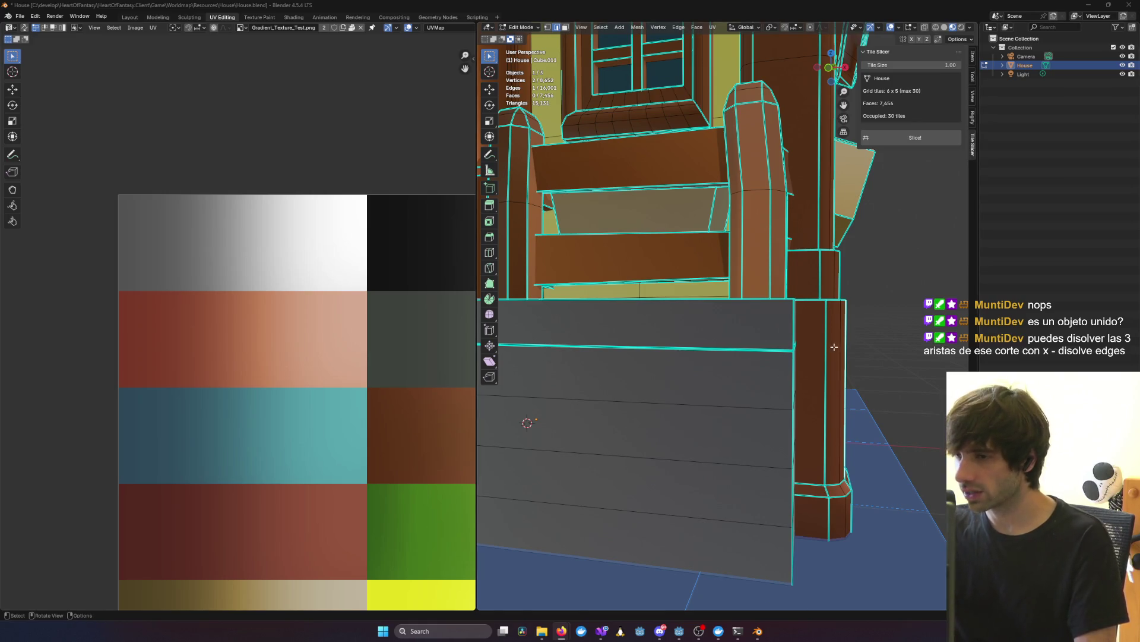
pyautogui.scroll(5, 775, 366)
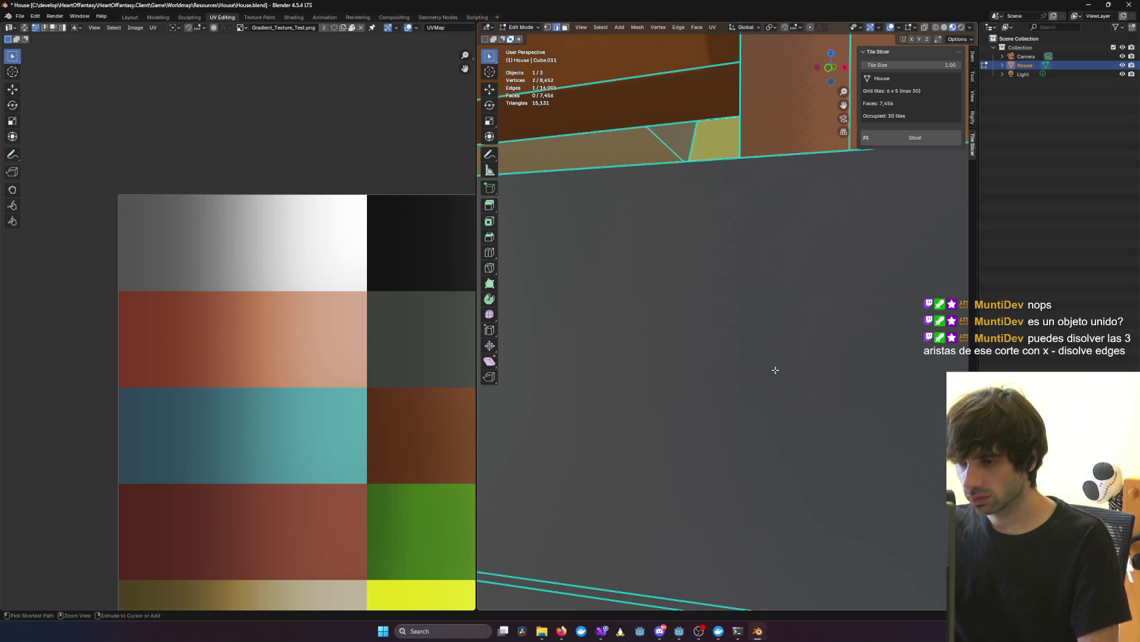
# Step: Select the path along the bottom cut edge and the horizontal cut edge at the stone base corner
pyautogui.keyDown('ctrl'); pyautogui.click(776, 370); pyautogui.keyUp('ctrl')
pyautogui.moveTo(775, 369)
pyautogui.mouseDown(button='middle')
pyautogui.moveTo(868, 375)
pyautogui.moveTo(789, 367)
pyautogui.moveTo(739, 382)
pyautogui.moveTo(753, 400)
pyautogui.mouseUp(button='middle')
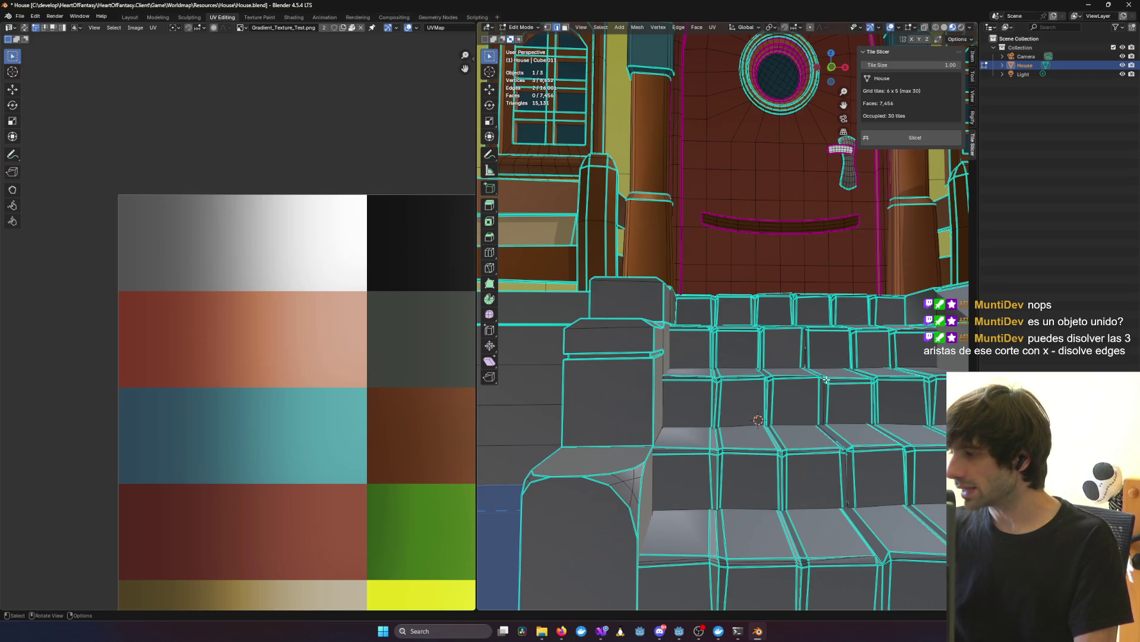
pyautogui.press('shift')
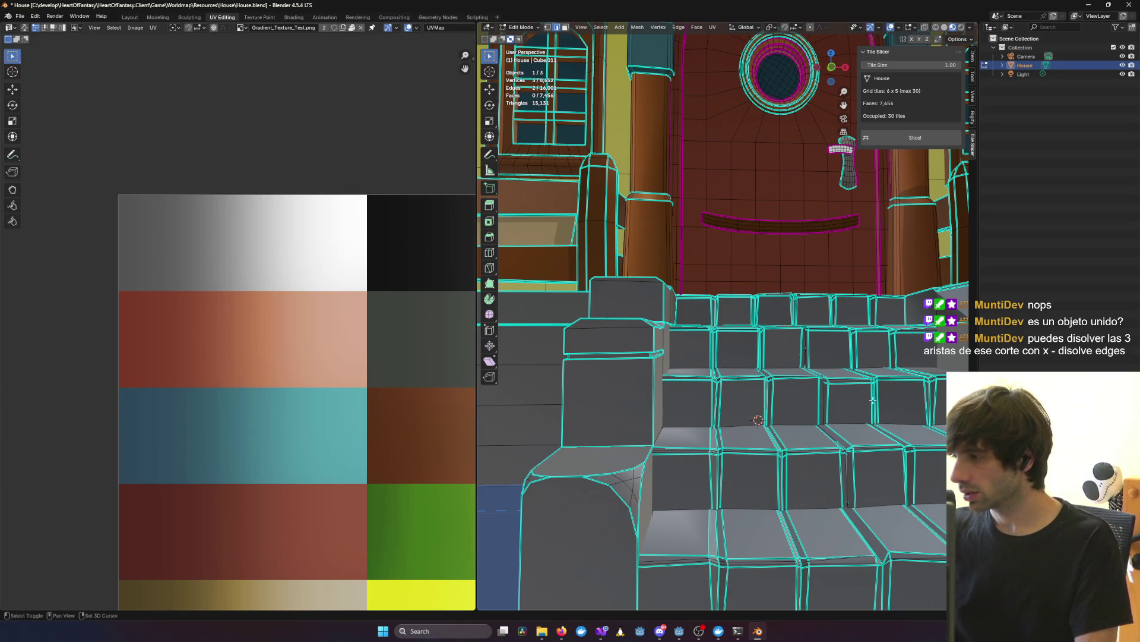
pyautogui.moveTo(879, 402)
pyautogui.keyDown('shift'); pyautogui.mouseDown(button='middle')
pyautogui.moveTo(735, 360)
pyautogui.moveTo(755, 382)
pyautogui.mouseUp(button='middle'); pyautogui.keyUp('shift')
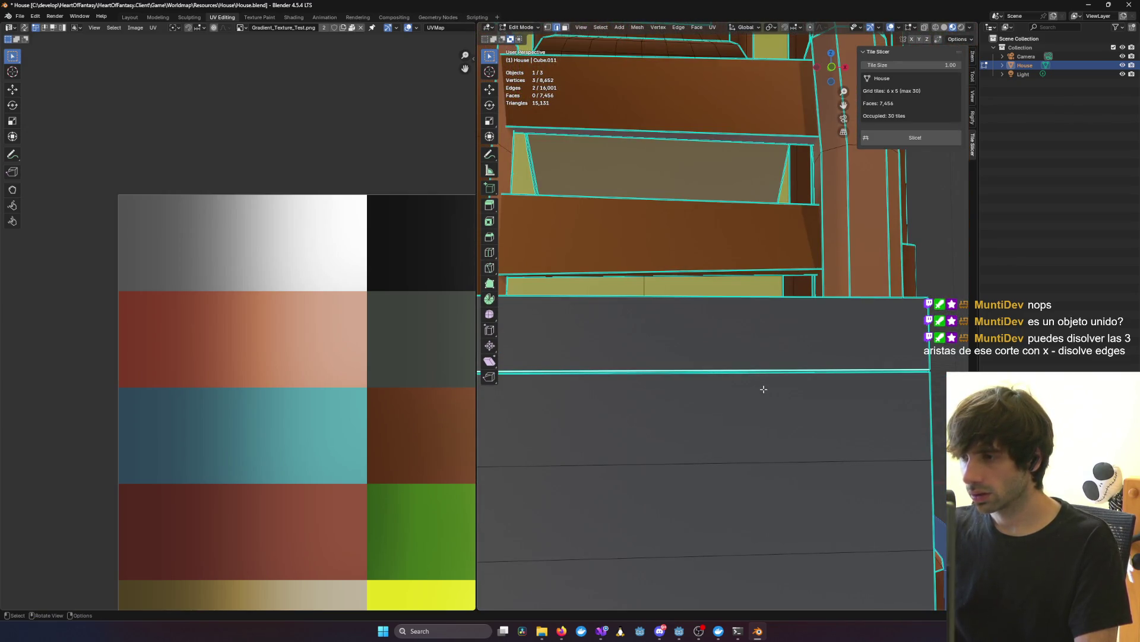
pyautogui.moveTo(870, 408)
pyautogui.mouseDown(button='middle')
pyautogui.moveTo(736, 356)
pyautogui.moveTo(675, 354)
pyautogui.moveTo(837, 319)
pyautogui.moveTo(725, 326)
pyautogui.moveTo(781, 329)
pyautogui.moveTo(764, 329)
pyautogui.moveTo(694, 273)
pyautogui.mouseUp(button='middle')
pyautogui.keyDown('shift'); pyautogui.click(709, 272); pyautogui.keyUp('shift')
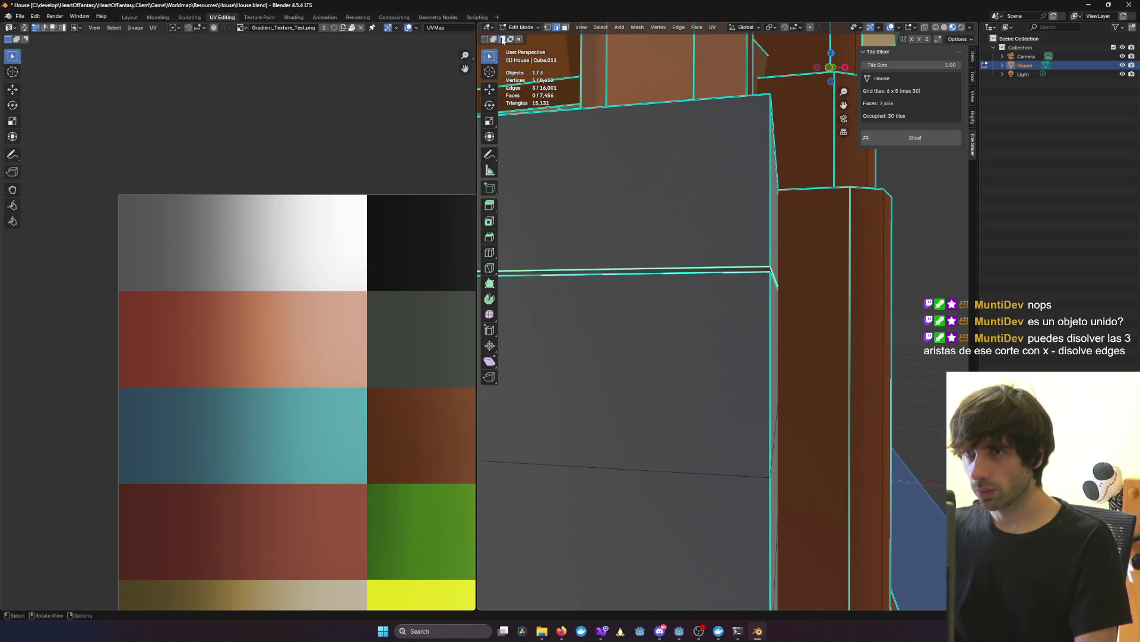
# Step: Select the horizontal cut edges at the stone base corner and apply Dissolve Edges
pyautogui.keyDown('shift'); pyautogui.click(705, 271); pyautogui.keyUp('shift')
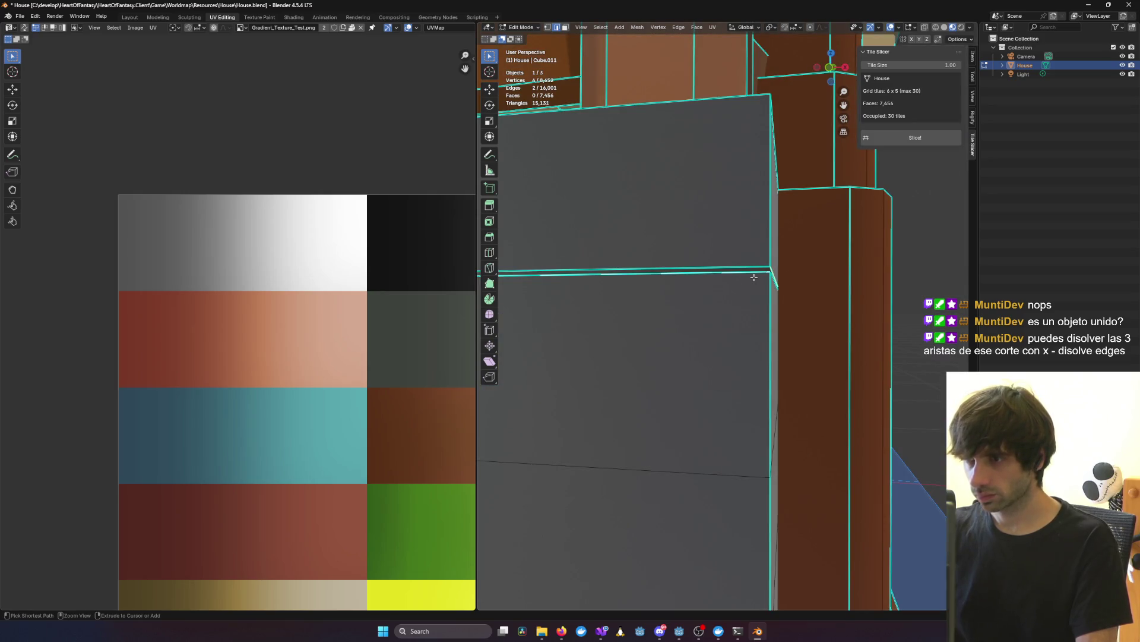
pyautogui.keyDown('ctrl'); pyautogui.moveTo(700, 297); pyautogui.dragTo(752, 221, button='middle'); pyautogui.keyUp('ctrl')
pyautogui.keyDown('shift'); pyautogui.click(747, 210); pyautogui.keyUp('shift')
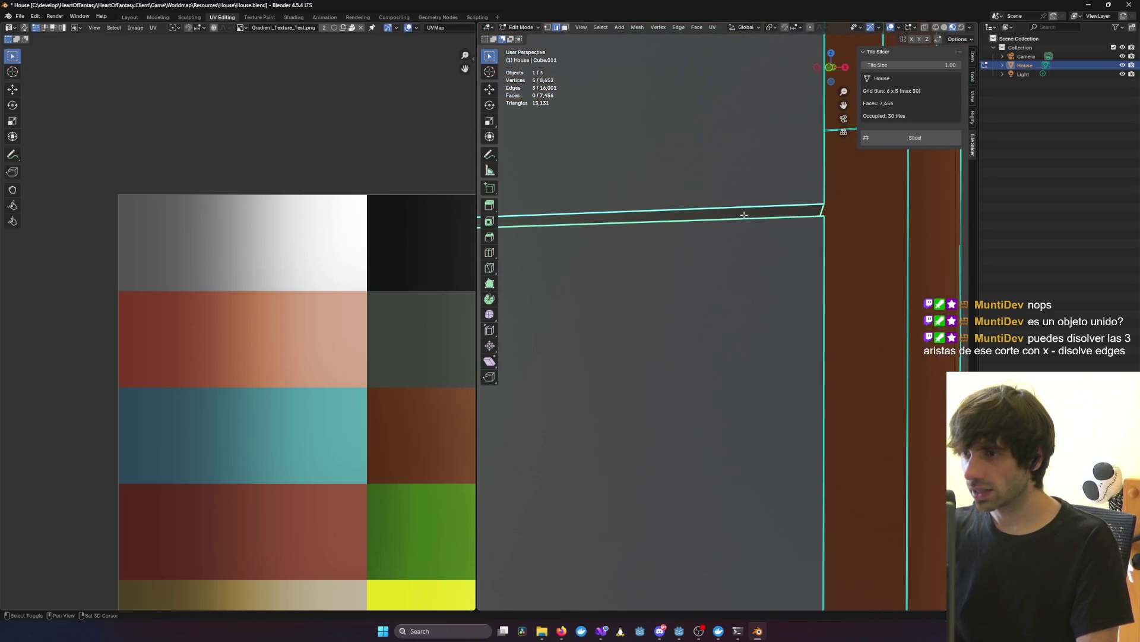
pyautogui.keyDown('shift'); pyautogui.click(743, 220); pyautogui.keyUp('shift')
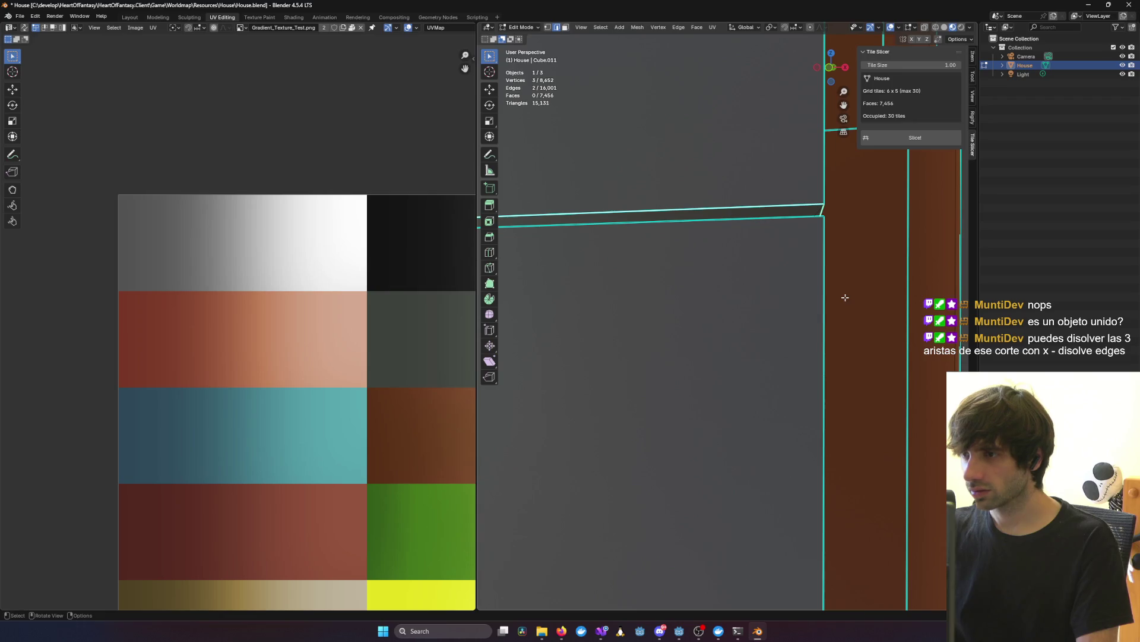
pyautogui.press('x')
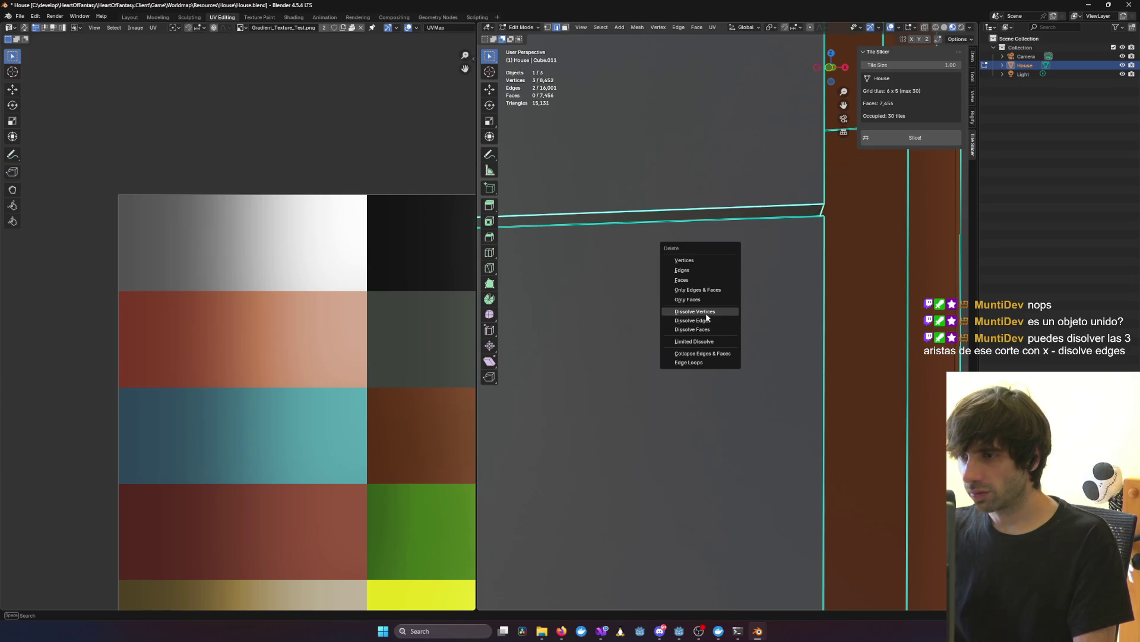
pyautogui.click(707, 321)
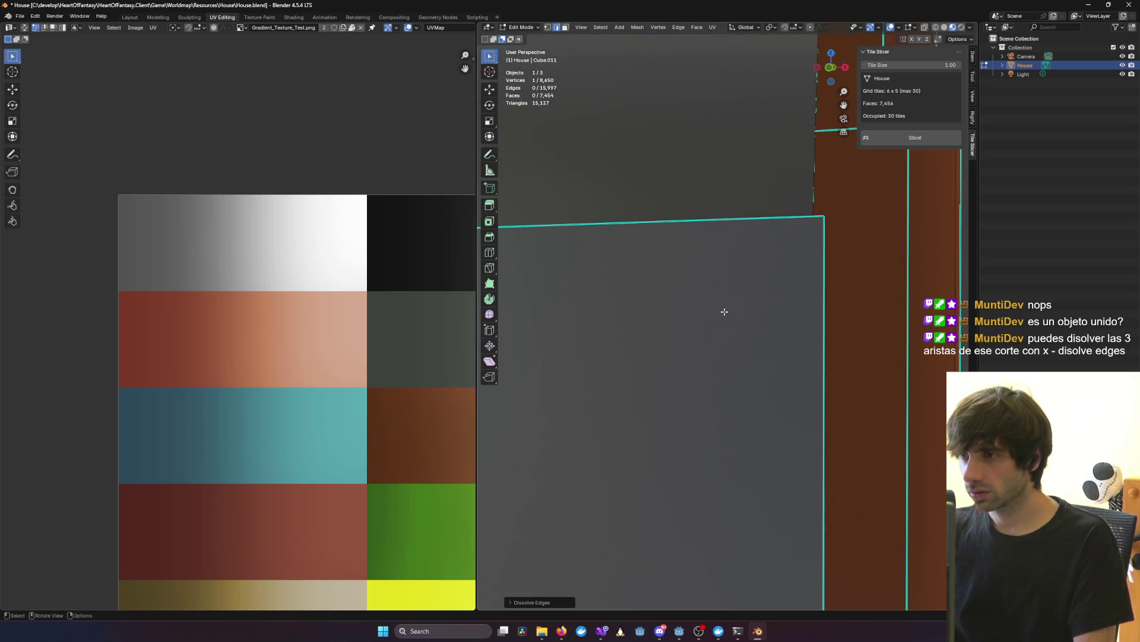
pyautogui.moveTo(725, 311)
pyautogui.mouseDown(button='middle')
pyautogui.moveTo(690, 337)
pyautogui.moveTo(755, 328)
pyautogui.moveTo(707, 339)
pyautogui.moveTo(720, 332)
pyautogui.mouseUp(button='middle')
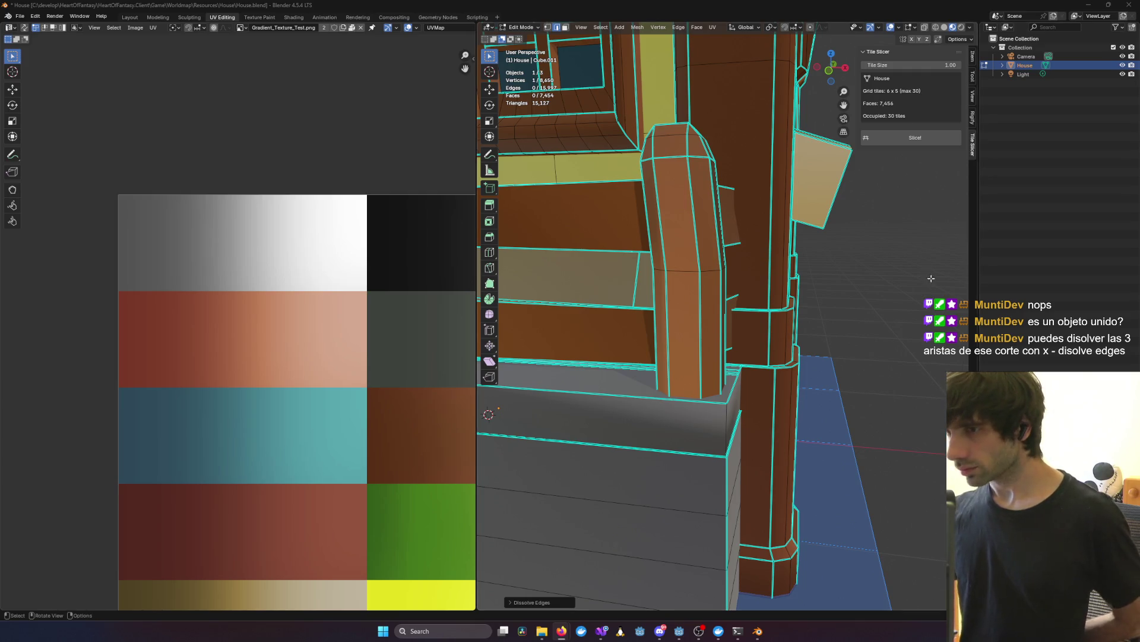
# Step: Undo the edge dissolve at the grey base corner and add a corner seam edge to the selection
pyautogui.scroll(-5, 643, 369)
pyautogui.moveTo(643, 369); pyautogui.dragTo(713, 351, button='middle')
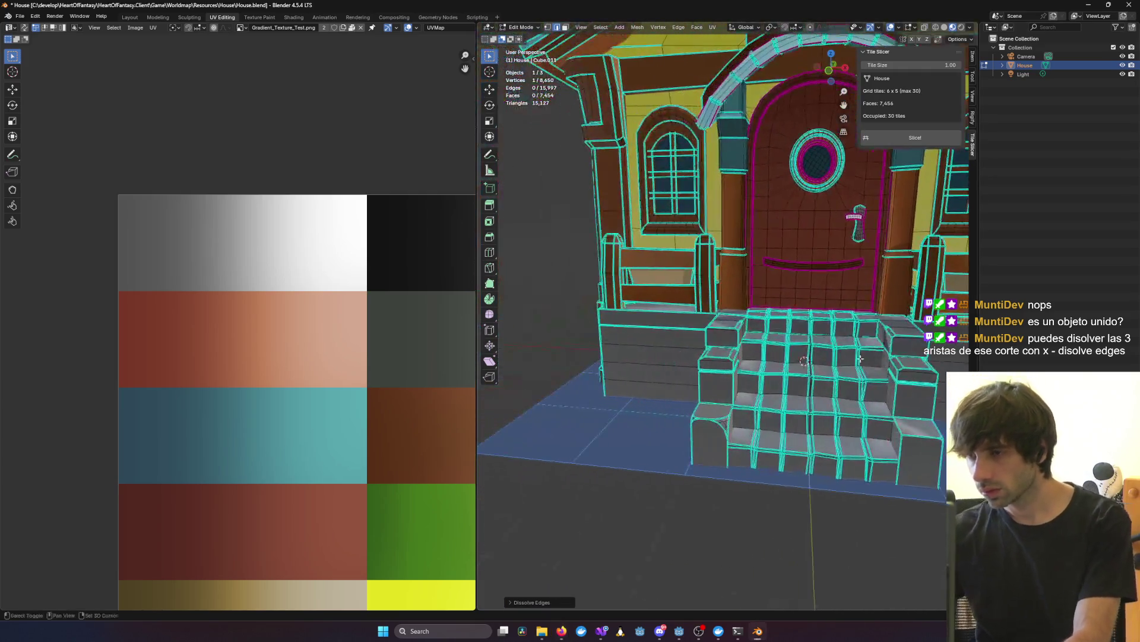
pyautogui.scroll(4, 749, 333)
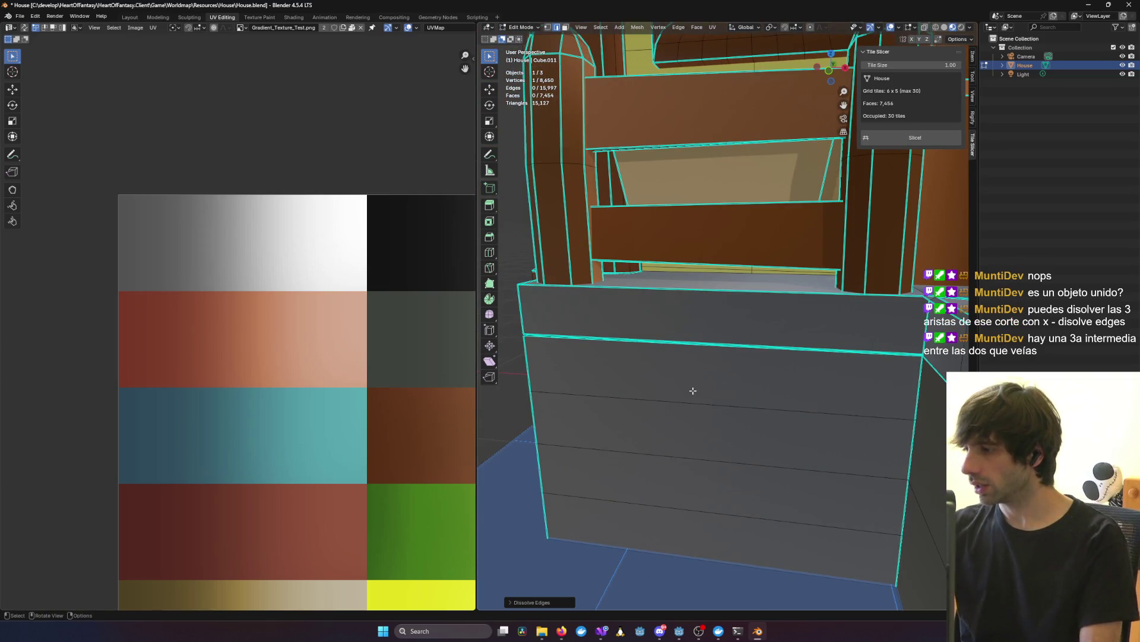
pyautogui.scroll(-5, 822, 364)
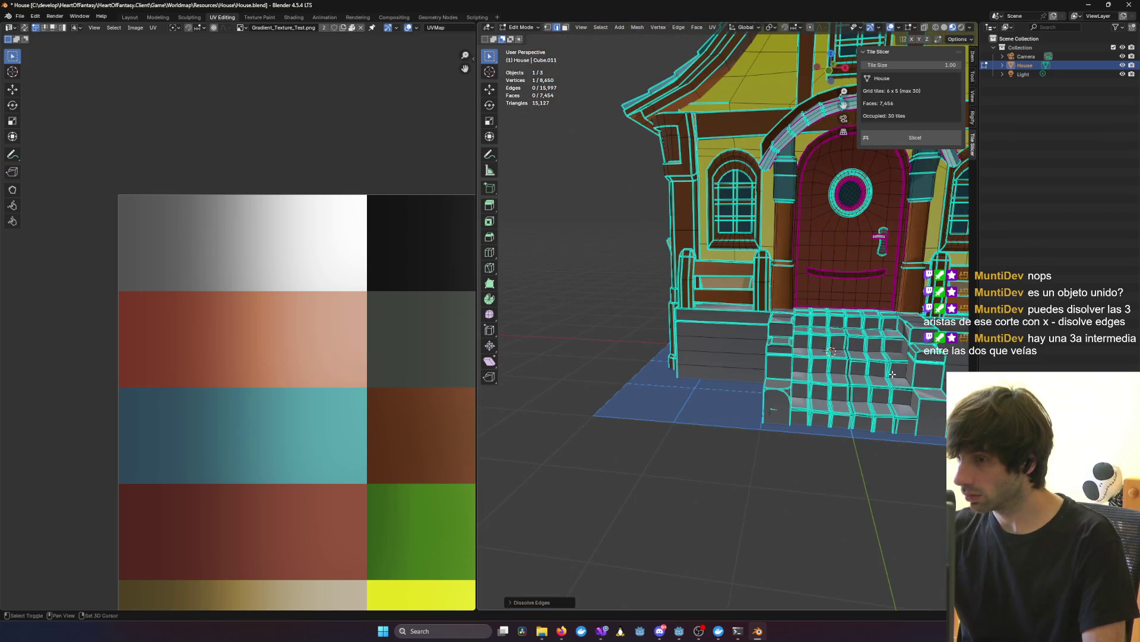
pyautogui.moveTo(892, 374)
pyautogui.mouseDown(button='middle')
pyautogui.moveTo(790, 351)
pyautogui.moveTo(819, 339)
pyautogui.moveTo(794, 364)
pyautogui.moveTo(808, 350)
pyautogui.moveTo(843, 386)
pyautogui.moveTo(822, 387)
pyautogui.moveTo(831, 379)
pyautogui.mouseUp(button='middle')
pyautogui.scroll(8, 760, 342)
pyautogui.hotkey('ctrl', 'z')
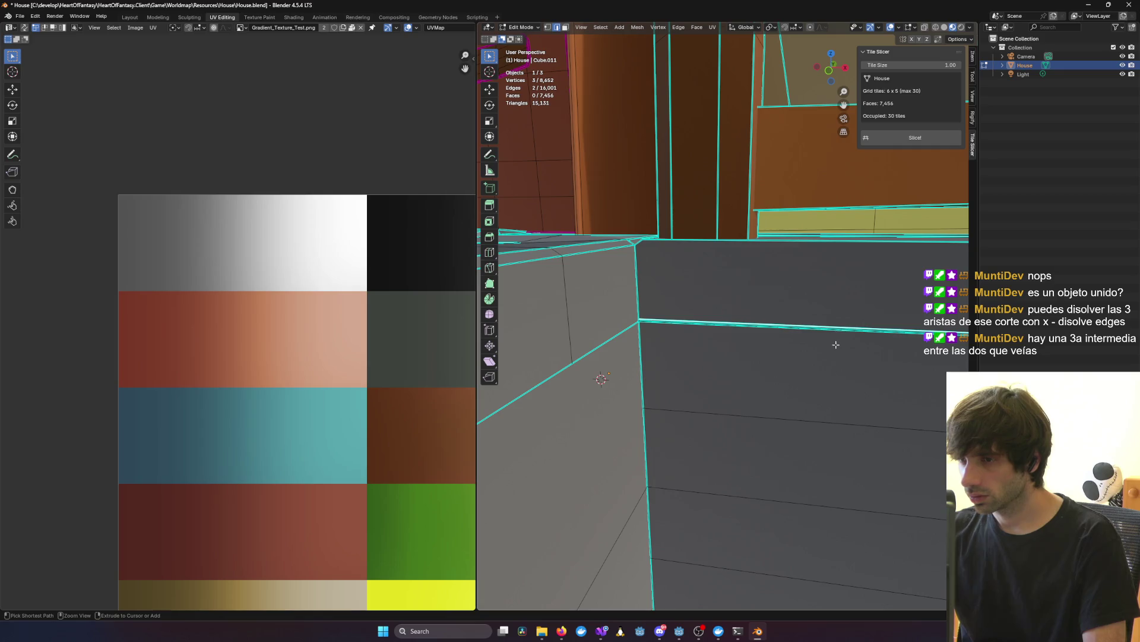
pyautogui.keyDown('ctrl'); pyautogui.click(835, 345); pyautogui.keyUp('ctrl')
pyautogui.scroll(5, 816, 353)
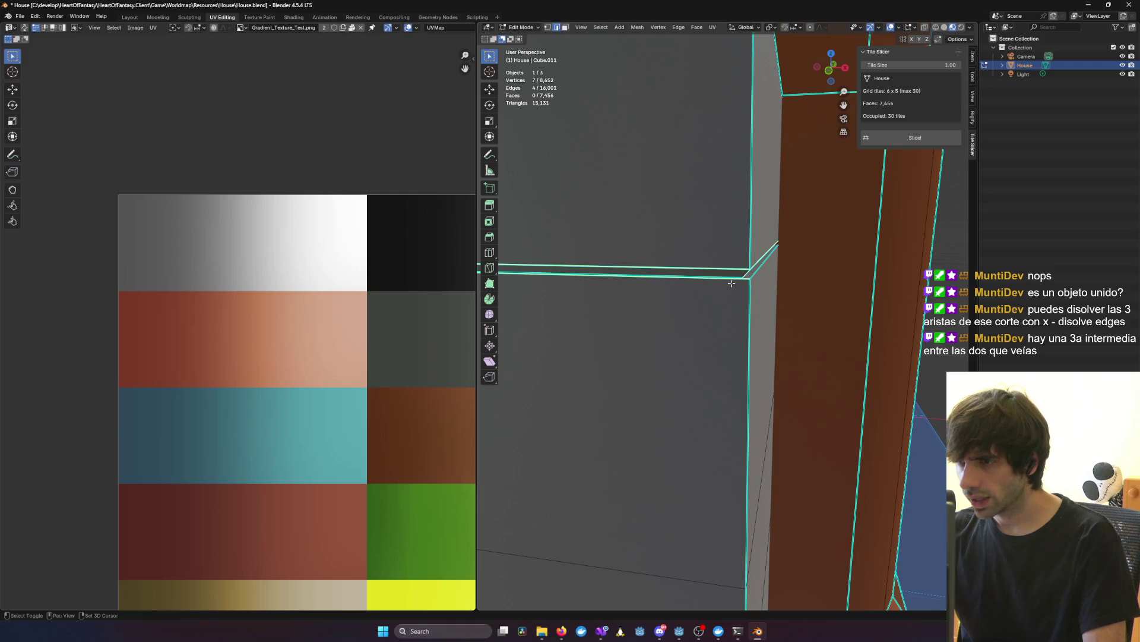
# Step: Zoom close on the corner ledge and select the slanted corner edges
pyautogui.hotkey('alt', 'z')
pyautogui.hotkey('alt', 'z')
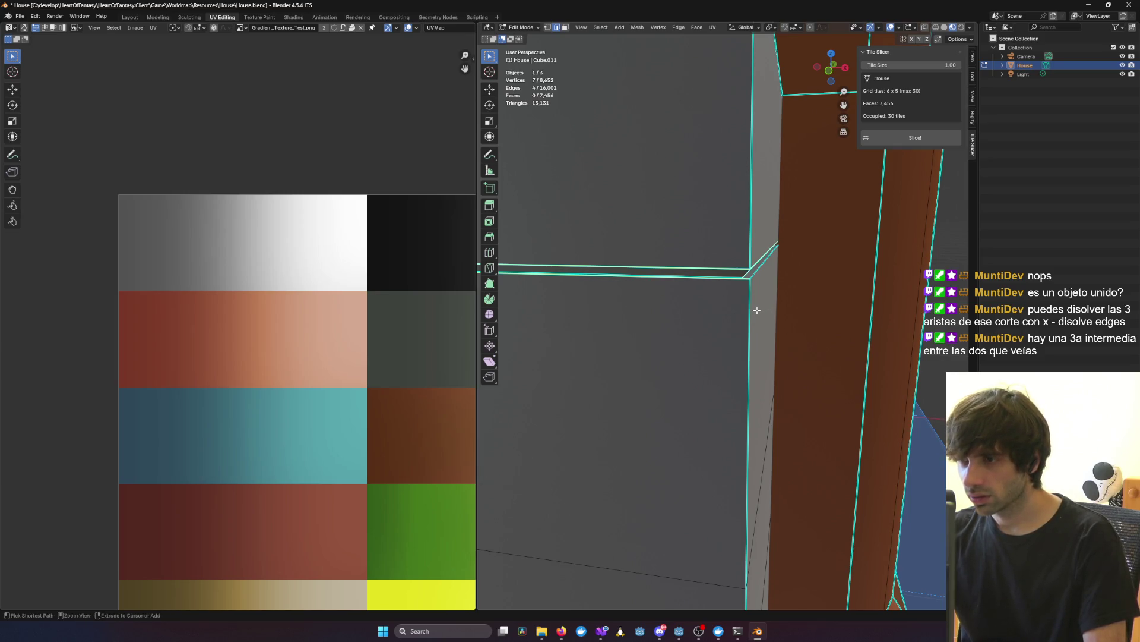
pyautogui.moveTo(757, 310)
pyautogui.keyDown('ctrl'); pyautogui.mouseDown(button='middle')
pyautogui.moveTo(736, 315)
pyautogui.moveTo(715, 288)
pyautogui.moveTo(697, 298)
pyautogui.moveTo(780, 325)
pyautogui.mouseUp(button='middle'); pyautogui.keyUp('ctrl')
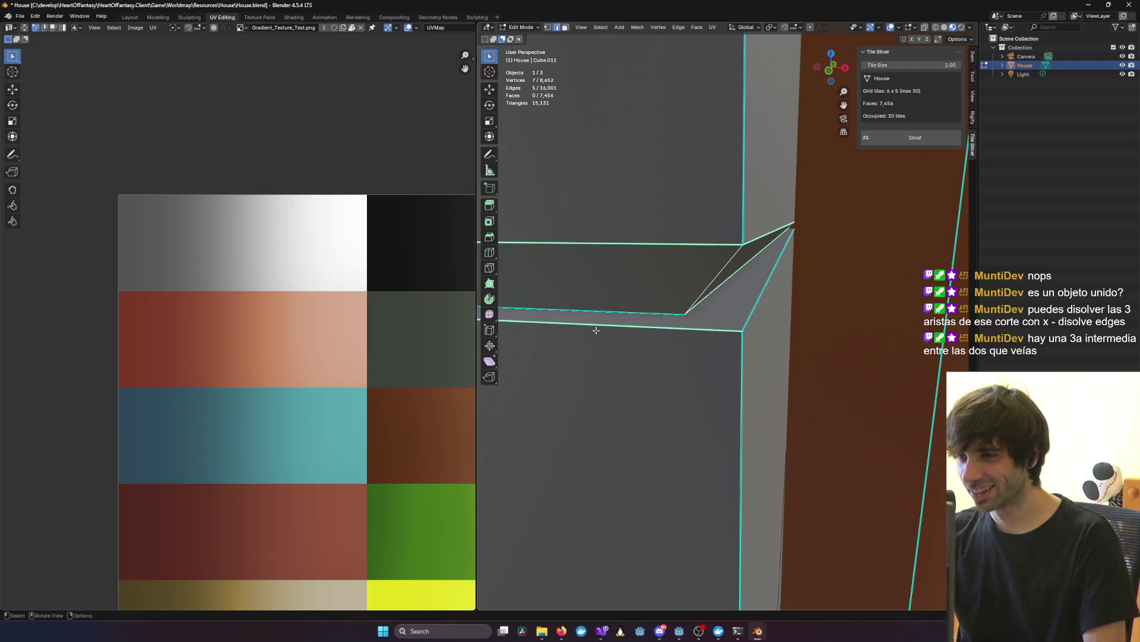
pyautogui.scroll(-4, 596, 330)
pyautogui.moveTo(596, 330)
pyautogui.mouseDown(button='middle')
pyautogui.moveTo(776, 323)
pyautogui.moveTo(590, 316)
pyautogui.moveTo(588, 325)
pyautogui.moveTo(662, 318)
pyautogui.moveTo(601, 323)
pyautogui.mouseUp(button='middle')
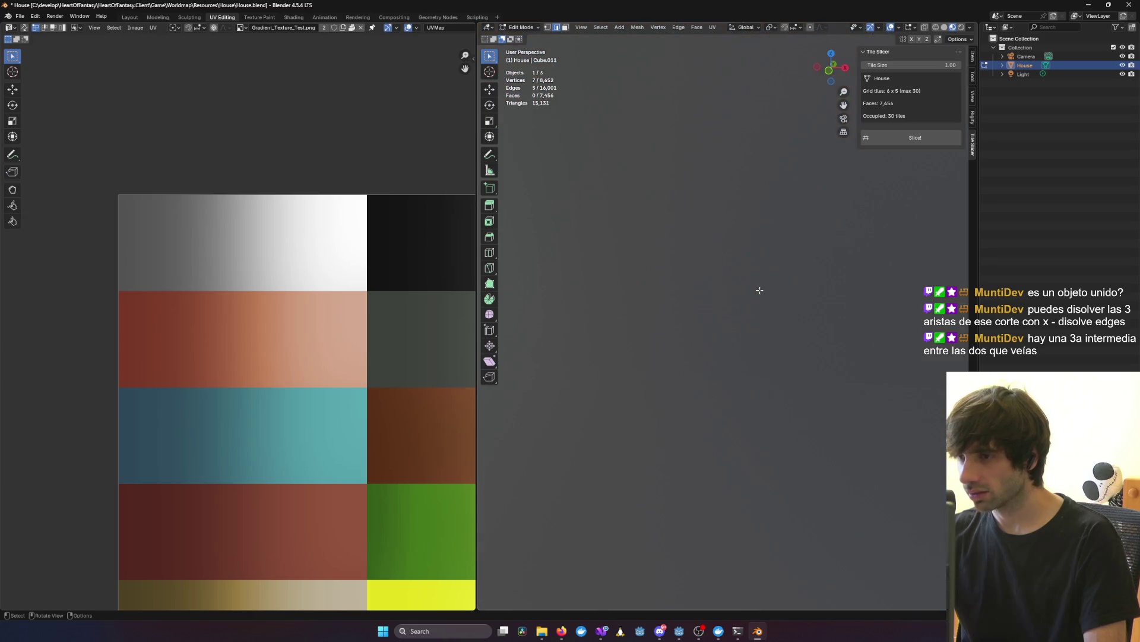
pyautogui.moveTo(828, 313)
pyautogui.mouseDown(button='middle')
pyautogui.moveTo(765, 311)
pyautogui.moveTo(819, 306)
pyautogui.moveTo(772, 309)
pyautogui.moveTo(771, 290)
pyautogui.mouseUp(button='middle')
pyautogui.keyDown('shift'); pyautogui.click(602, 293); pyautogui.keyUp('shift')
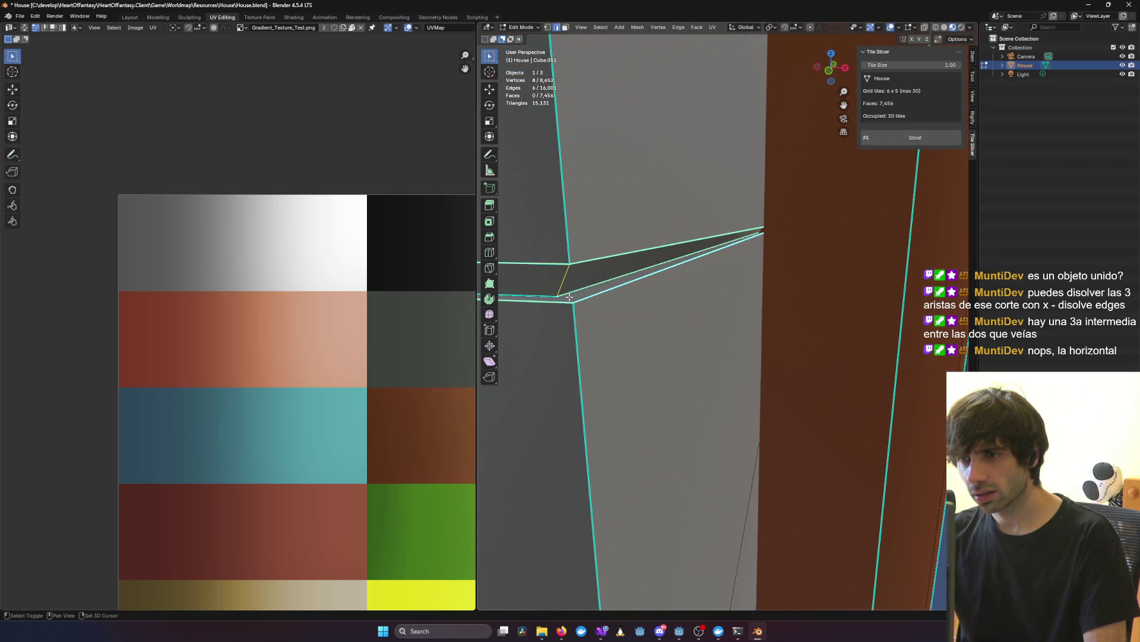
pyautogui.keyDown('shift'); pyautogui.click(623, 265); pyautogui.keyUp('shift')
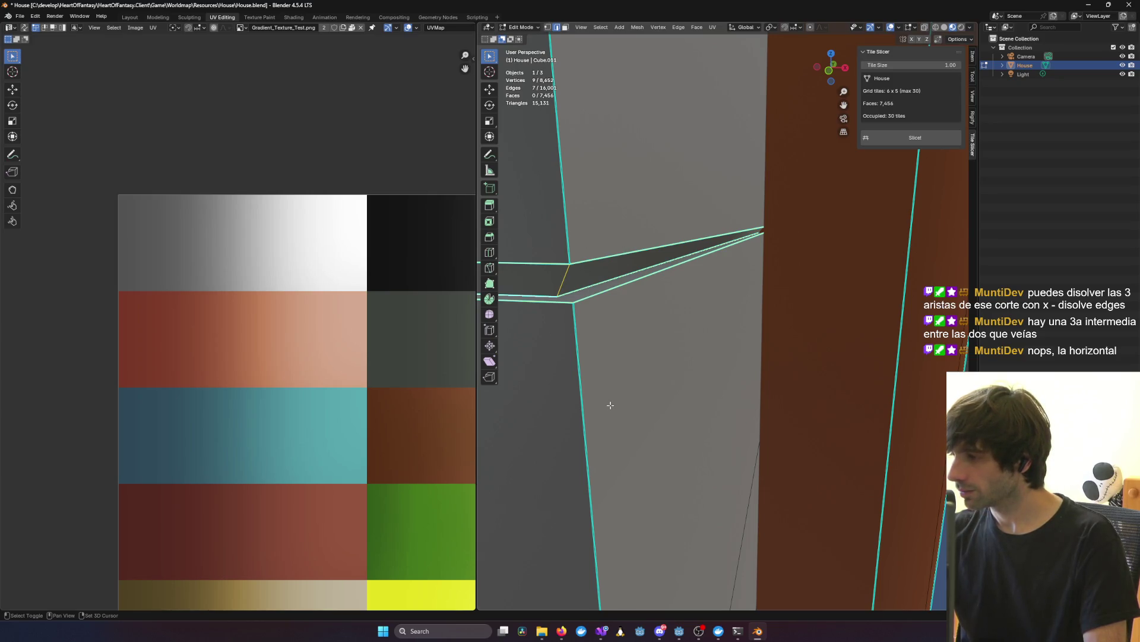
# Step: From a side view, select the upper and lower horizontal ledge edges
pyautogui.moveTo(588, 372); pyautogui.dragTo(594, 369, button='middle')
pyautogui.moveTo(727, 355); pyautogui.dragTo(725, 355, button='middle')
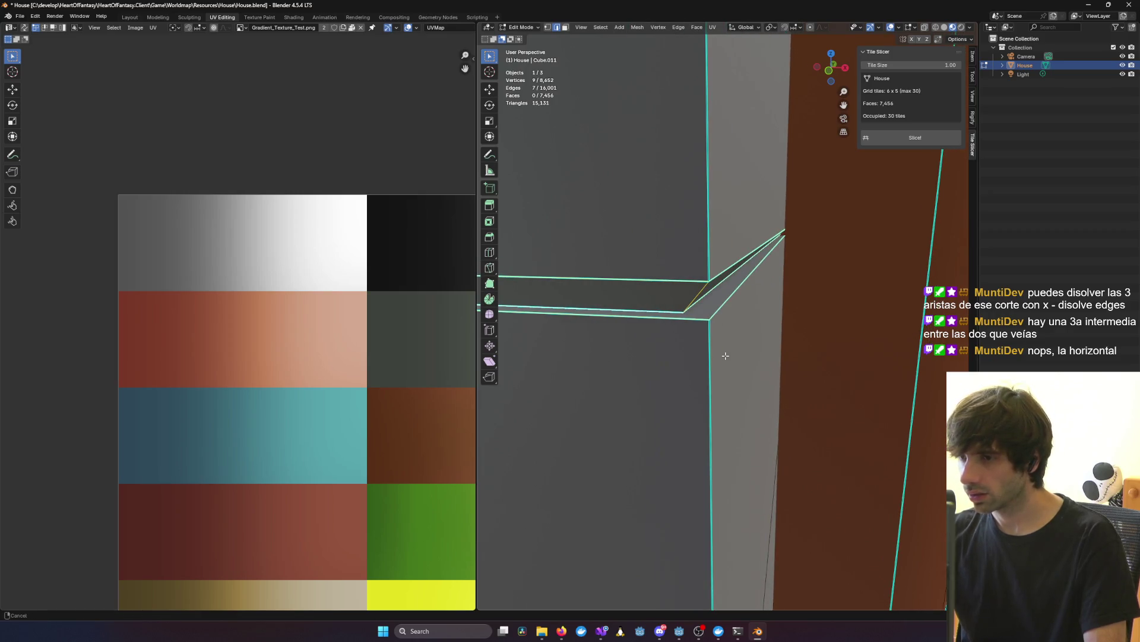
pyautogui.click(673, 319)
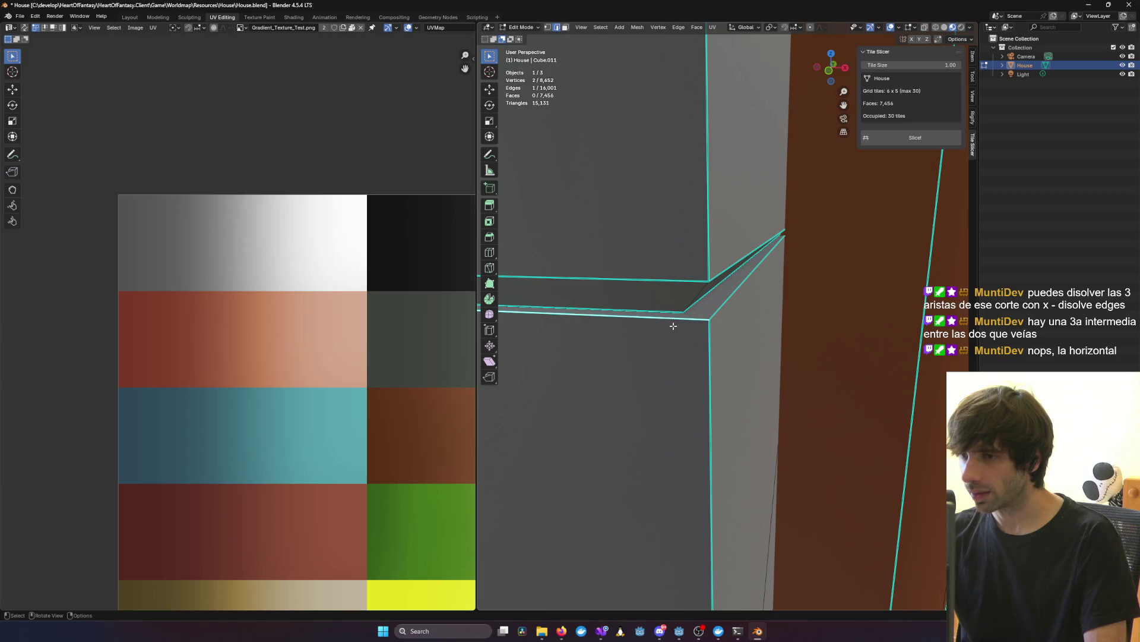
pyautogui.keyDown('shift'); pyautogui.click(682, 281); pyautogui.keyUp('shift')
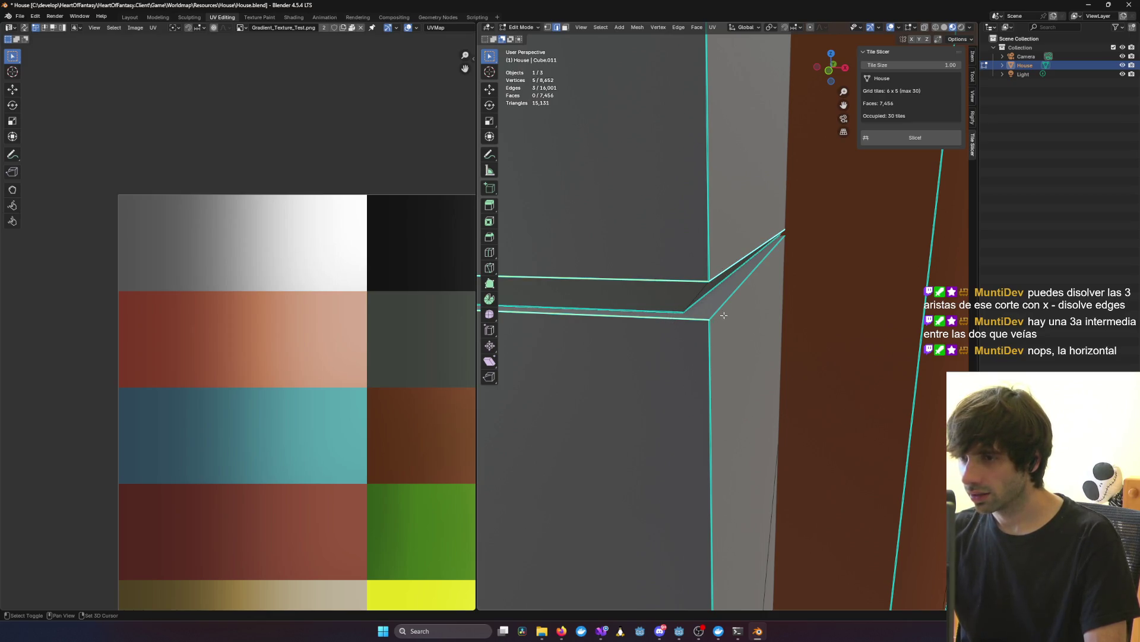
pyautogui.keyDown('shift'); pyautogui.click(693, 318); pyautogui.keyUp('shift')
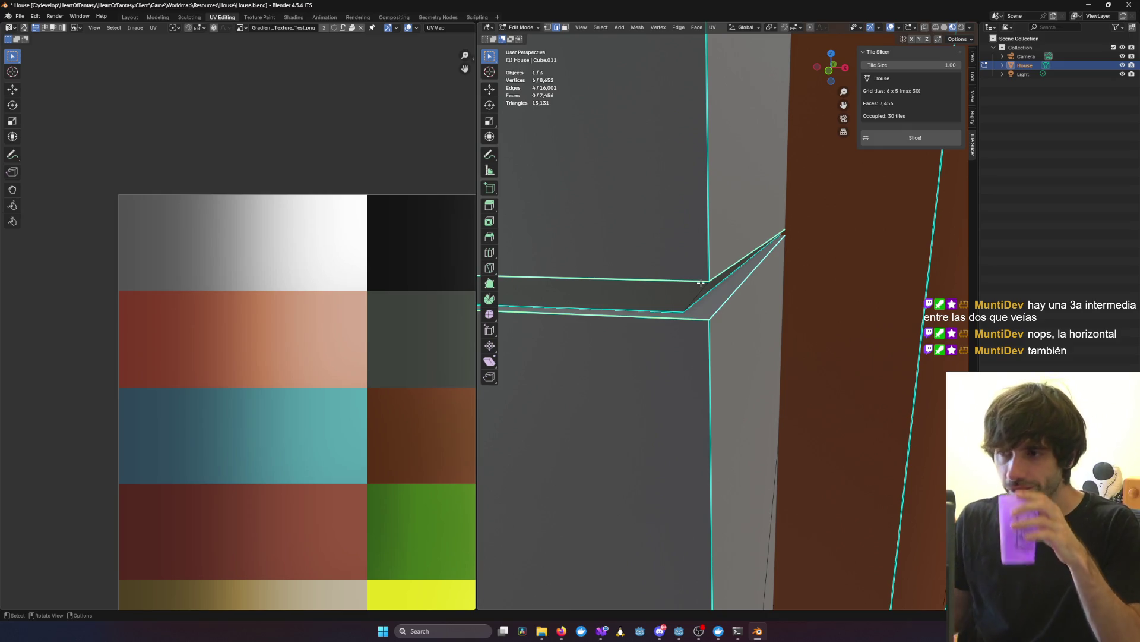
pyautogui.keyDown('shift'); pyautogui.click(655, 310); pyautogui.keyUp('shift')
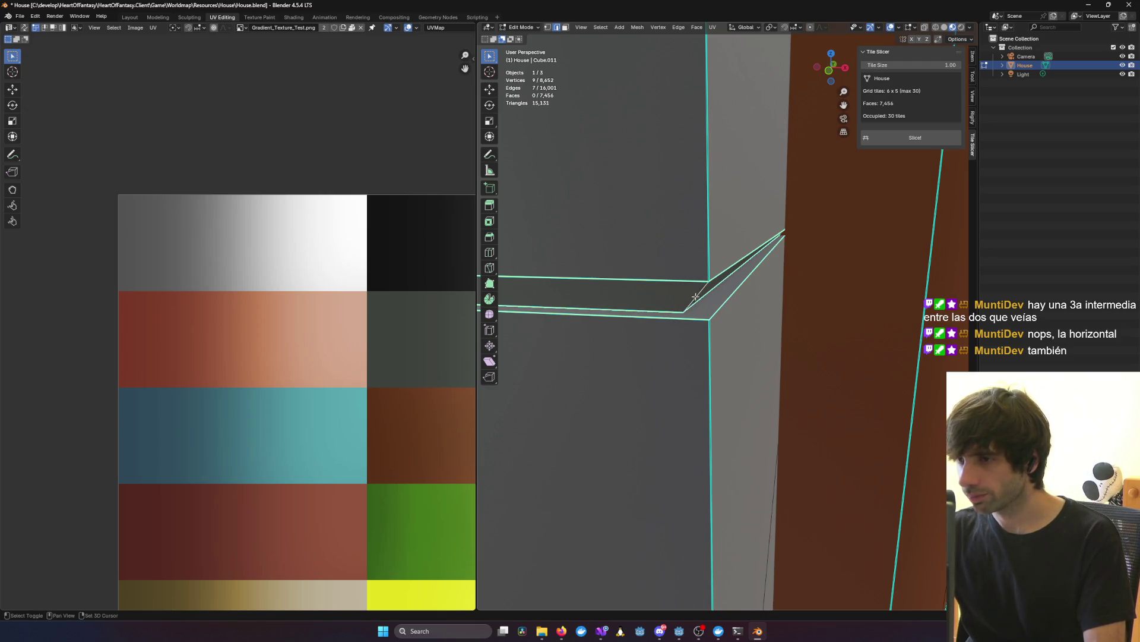
pyautogui.moveTo(790, 281); pyautogui.dragTo(789, 281, button='middle')
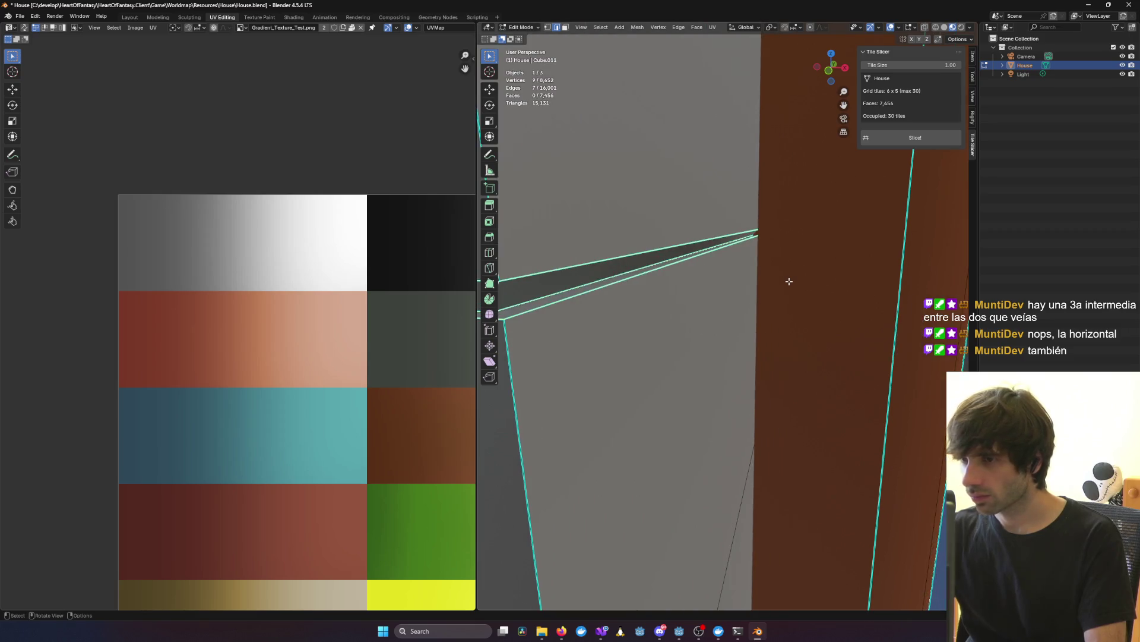
pyautogui.press('x')
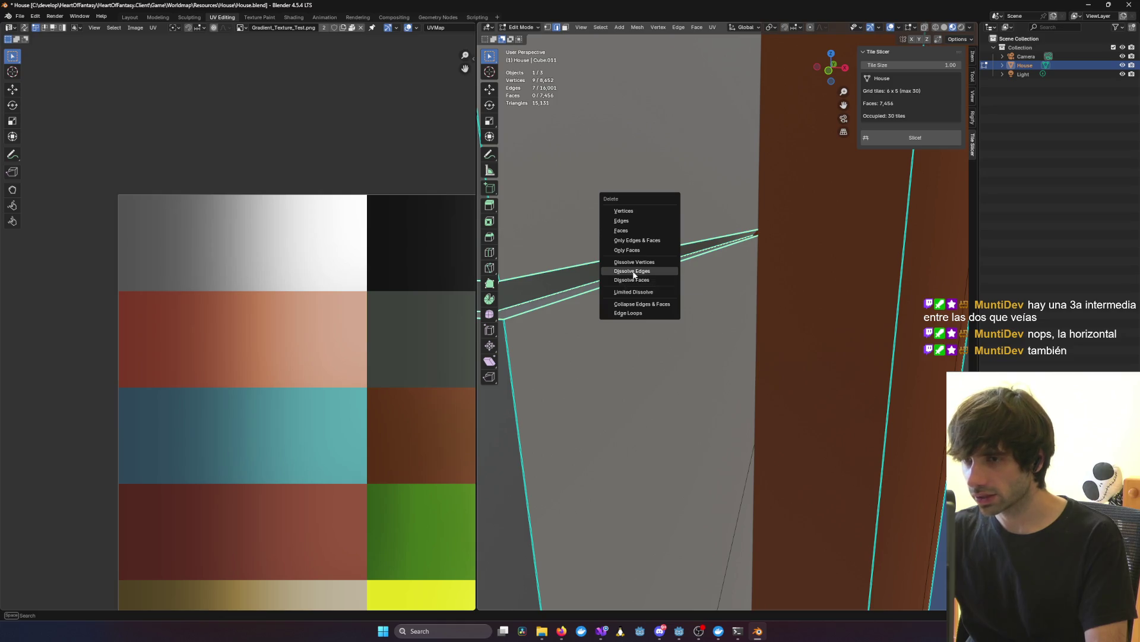
pyautogui.click(633, 274)
pyautogui.scroll(-5, 644, 308)
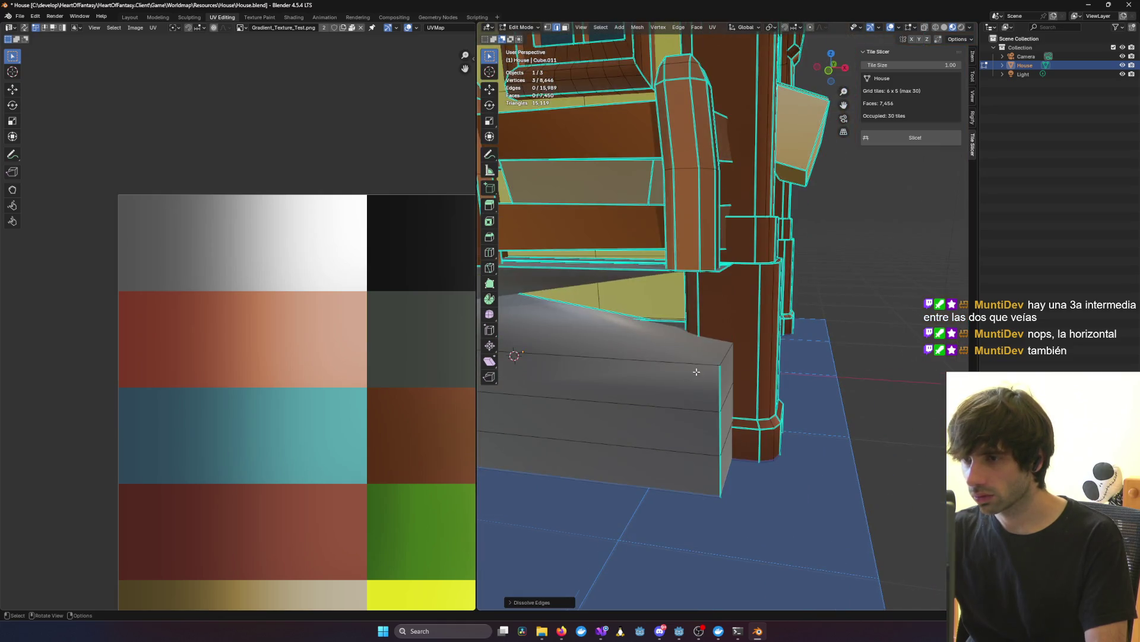
pyautogui.moveTo(697, 371)
pyautogui.mouseDown(button='middle')
pyautogui.moveTo(689, 366)
pyautogui.moveTo(716, 364)
pyautogui.moveTo(683, 366)
pyautogui.mouseUp(button='middle')
pyautogui.hotkey('ctrl', 'z')
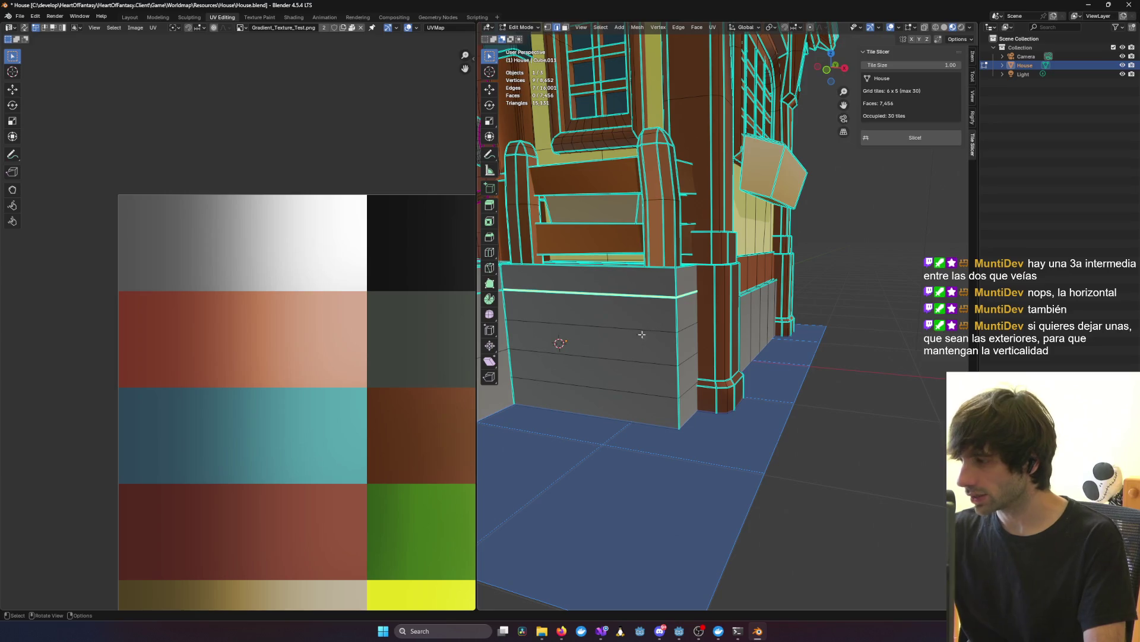
pyautogui.scroll(6, 638, 338)
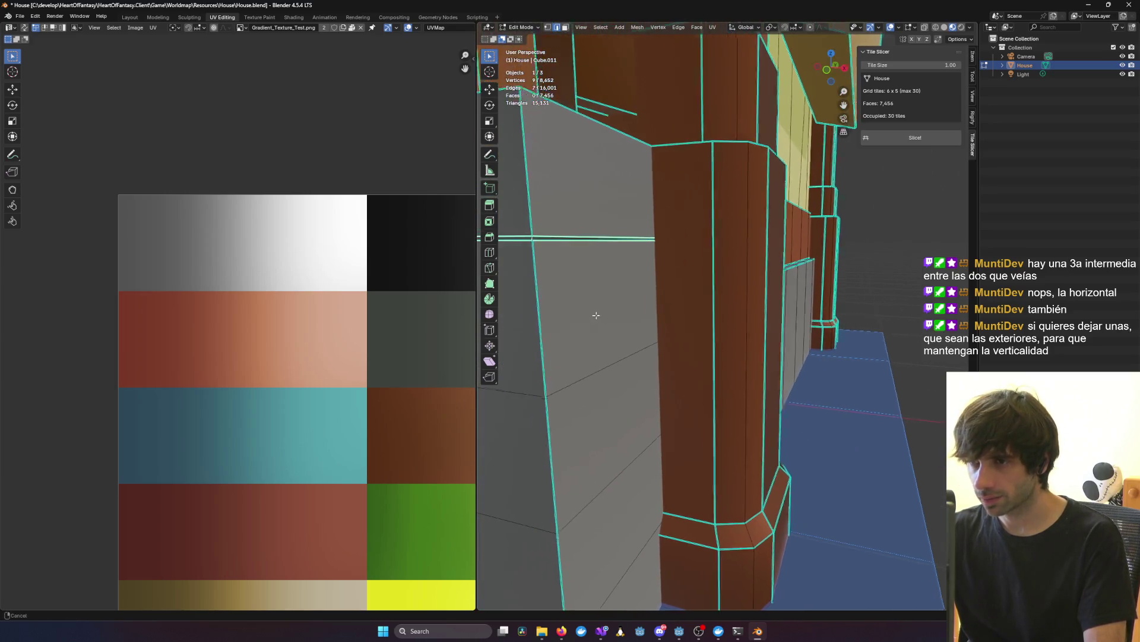
pyautogui.moveTo(640, 324)
pyautogui.mouseDown(button='middle')
pyautogui.moveTo(751, 326)
pyautogui.moveTo(643, 332)
pyautogui.mouseUp(button='middle')
pyautogui.moveTo(746, 333)
pyautogui.mouseDown(button='middle')
pyautogui.moveTo(708, 331)
pyautogui.moveTo(810, 319)
pyautogui.moveTo(624, 392)
pyautogui.moveTo(828, 369)
pyautogui.moveTo(783, 365)
pyautogui.moveTo(848, 367)
pyautogui.moveTo(710, 359)
pyautogui.moveTo(795, 357)
pyautogui.moveTo(781, 359)
pyautogui.mouseUp(button='middle')
pyautogui.scroll(5, 629, 399)
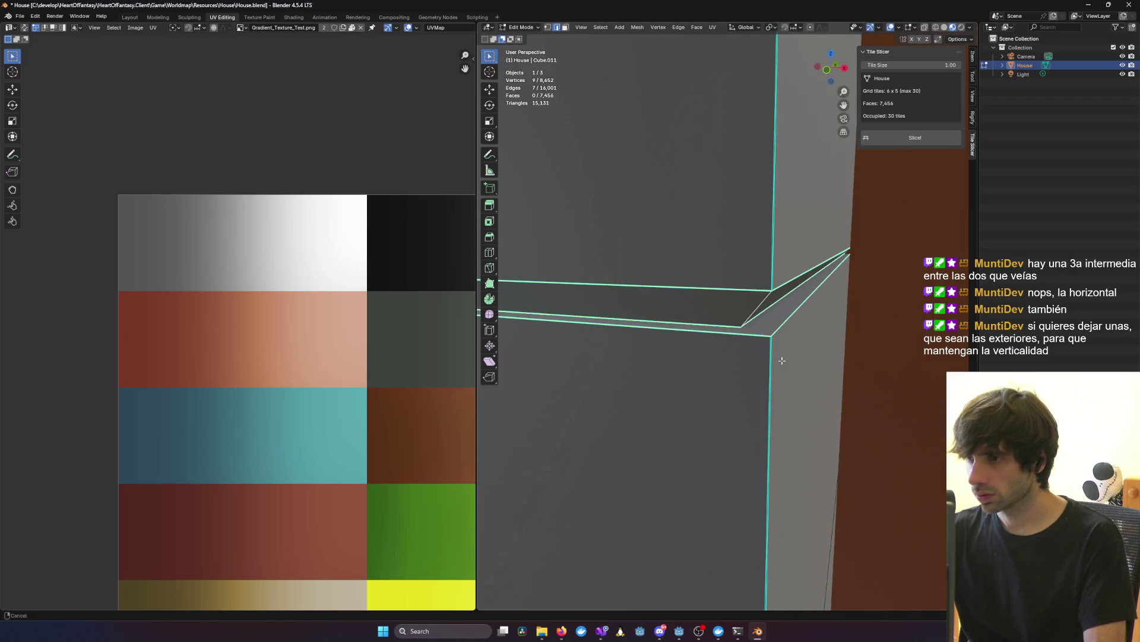
# Step: Reset the selection to the upper and lower ledge edges plus the diagonal upper edge
pyautogui.keyDown('shift'); pyautogui.click(755, 310); pyautogui.keyUp('shift')
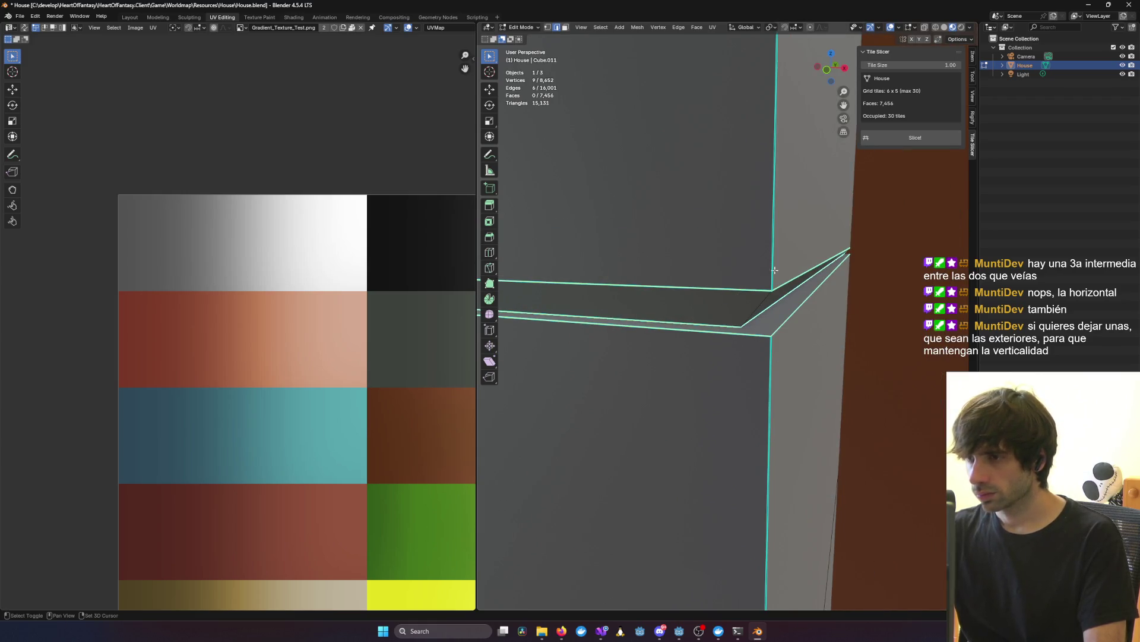
pyautogui.keyDown('shift'); pyautogui.click(750, 290); pyautogui.keyUp('shift')
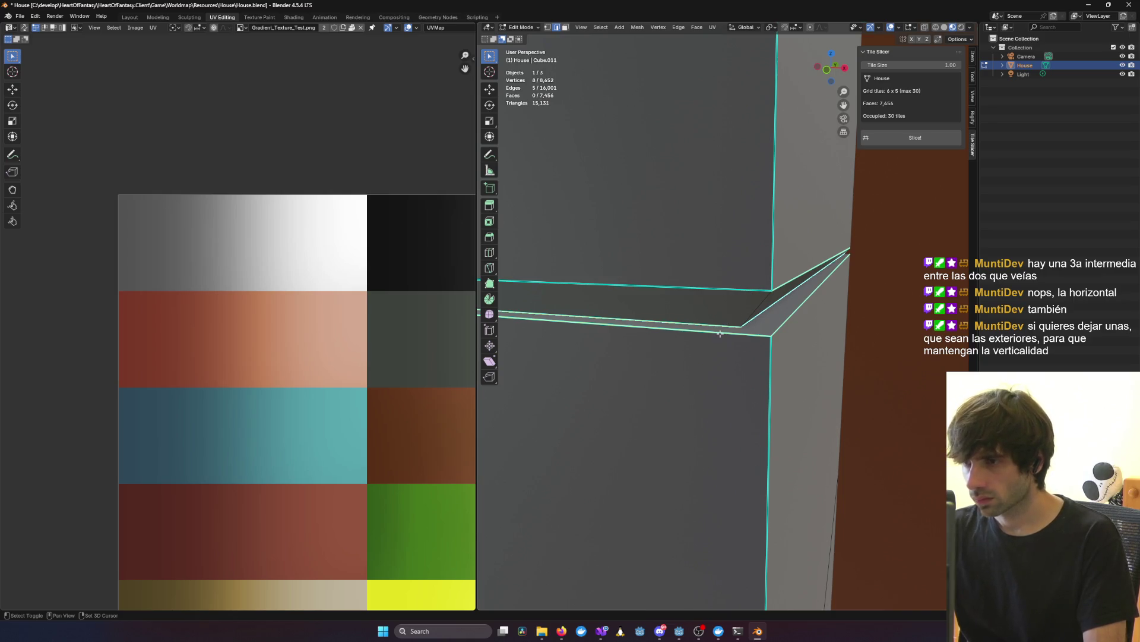
pyautogui.keyDown('shift'); pyautogui.click(720, 333); pyautogui.keyUp('shift')
pyautogui.keyDown('shift'); pyautogui.click(722, 326); pyautogui.keyUp('shift')
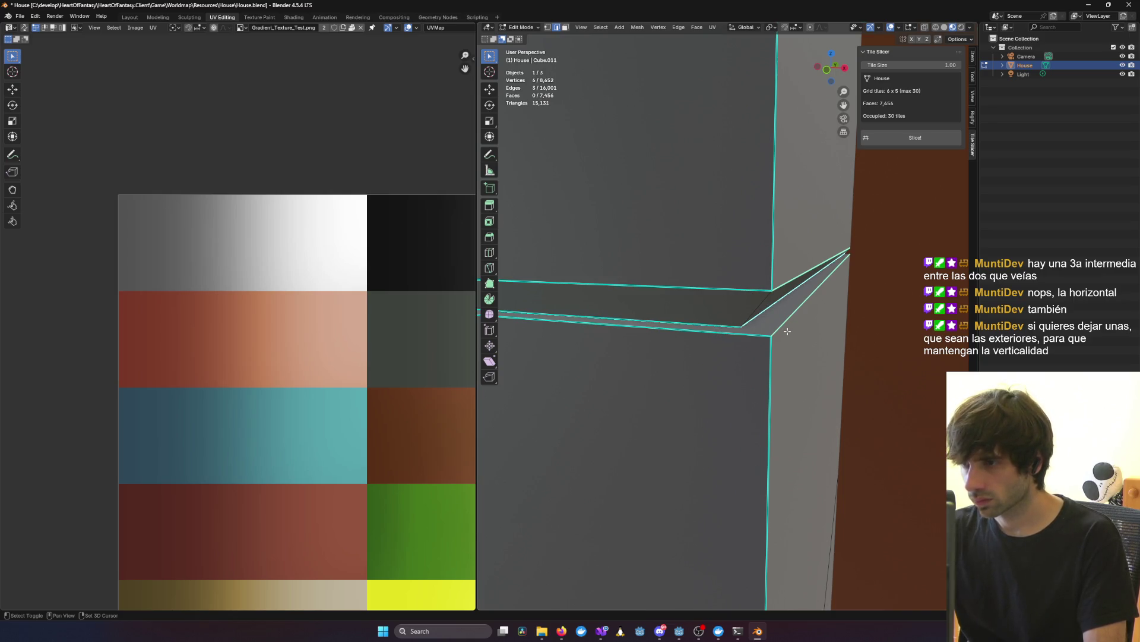
pyautogui.keyDown('shift'); pyautogui.click(769, 307); pyautogui.keyUp('shift')
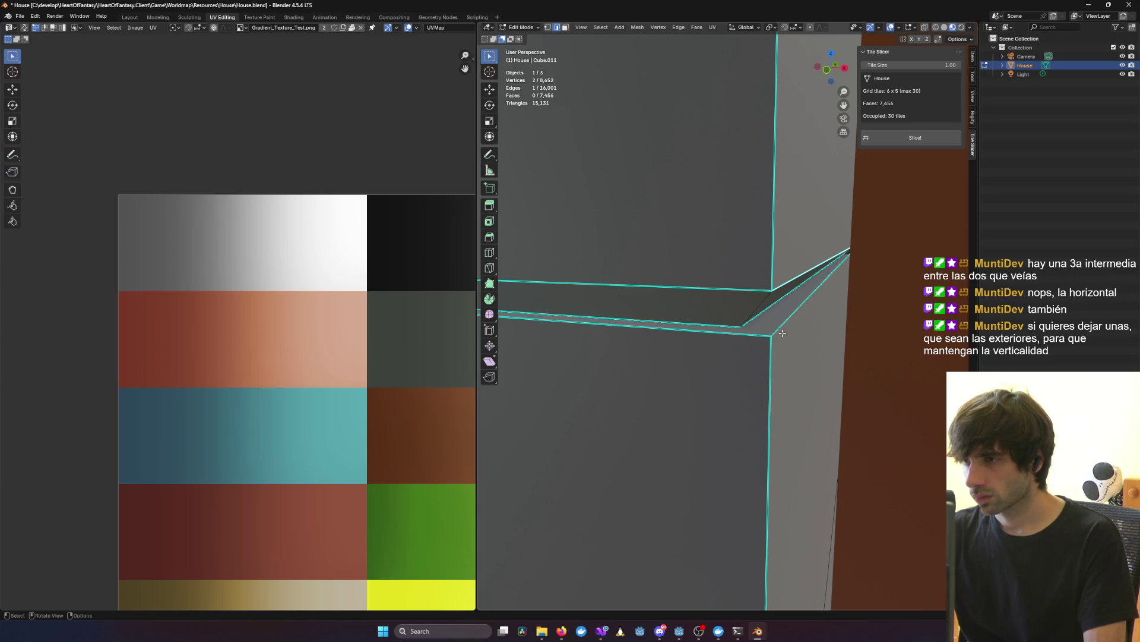
pyautogui.keyDown('shift'); pyautogui.click(701, 289); pyautogui.keyUp('shift')
pyautogui.keyDown('shift'); pyautogui.click(693, 334); pyautogui.keyUp('shift')
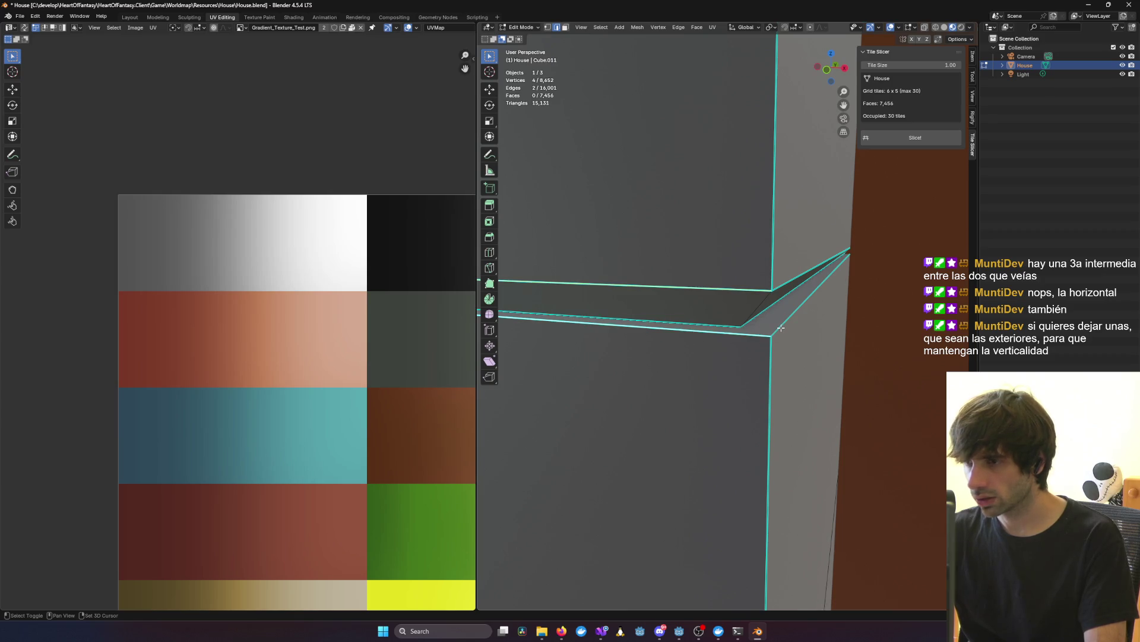
pyautogui.keyDown('shift'); pyautogui.click(787, 283); pyautogui.keyUp('shift')
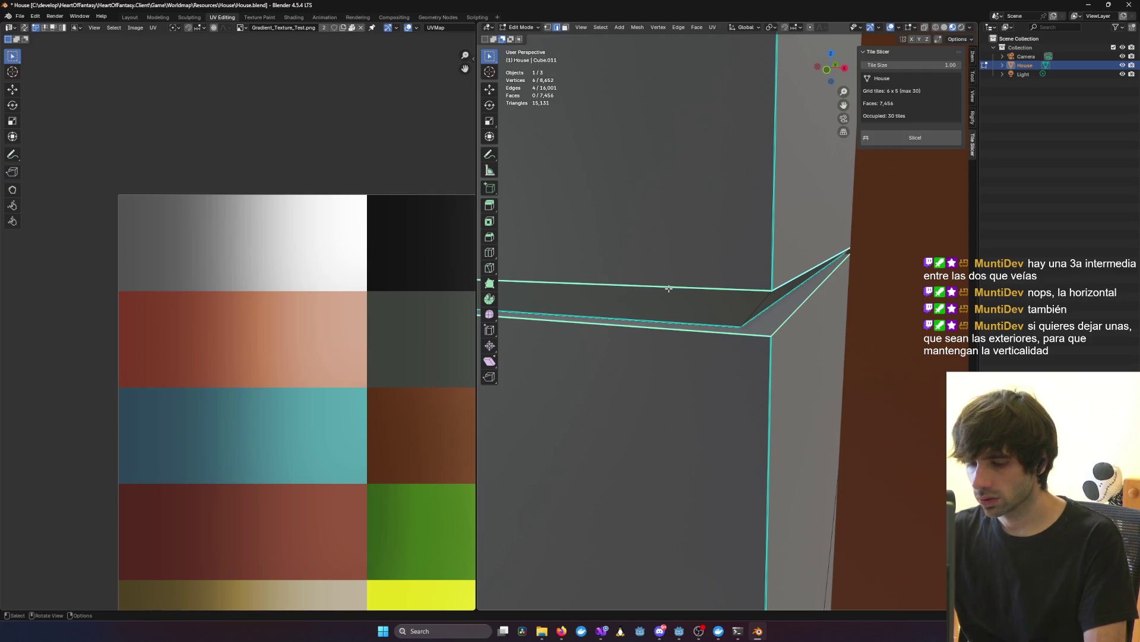
# Step: Dissolve the selected ledge edges, then undo the dissolve
pyautogui.press('x')
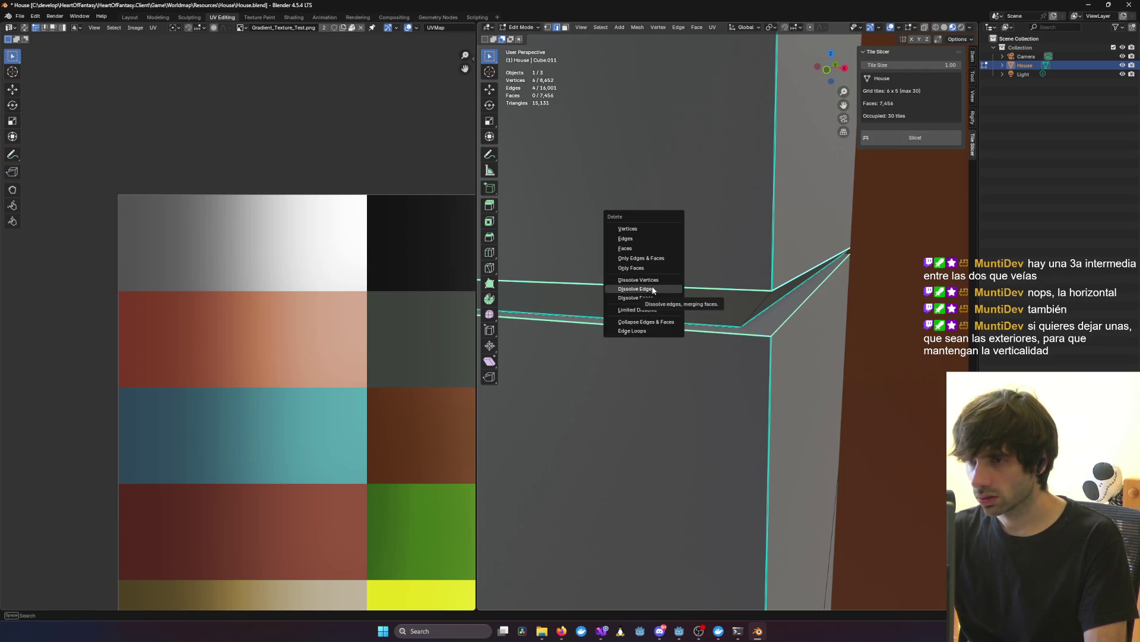
pyautogui.click(655, 291)
pyautogui.scroll(-5, 698, 385)
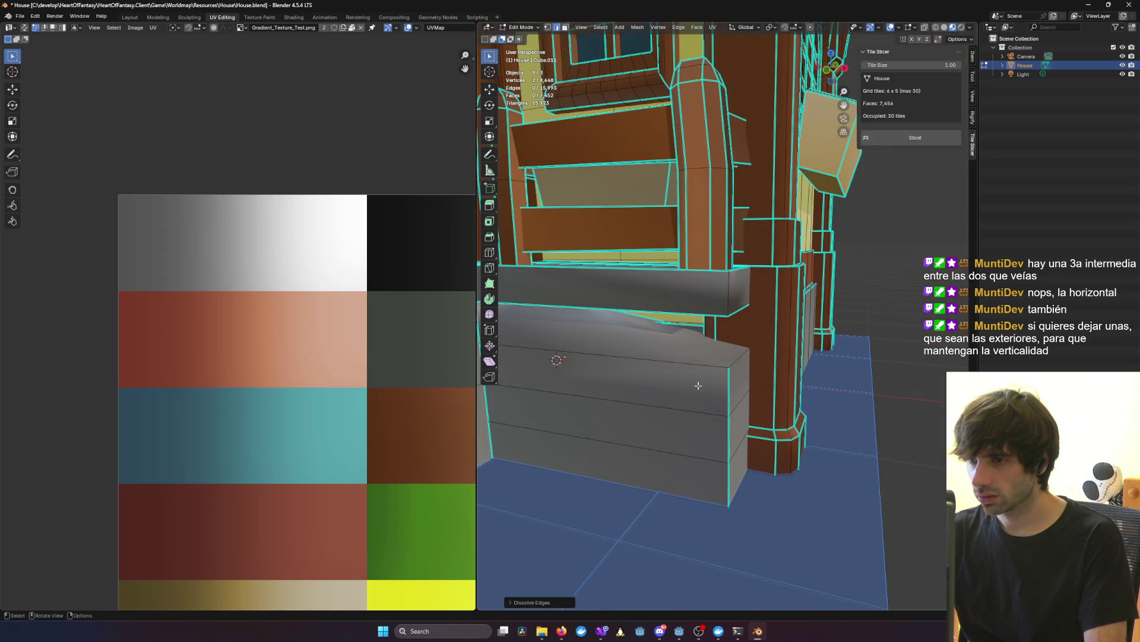
pyautogui.hotkey('ctrl', 'z')
pyautogui.scroll(6, 698, 386)
pyautogui.scroll(-2, 738, 331)
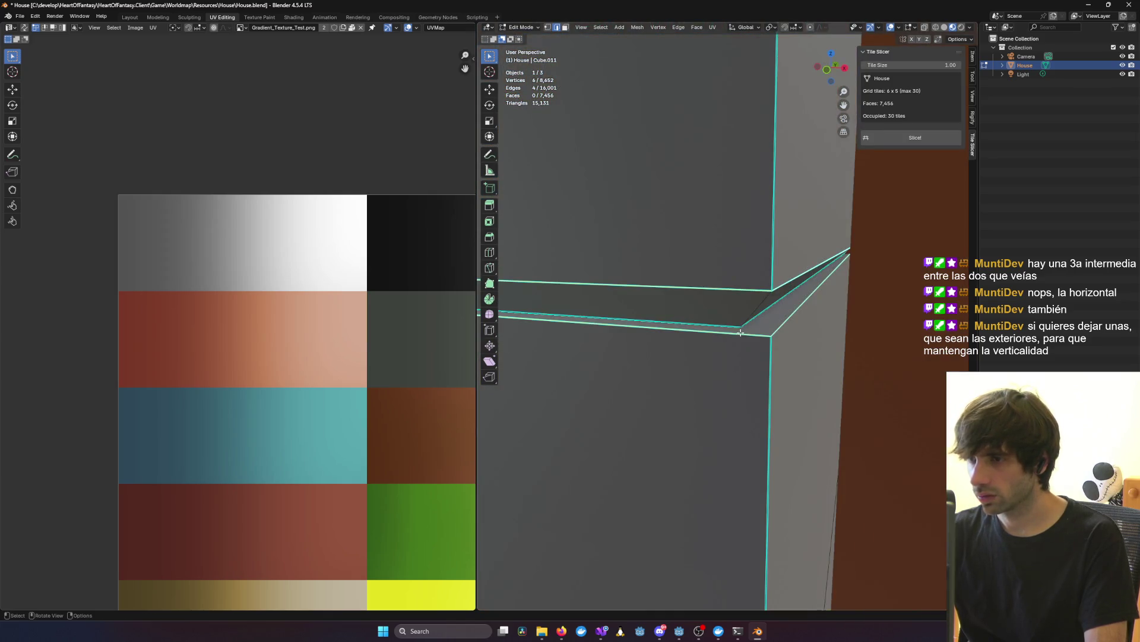
# Step: Add the horizontal ledge edge and dissolve the selected ledge edges again
pyautogui.keyDown('shift'); pyautogui.click(737, 325); pyautogui.keyUp('shift')
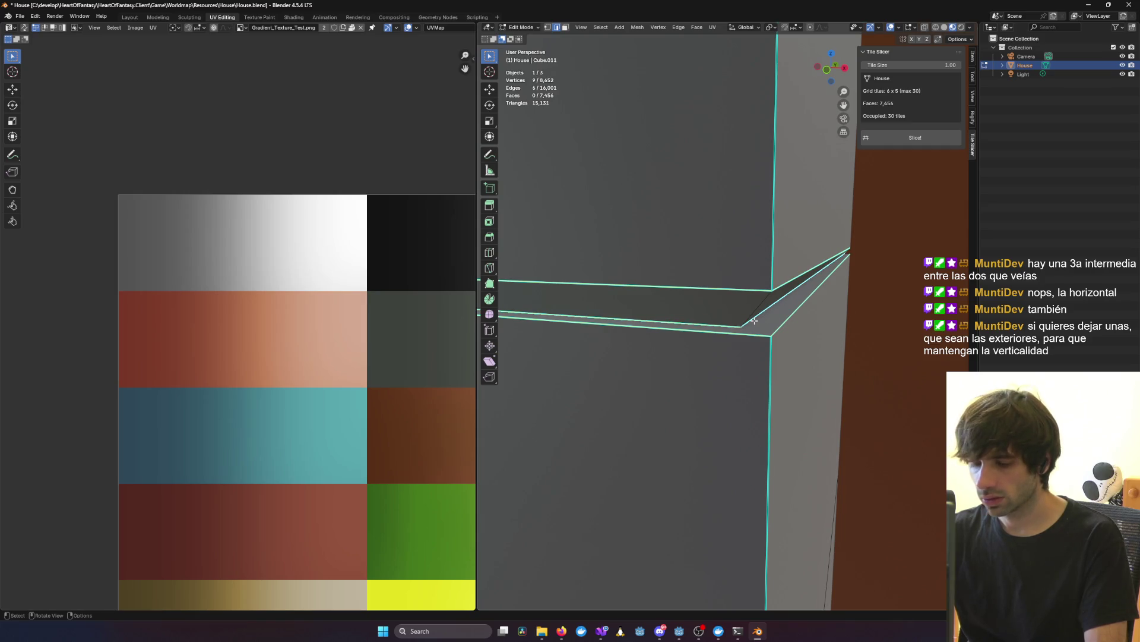
pyautogui.press('x')
pyautogui.click(734, 321)
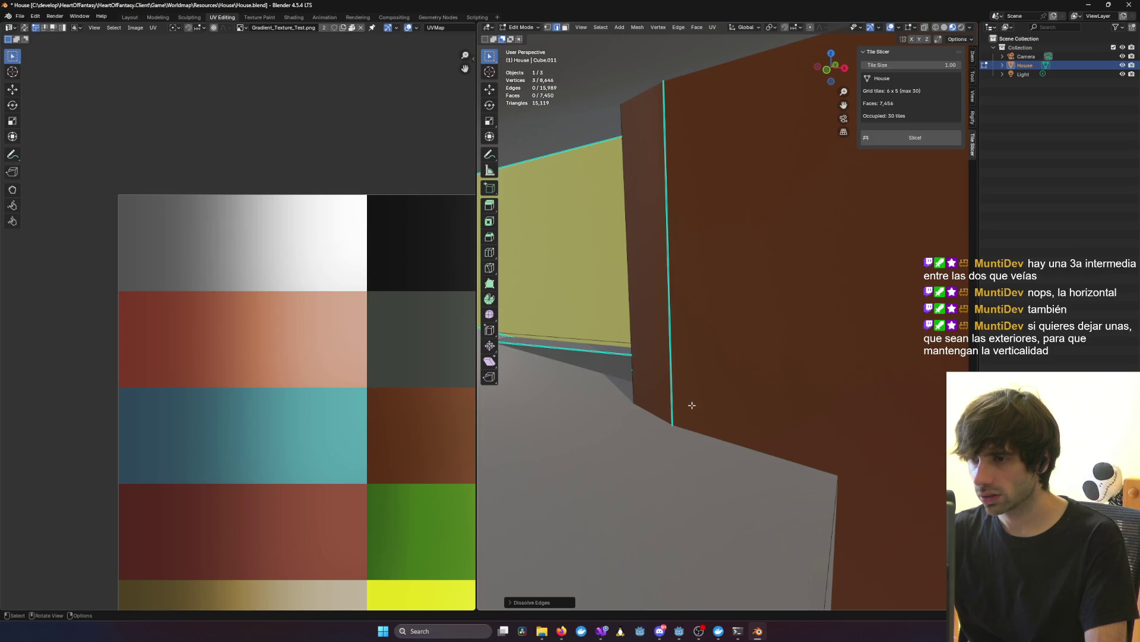
pyautogui.scroll(-5, 692, 405)
pyautogui.scroll(2, 692, 405)
# Step: Restore the dissolved ledge edges and bring the doubled corner seam back into close view
pyautogui.hotkey('ctrl', 'r')
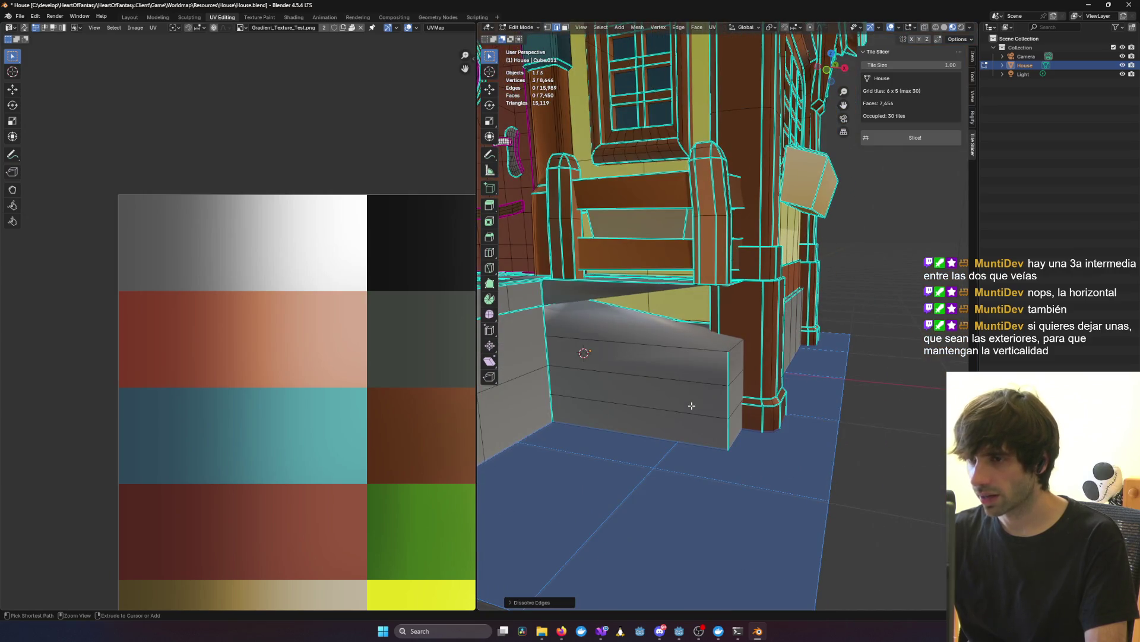
pyautogui.click(691, 405)
pyautogui.scroll(2, 644, 380)
pyautogui.moveTo(644, 380)
pyautogui.mouseDown(button='middle')
pyautogui.moveTo(784, 387)
pyautogui.moveTo(644, 386)
pyautogui.moveTo(691, 370)
pyautogui.mouseUp(button='middle')
pyautogui.scroll(5, 692, 369)
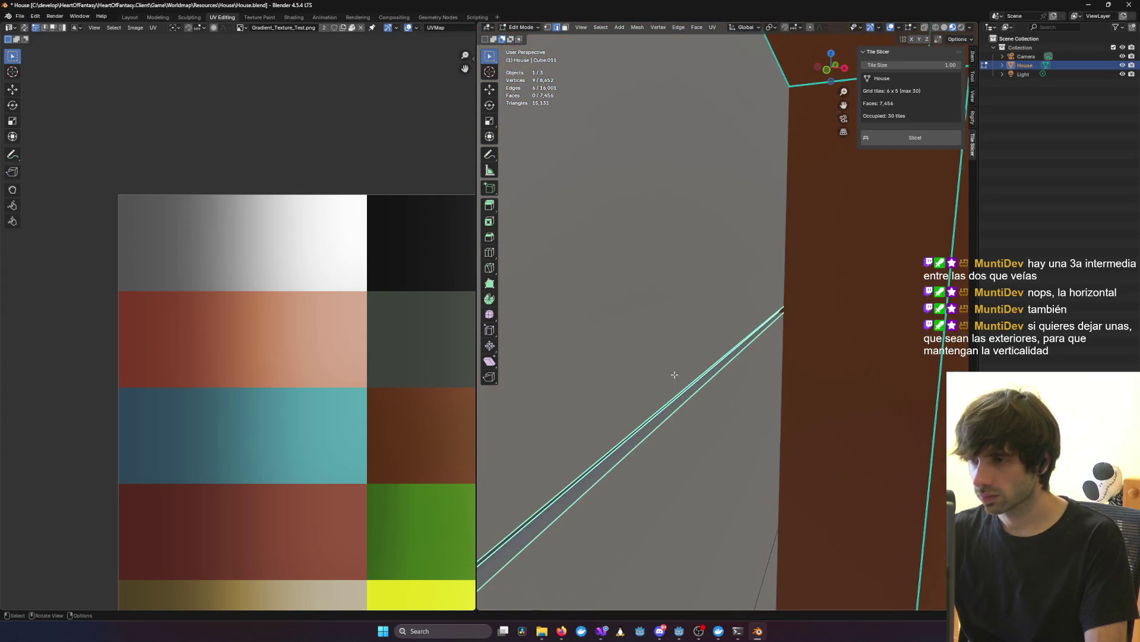
pyautogui.scroll(-4, 669, 387)
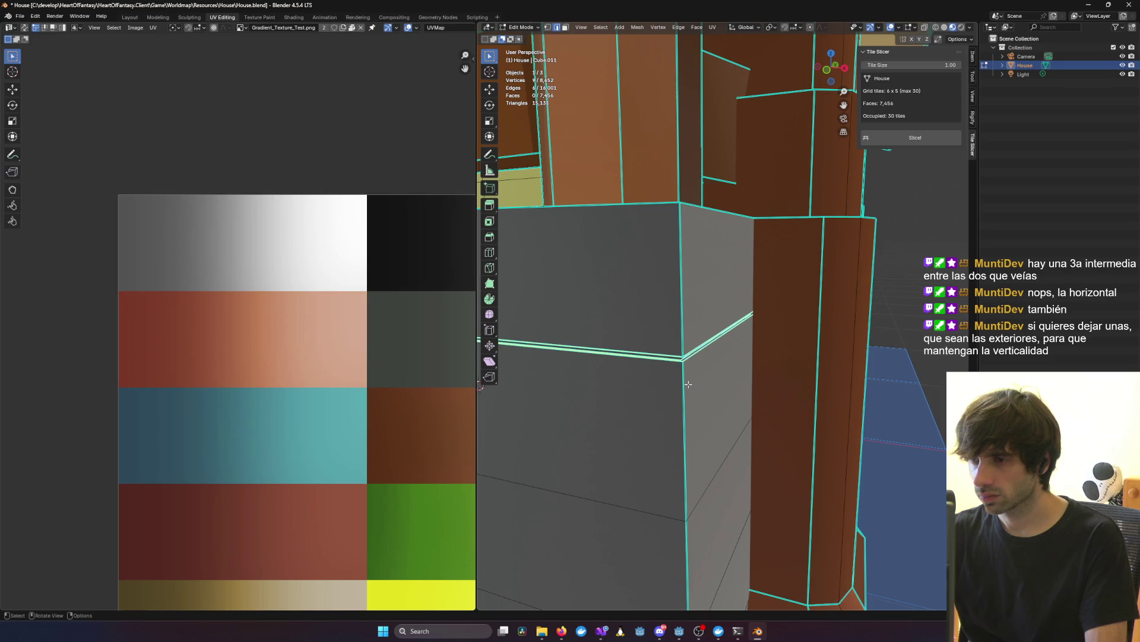
pyautogui.scroll(6, 689, 383)
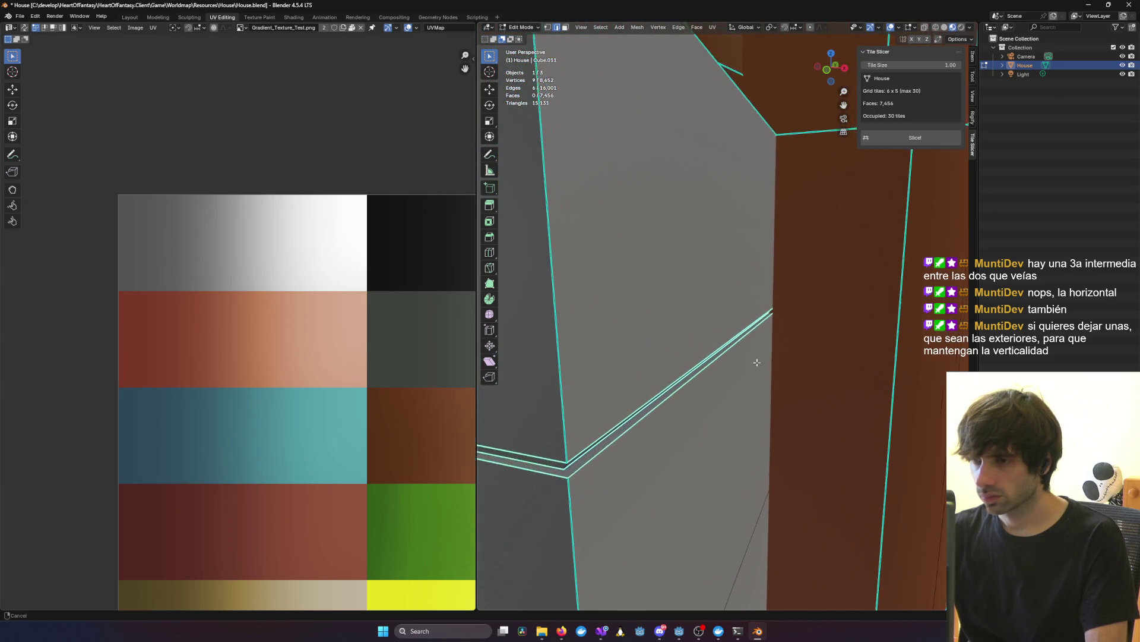
pyautogui.scroll(-5, 707, 393)
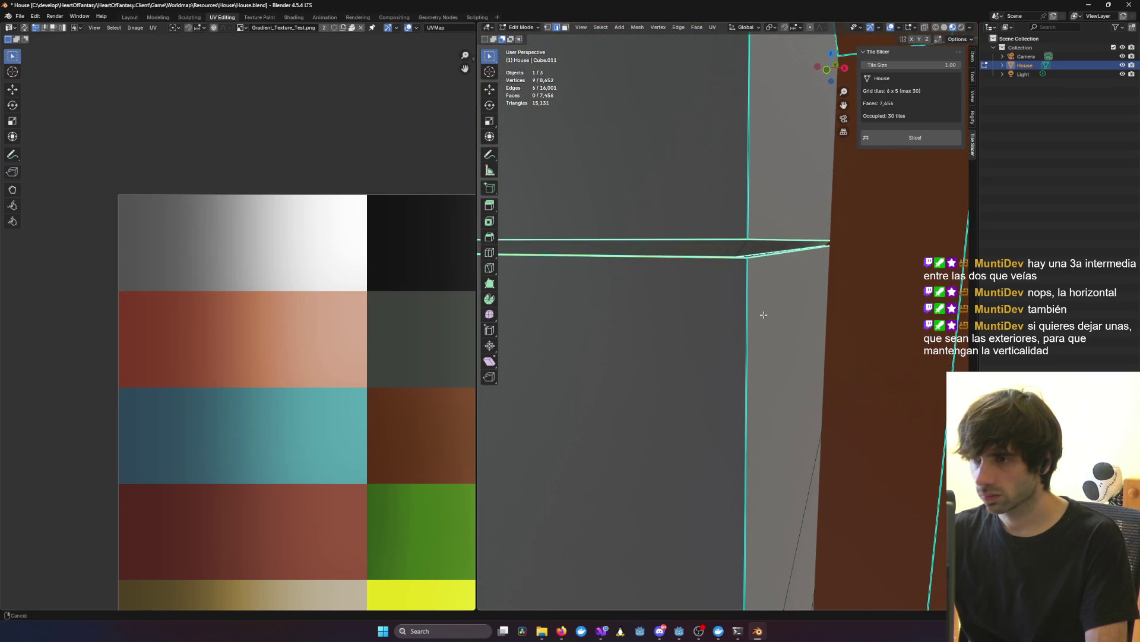
pyautogui.moveTo(761, 315)
pyautogui.keyDown('shift'); pyautogui.mouseDown(button='middle')
pyautogui.moveTo(792, 308)
pyautogui.moveTo(731, 349)
pyautogui.mouseUp(button='middle'); pyautogui.keyUp('shift')
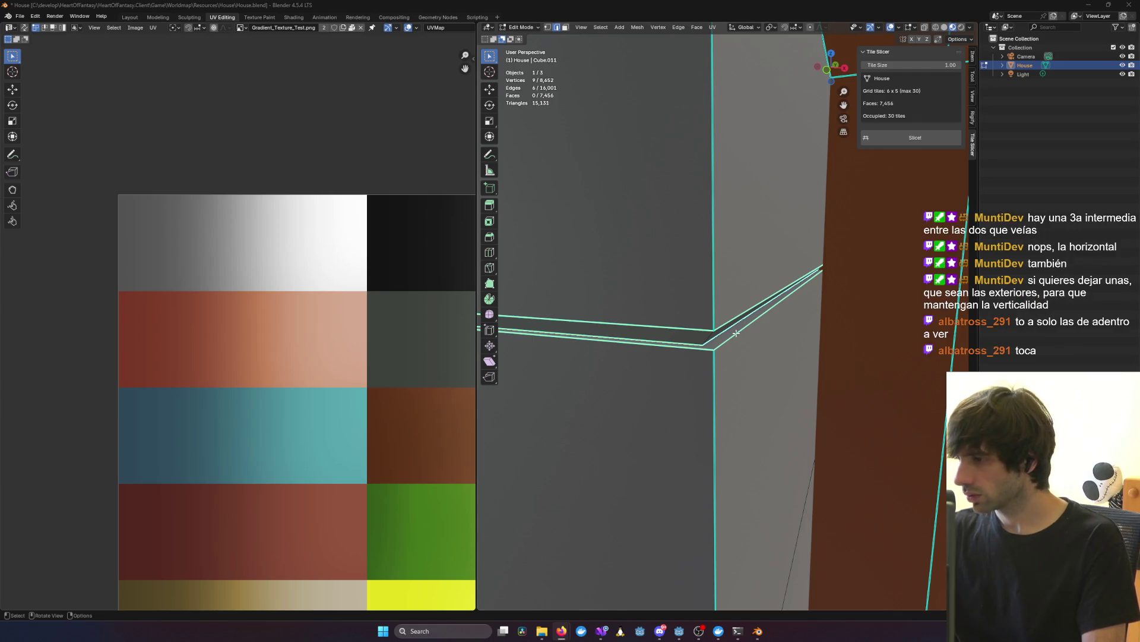
# Step: Dissolve the two short edges at the ledge corner
pyautogui.click(708, 343)
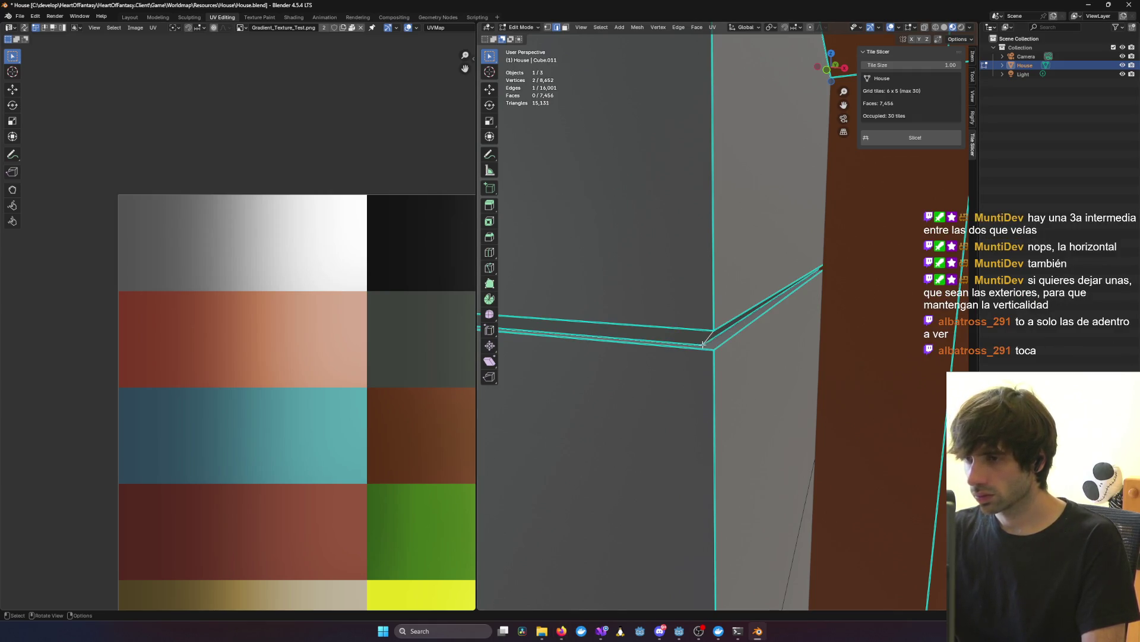
pyautogui.keyDown('shift'); pyautogui.click(692, 344); pyautogui.keyUp('shift')
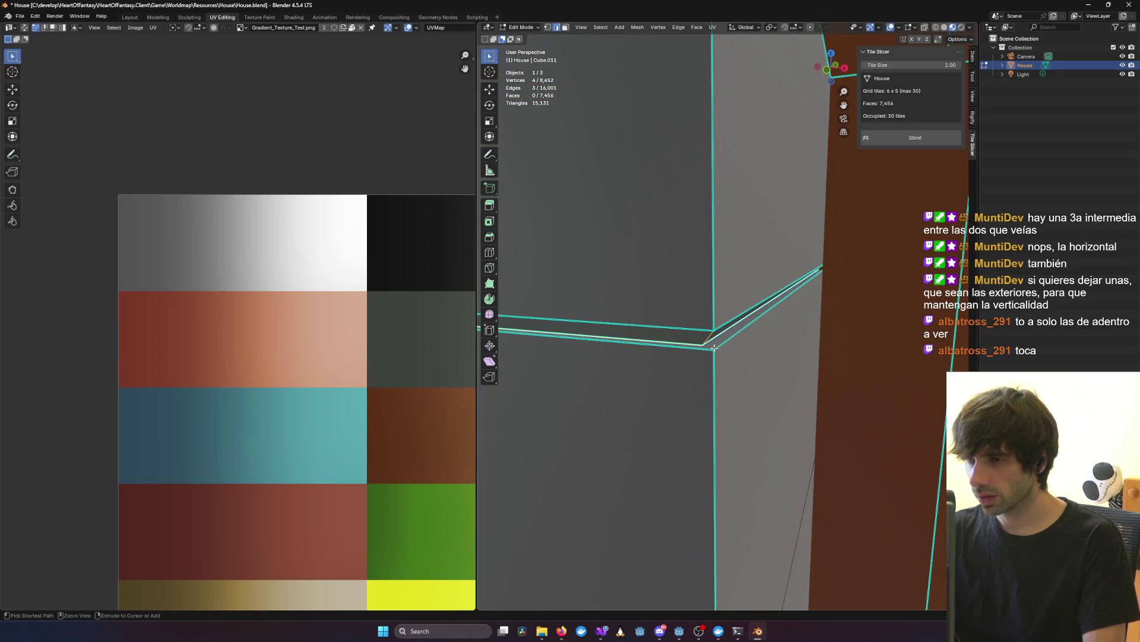
pyautogui.keyDown('ctrl'); pyautogui.moveTo(722, 344); pyautogui.dragTo(735, 343, button='middle'); pyautogui.keyUp('ctrl')
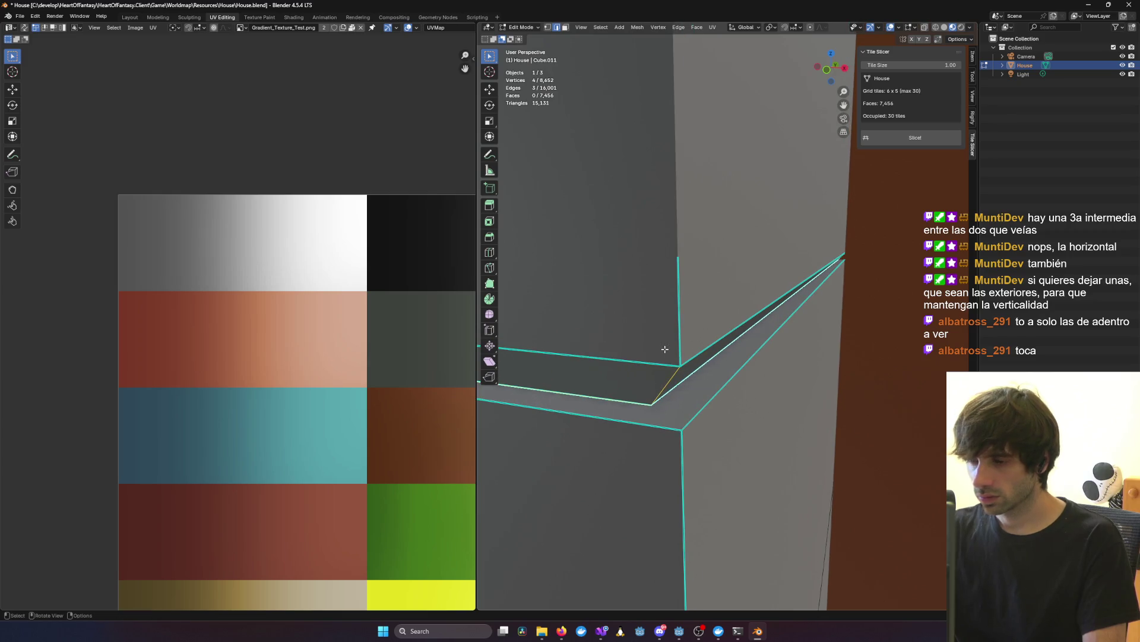
pyautogui.press('x')
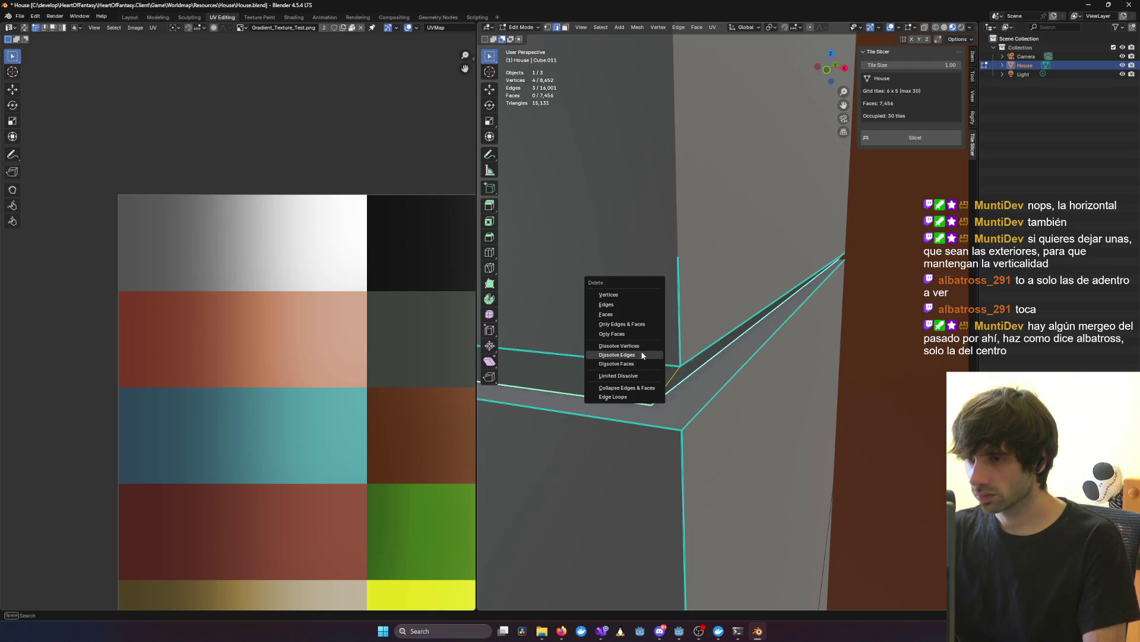
pyautogui.click(642, 355)
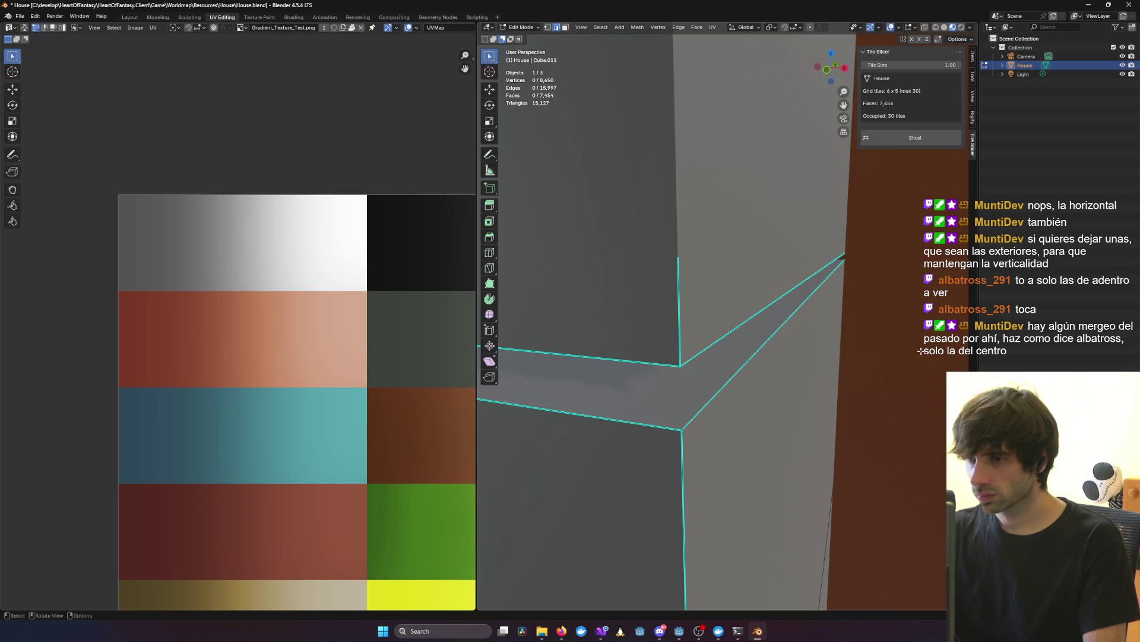
# Step: Inspect the cleaned ledge strip, then zoom in on it in front view
pyautogui.moveTo(919, 351); pyautogui.dragTo(859, 353, button='middle')
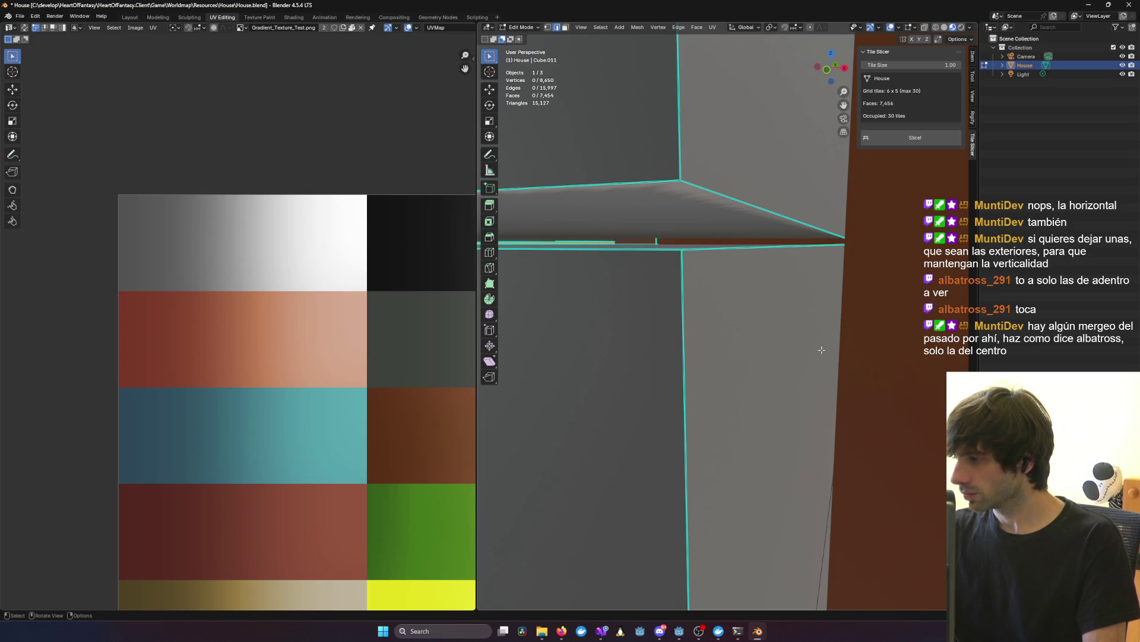
pyautogui.moveTo(765, 344); pyautogui.dragTo(806, 346, button='middle')
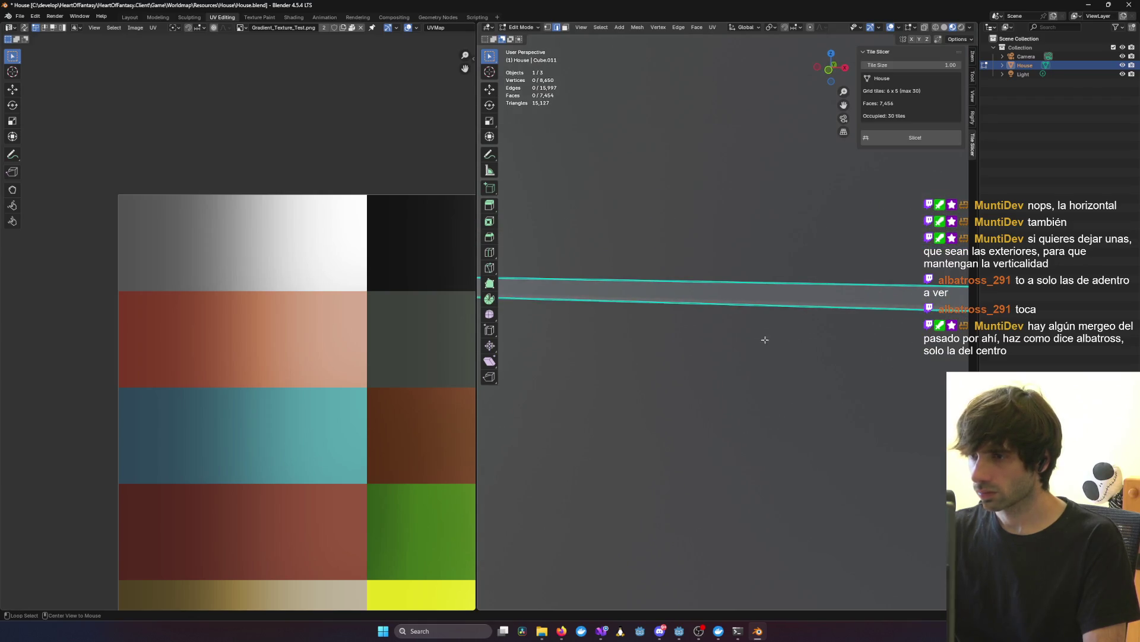
pyautogui.press('KP_1')
pyautogui.moveTo(805, 259)
pyautogui.keyDown('ctrl'); pyautogui.mouseDown(button='middle')
pyautogui.moveTo(794, 265)
pyautogui.moveTo(792, 244)
pyautogui.moveTo(774, 247)
pyautogui.moveTo(767, 465)
pyautogui.moveTo(792, 283)
pyautogui.moveTo(764, 244)
pyautogui.moveTo(713, 279)
pyautogui.moveTo(583, 298)
pyautogui.moveTo(662, 307)
pyautogui.mouseUp(button='middle'); pyautogui.keyUp('ctrl')
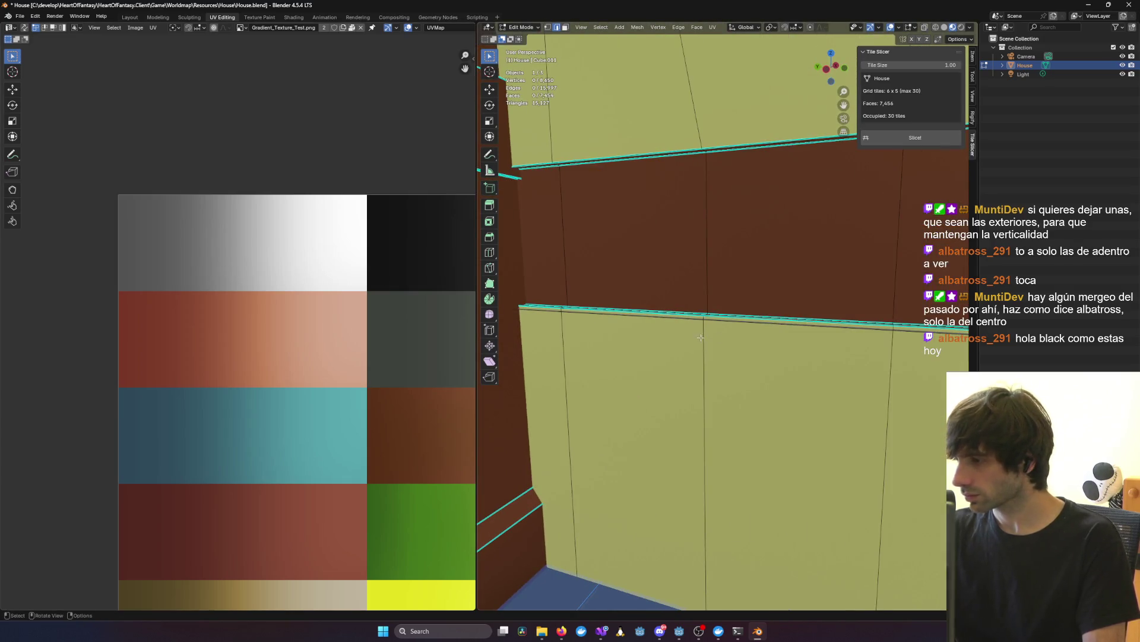
pyautogui.scroll(-10, 671, 321)
pyautogui.scroll(-10, 682, 337)
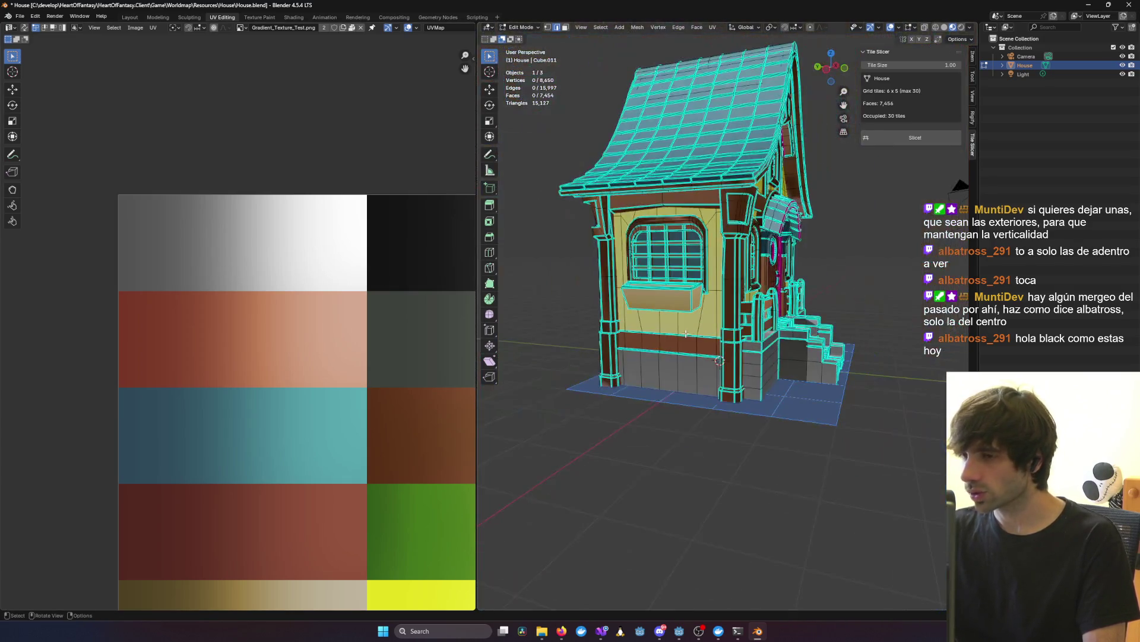
pyautogui.moveTo(790, 357)
pyautogui.mouseDown(button='middle')
pyautogui.moveTo(683, 326)
pyautogui.moveTo(741, 306)
pyautogui.mouseUp(button='middle')
pyautogui.scroll(8, 683, 326)
pyautogui.scroll(10, 713, 339)
pyautogui.scroll(-4, 741, 306)
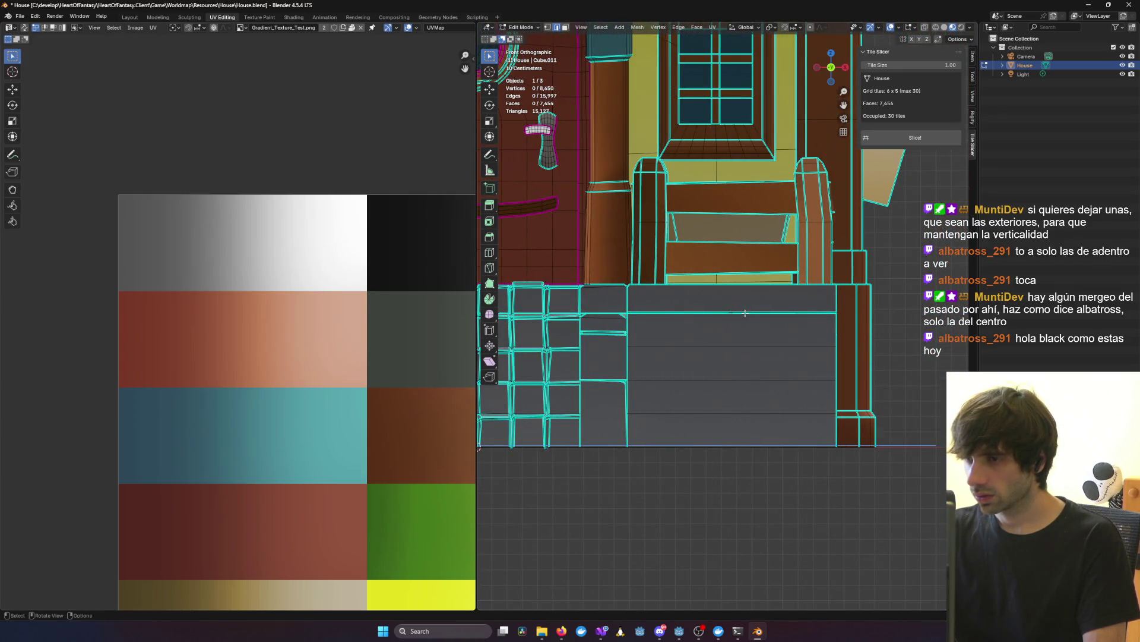
pyautogui.moveTo(732, 314); pyautogui.dragTo(766, 301, button='middle')
pyautogui.scroll(10, 767, 301)
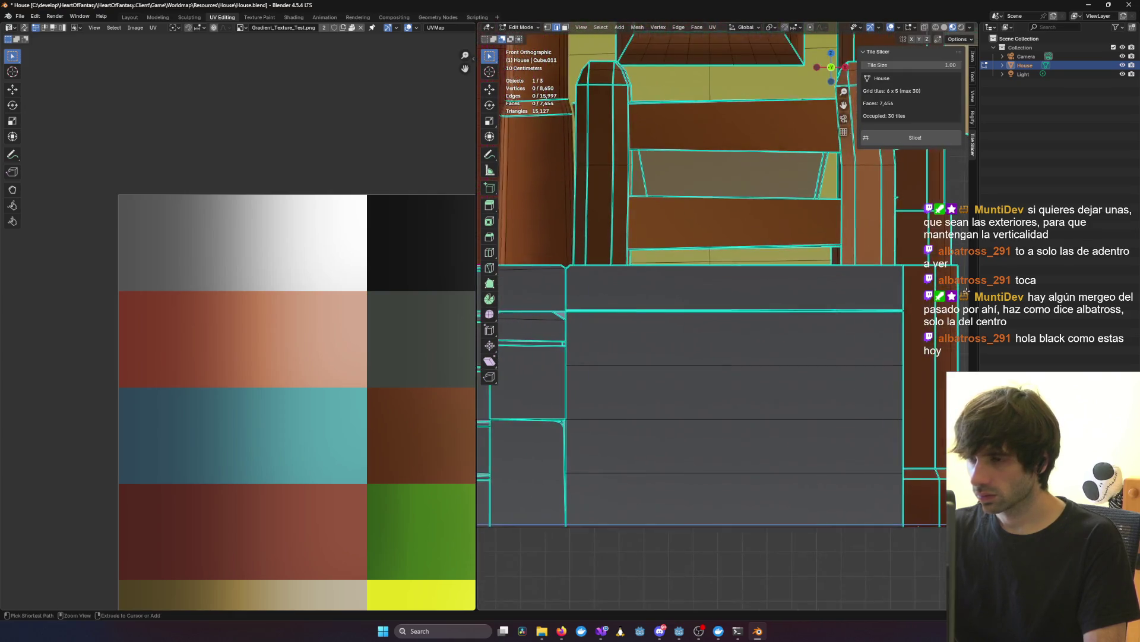
pyautogui.moveTo(879, 291)
pyautogui.mouseDown(button='middle')
pyautogui.moveTo(769, 309)
pyautogui.moveTo(606, 359)
pyautogui.moveTo(721, 356)
pyautogui.mouseUp(button='middle')
pyautogui.scroll(-12, 722, 355)
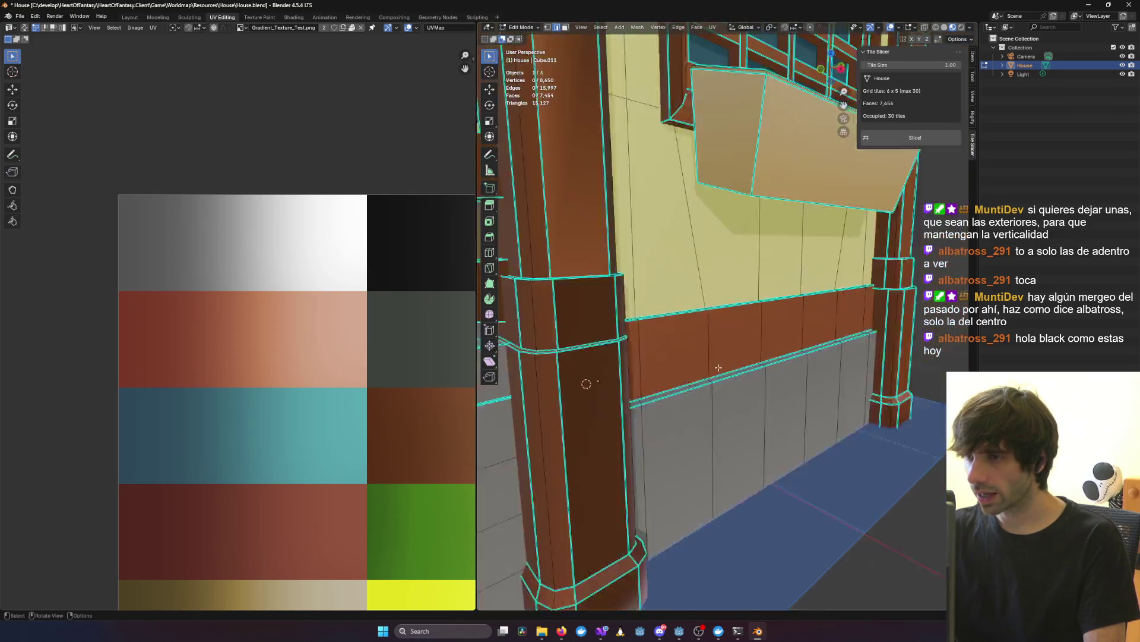
pyautogui.scroll(8, 700, 378)
pyautogui.moveTo(580, 204)
pyautogui.mouseDown(button='middle')
pyautogui.moveTo(749, 351)
pyautogui.moveTo(758, 380)
pyautogui.moveTo(742, 365)
pyautogui.mouseUp(button='middle')
pyautogui.scroll(5, 702, 302)
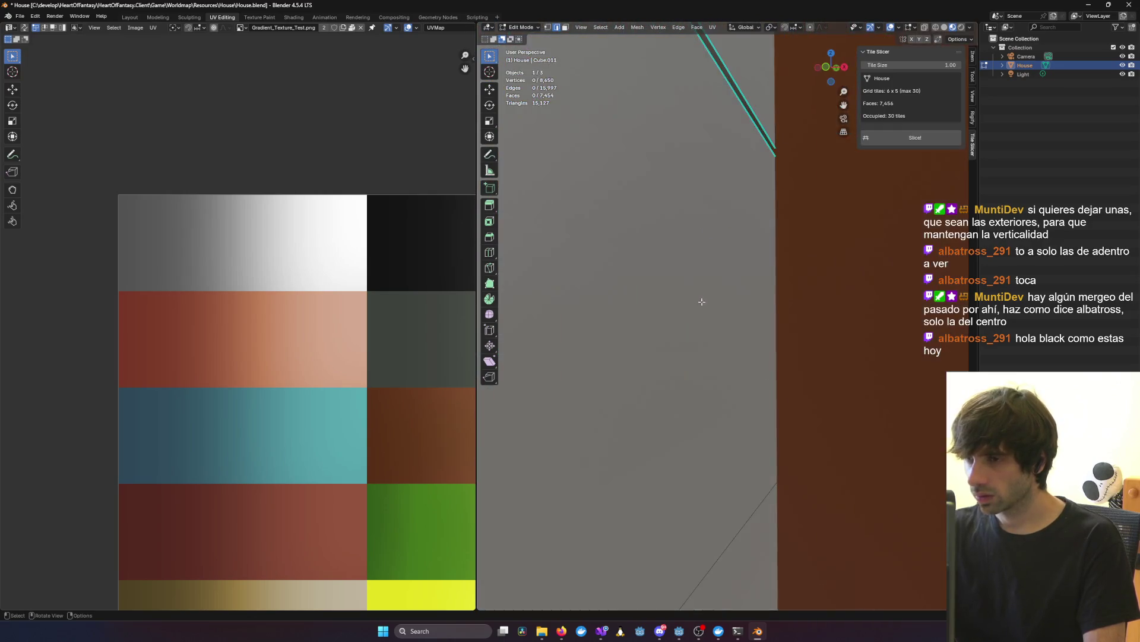
pyautogui.scroll(-5, 680, 309)
pyautogui.moveTo(680, 309)
pyautogui.keyDown('shift'); pyautogui.mouseDown(button='middle')
pyautogui.moveTo(599, 332)
pyautogui.moveTo(683, 342)
pyautogui.mouseUp(button='middle'); pyautogui.keyUp('shift')
pyautogui.scroll(-5, 683, 342)
pyautogui.scroll(6, 846, 350)
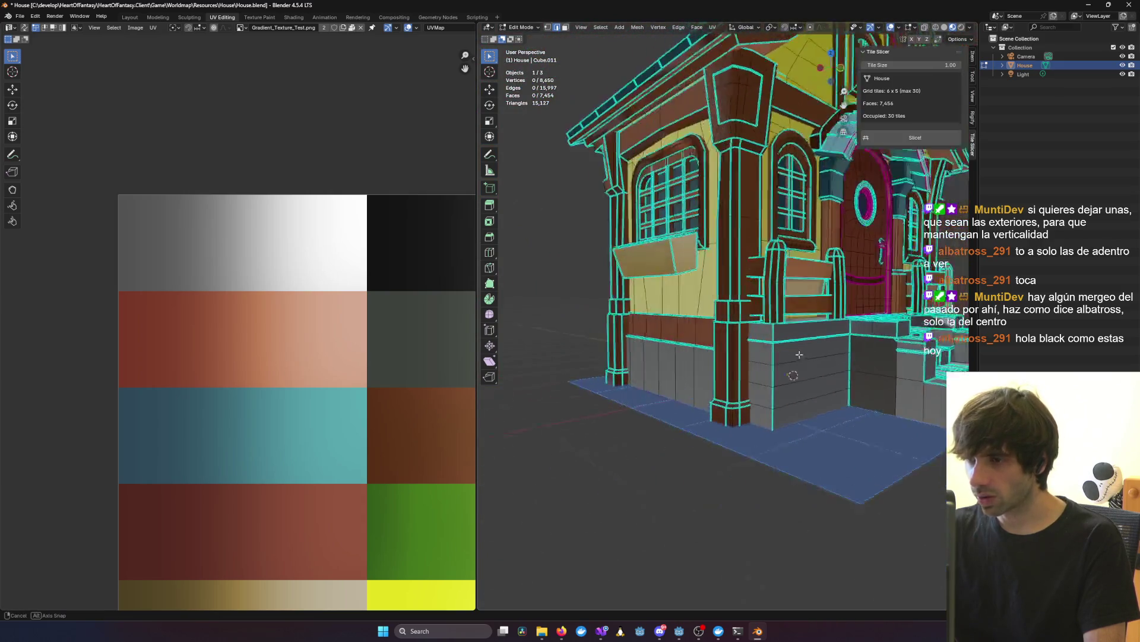
pyautogui.scroll(5, 845, 351)
pyautogui.moveTo(641, 331)
pyautogui.mouseDown(button='middle')
pyautogui.moveTo(619, 323)
pyautogui.moveTo(741, 305)
pyautogui.moveTo(764, 323)
pyautogui.moveTo(639, 335)
pyautogui.moveTo(721, 348)
pyautogui.moveTo(725, 285)
pyautogui.moveTo(772, 179)
pyautogui.moveTo(802, 148)
pyautogui.mouseUp(button='middle')
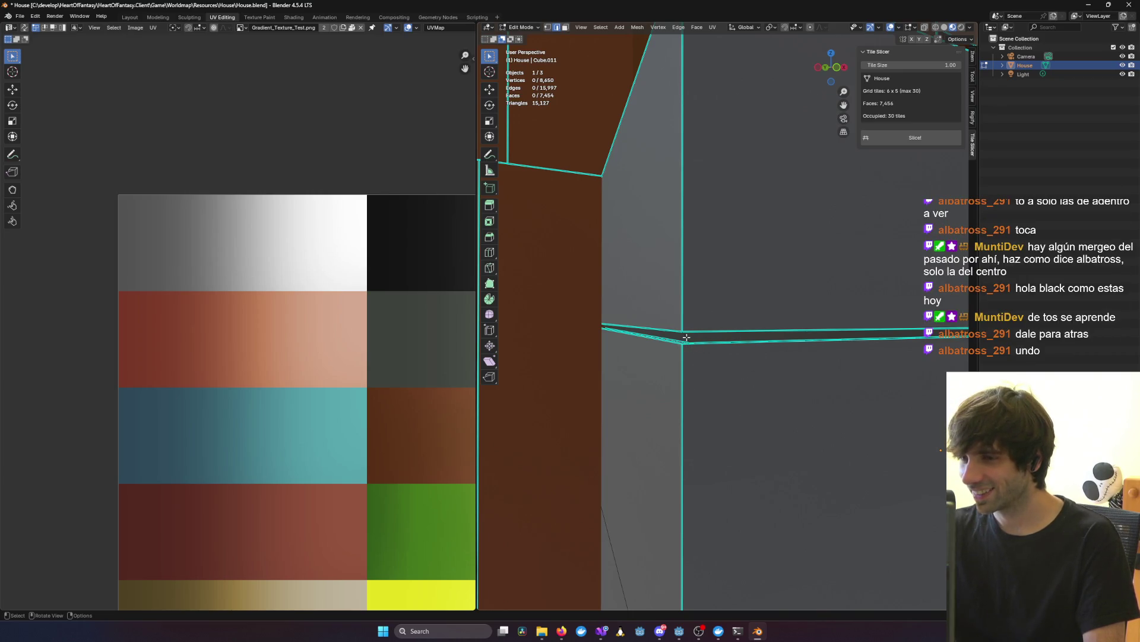
# Step: Dissolve the two short edges at the other ledge corner and orbit to check the result
pyautogui.scroll(2, 698, 336)
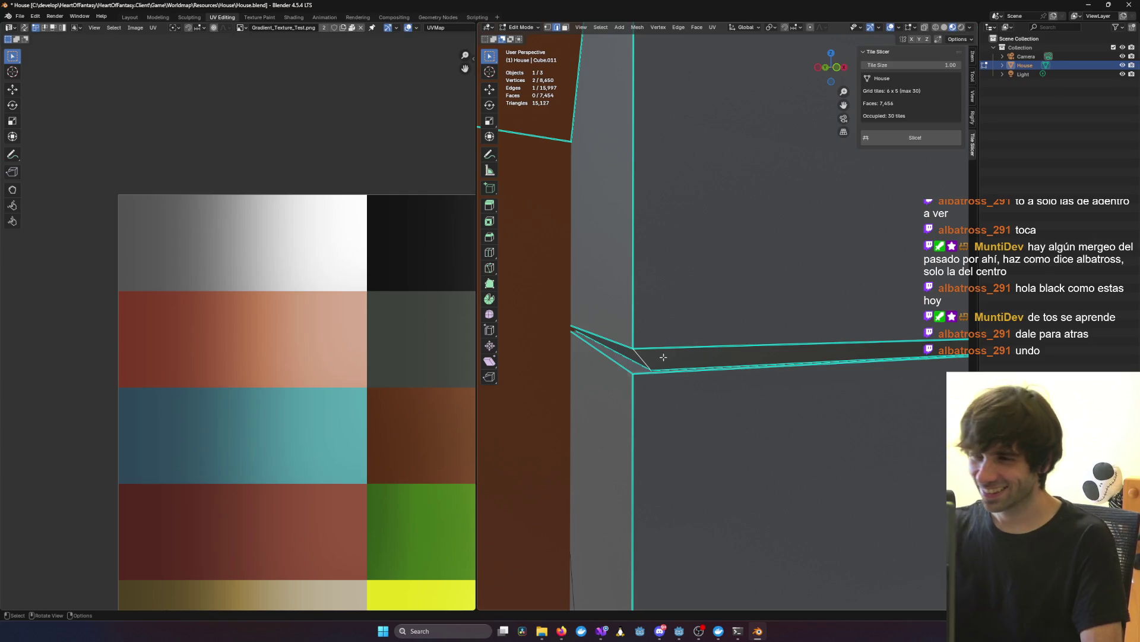
pyautogui.keyDown('shift'); pyautogui.click(625, 359); pyautogui.keyUp('shift')
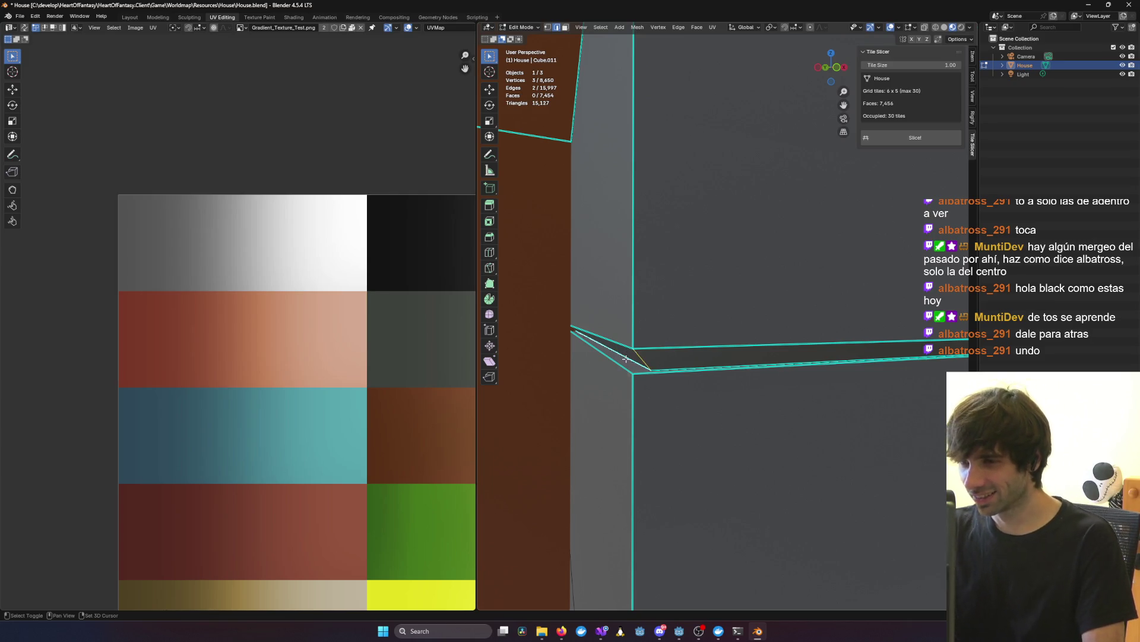
pyautogui.keyDown('shift'); pyautogui.click(669, 368); pyautogui.keyUp('shift')
pyautogui.press('x')
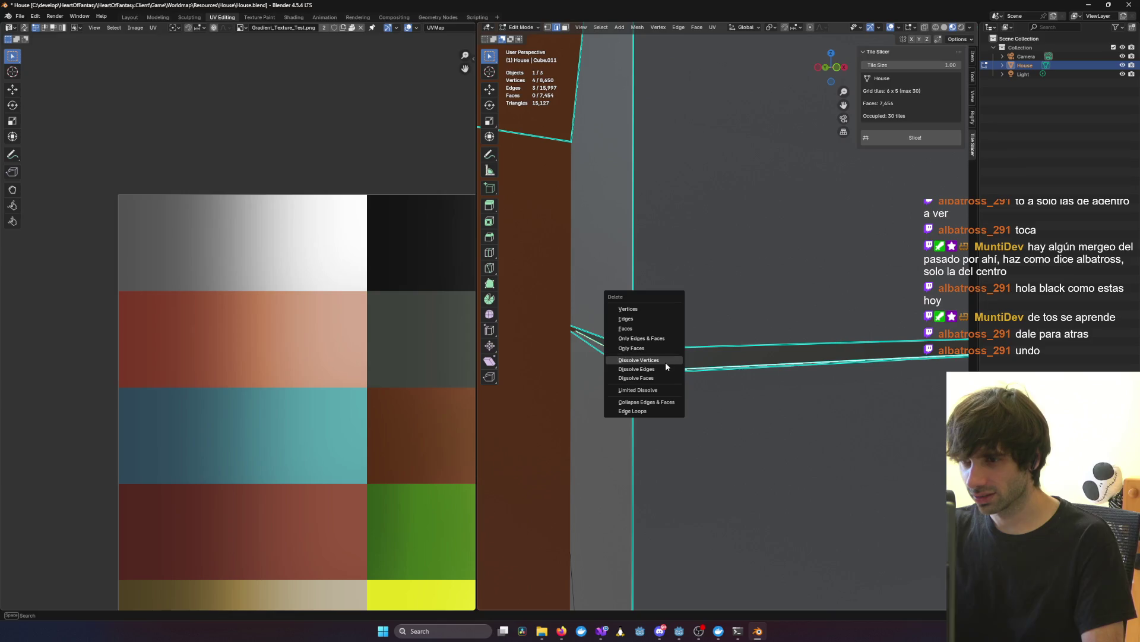
pyautogui.click(665, 368)
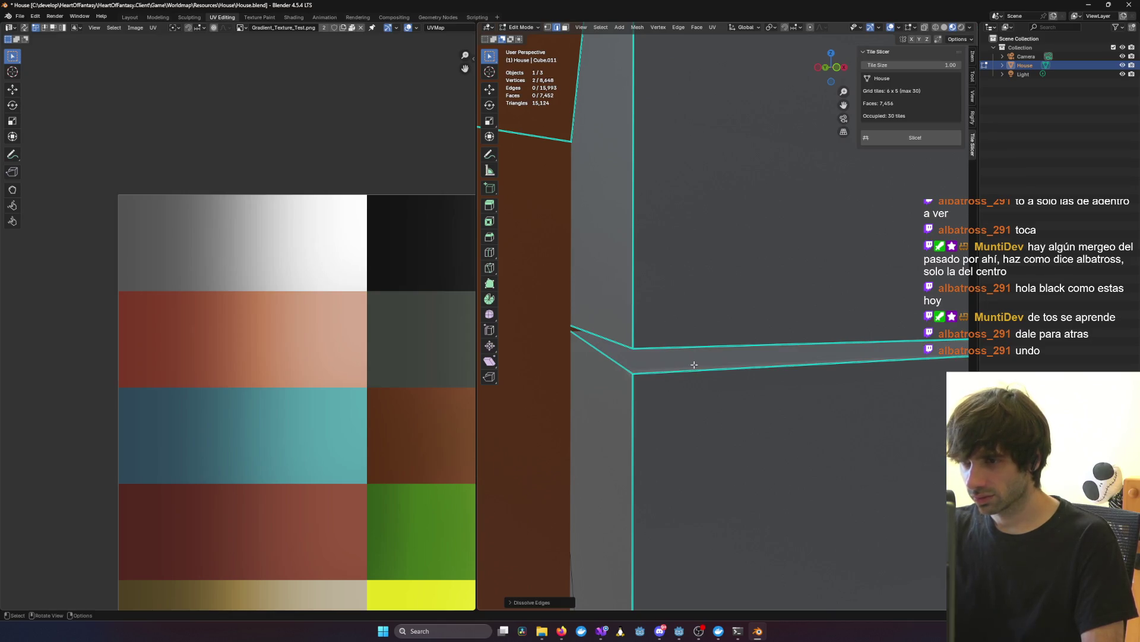
pyautogui.moveTo(694, 364); pyautogui.dragTo(725, 364, button='middle')
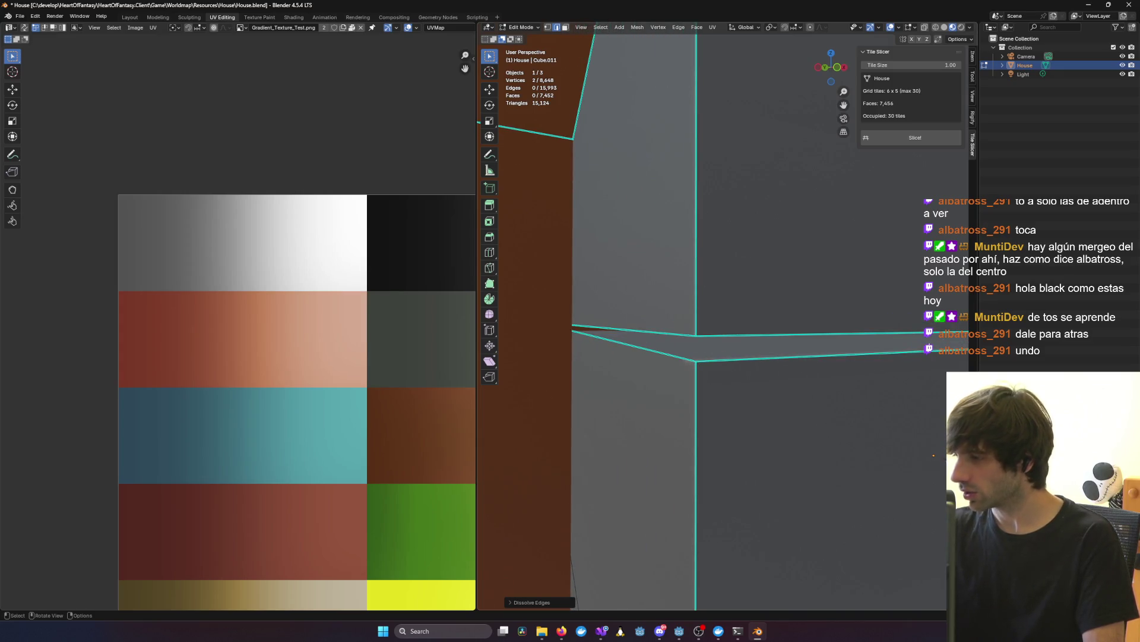
pyautogui.scroll(-6, 860, 354)
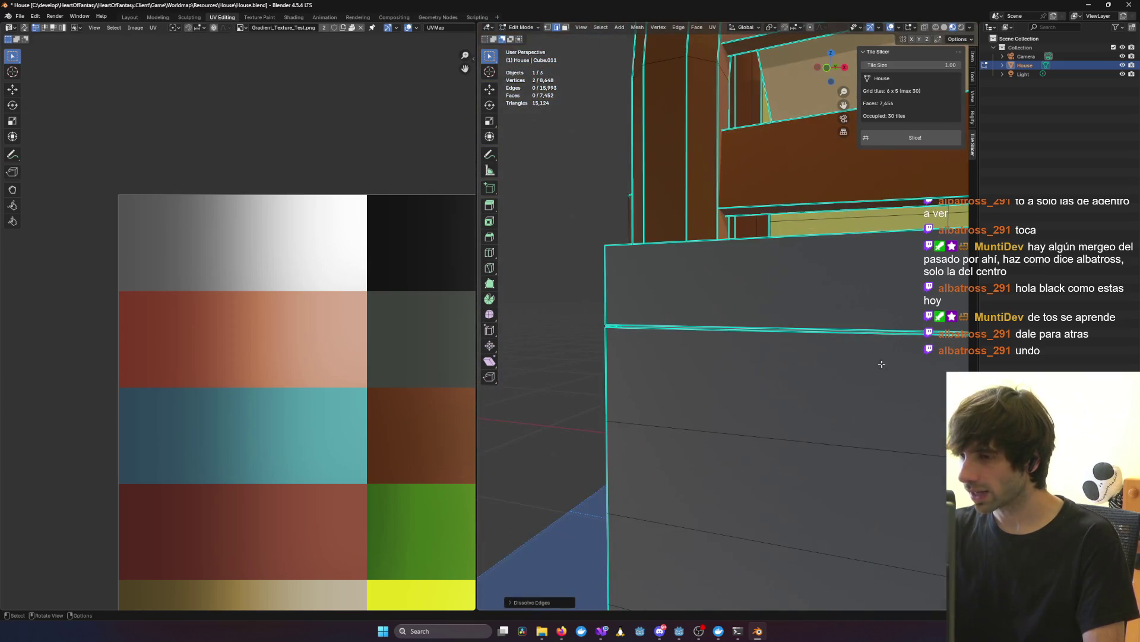
pyautogui.moveTo(814, 345)
pyautogui.mouseDown(button='middle')
pyautogui.moveTo(571, 339)
pyautogui.moveTo(741, 359)
pyautogui.moveTo(845, 316)
pyautogui.moveTo(755, 310)
pyautogui.mouseUp(button='middle')
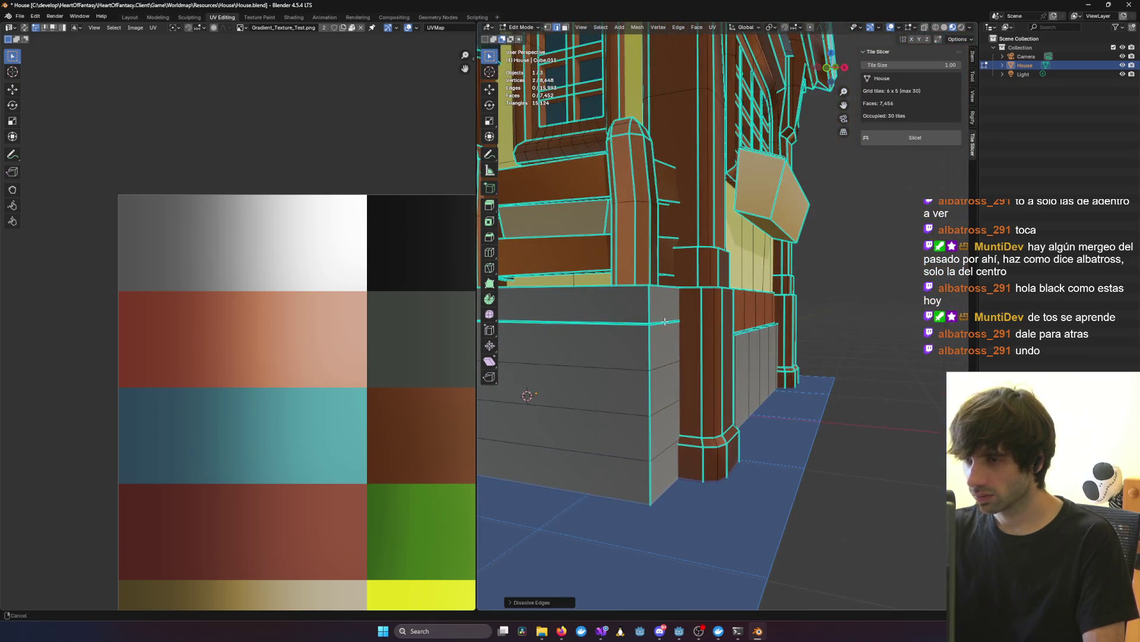
pyautogui.moveTo(665, 322)
pyautogui.mouseDown(button='middle')
pyautogui.moveTo(507, 396)
pyautogui.moveTo(850, 267)
pyautogui.moveTo(772, 364)
pyautogui.moveTo(543, 391)
pyautogui.moveTo(712, 402)
pyautogui.moveTo(697, 405)
pyautogui.moveTo(738, 382)
pyautogui.moveTo(634, 400)
pyautogui.moveTo(640, 393)
pyautogui.mouseUp(button='middle')
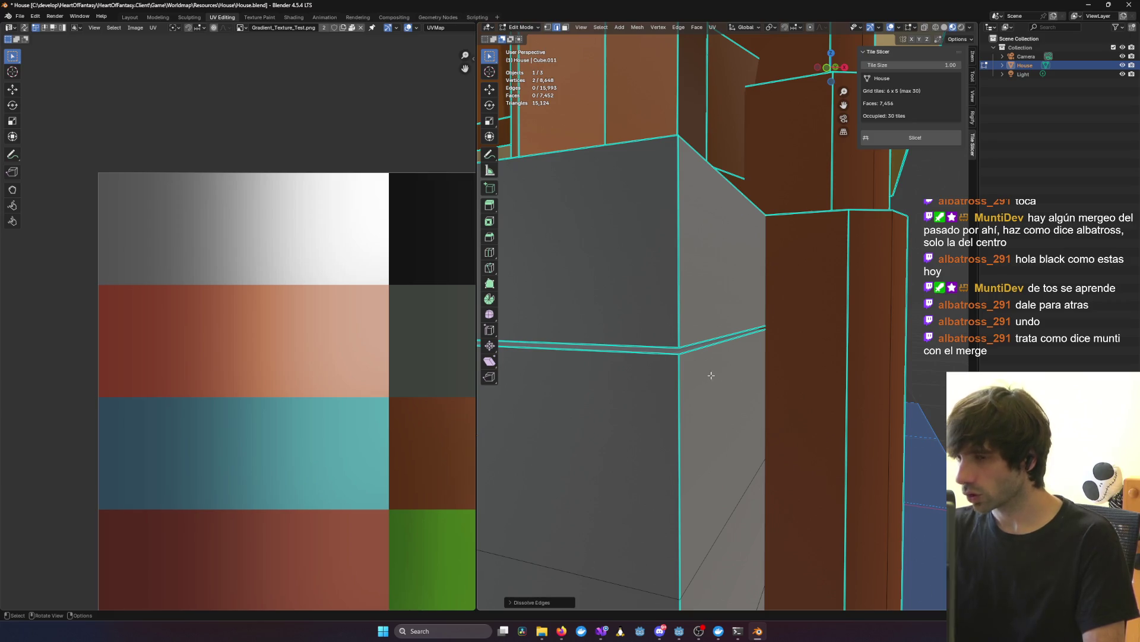
pyautogui.moveTo(711, 375); pyautogui.dragTo(786, 368, button='middle')
pyautogui.scroll(5, 727, 333)
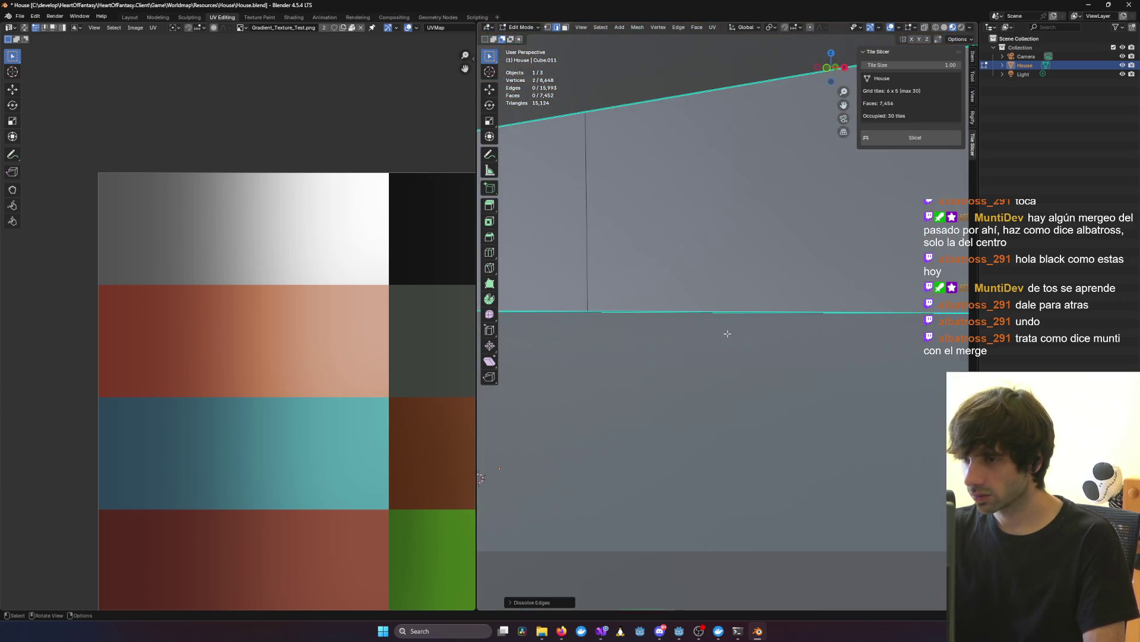
pyautogui.scroll(-5, 727, 333)
pyautogui.moveTo(728, 333); pyautogui.dragTo(767, 342, button='middle')
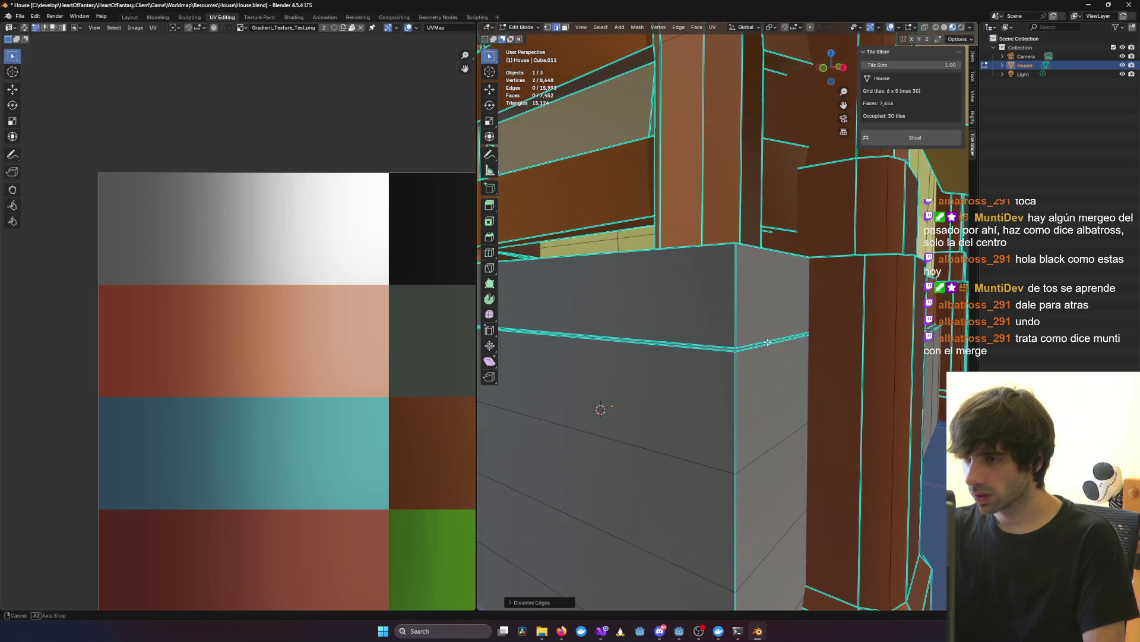
pyautogui.click(708, 344)
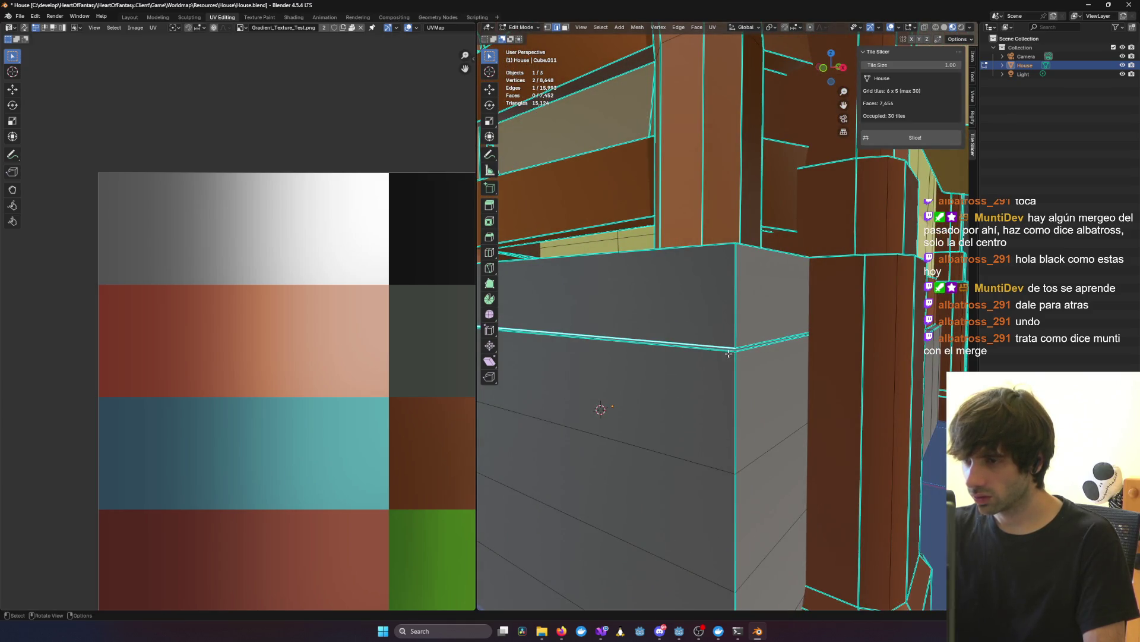
pyautogui.scroll(5, 729, 352)
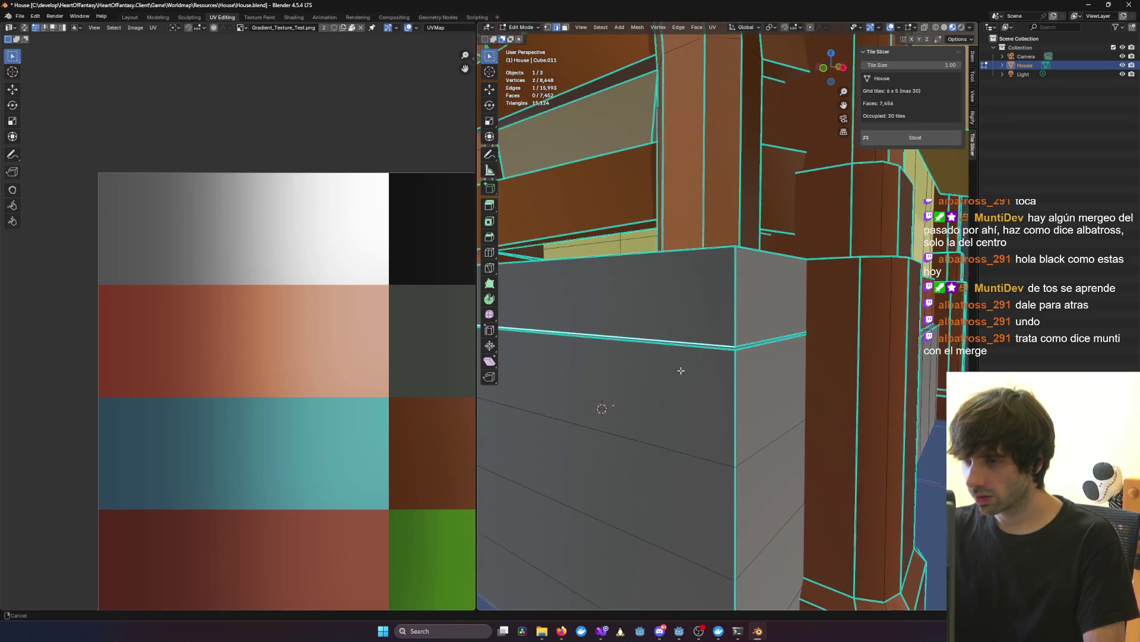
pyautogui.scroll(-3, 728, 406)
pyautogui.keyDown('shift'); pyautogui.click(727, 406); pyautogui.keyUp('shift')
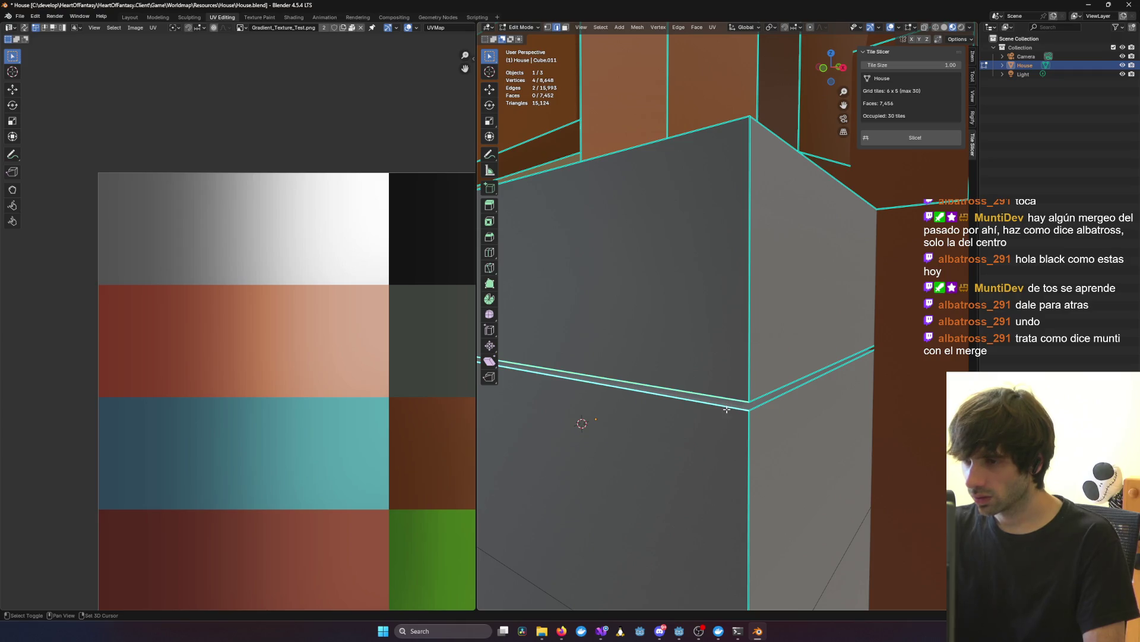
pyautogui.press('x')
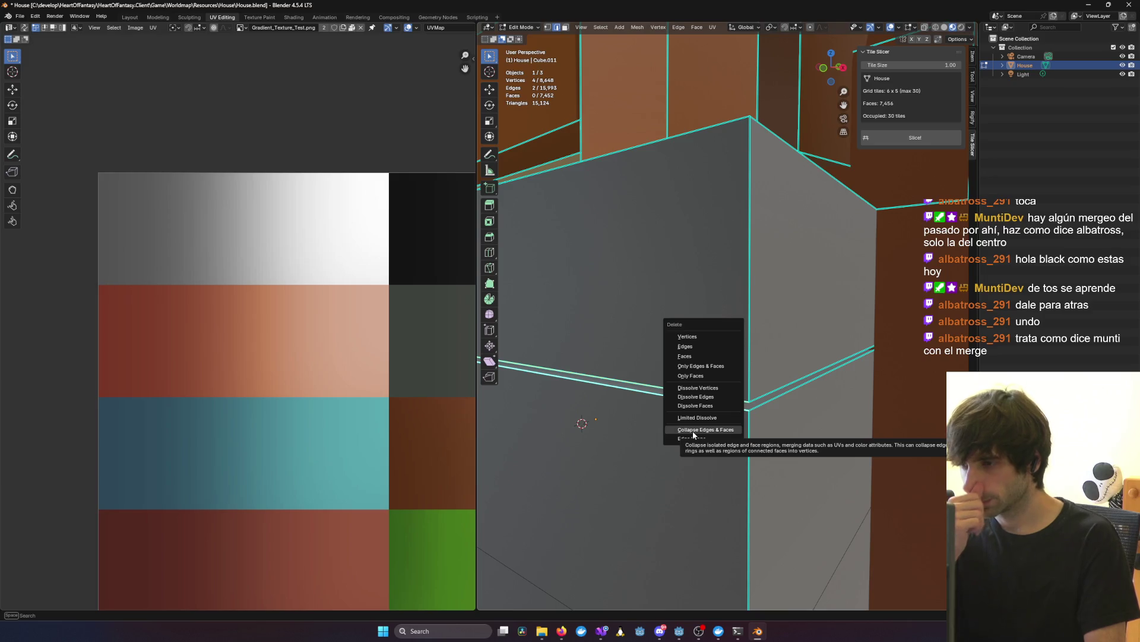
pyautogui.click(693, 433)
pyautogui.scroll(-6, 701, 421)
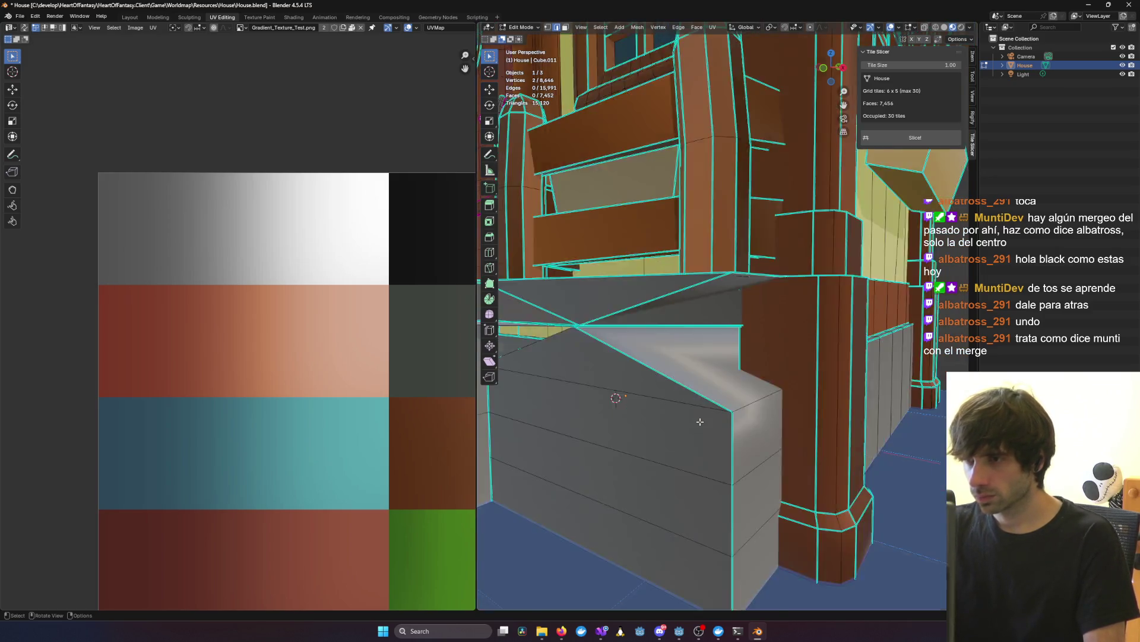
pyautogui.hotkey('ctrl', 'z')
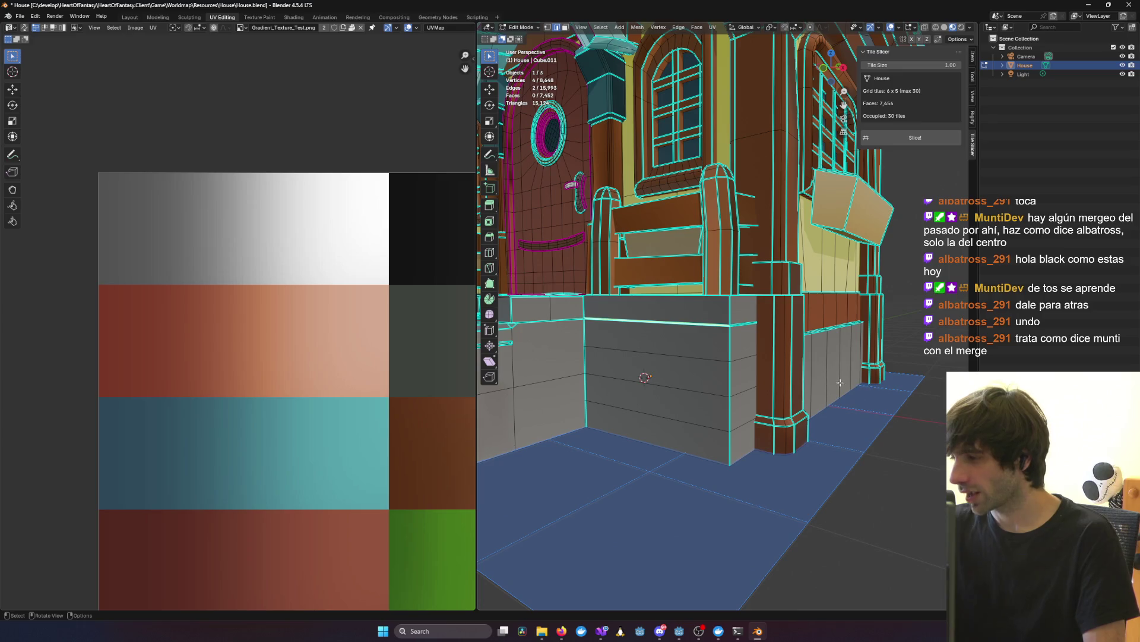
pyautogui.scroll(6, 810, 374)
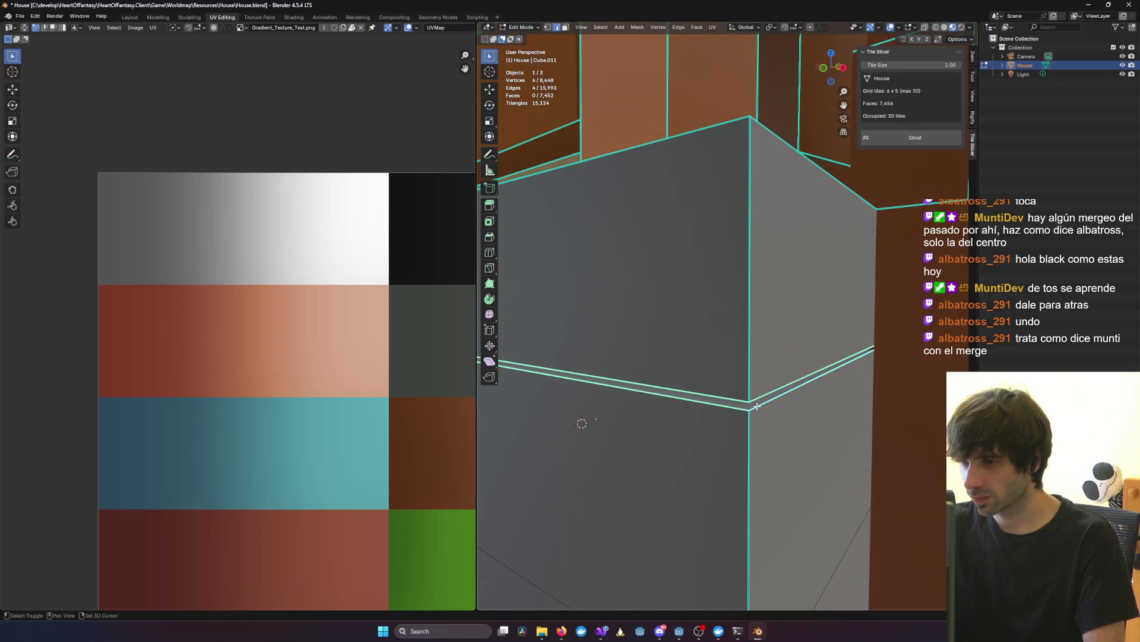
pyautogui.press('x')
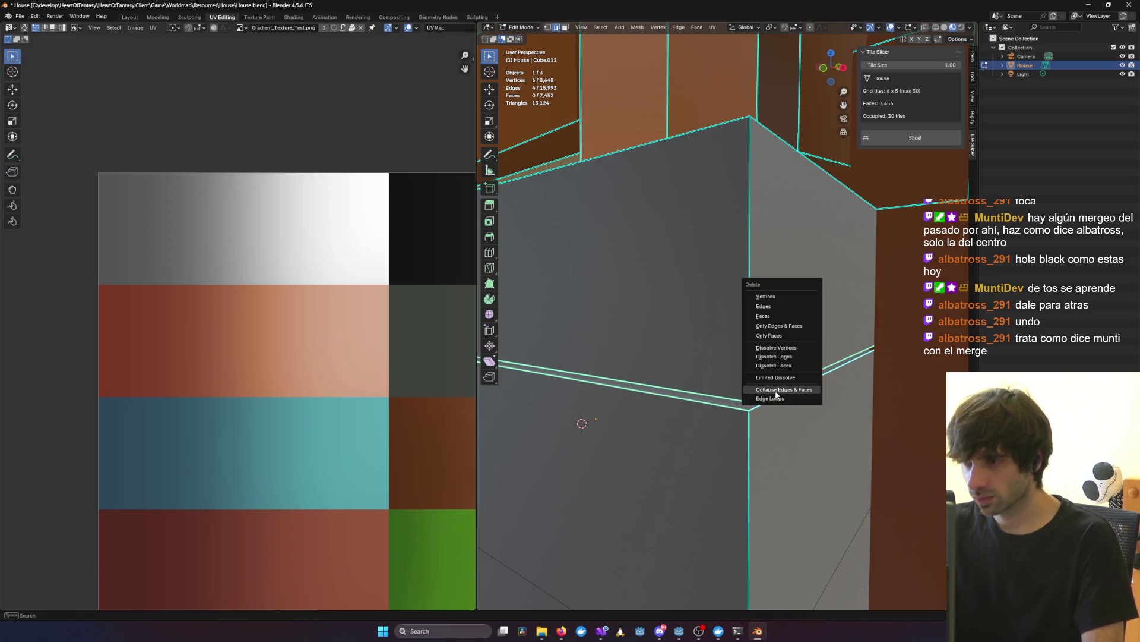
pyautogui.click(775, 390)
pyautogui.hotkey('ctrl', 'z')
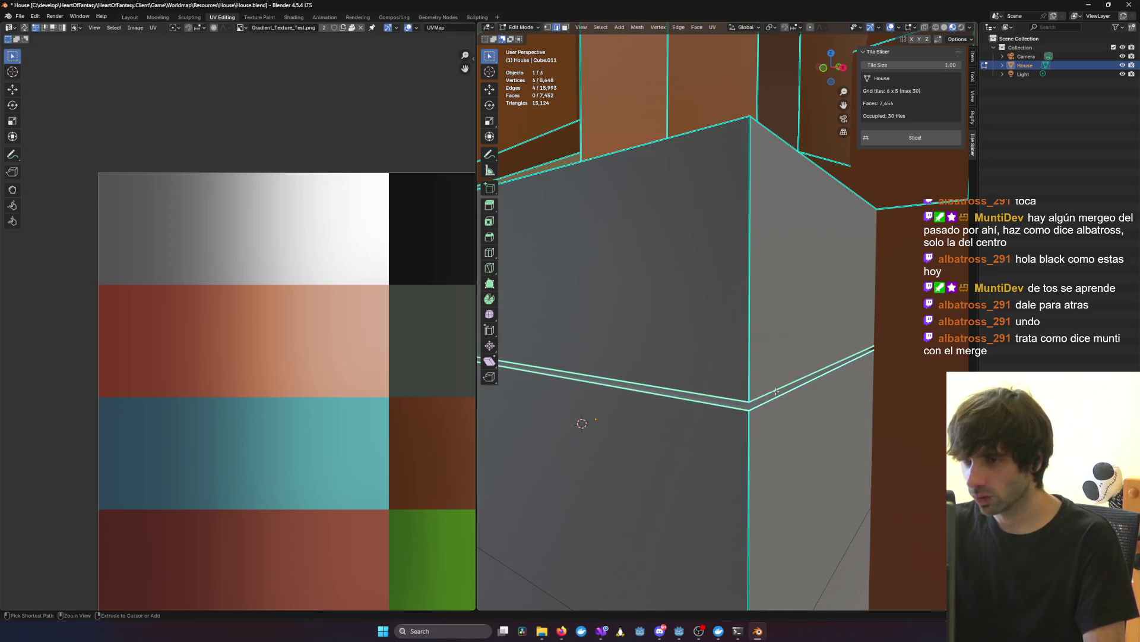
pyautogui.press('x')
pyautogui.click(770, 406)
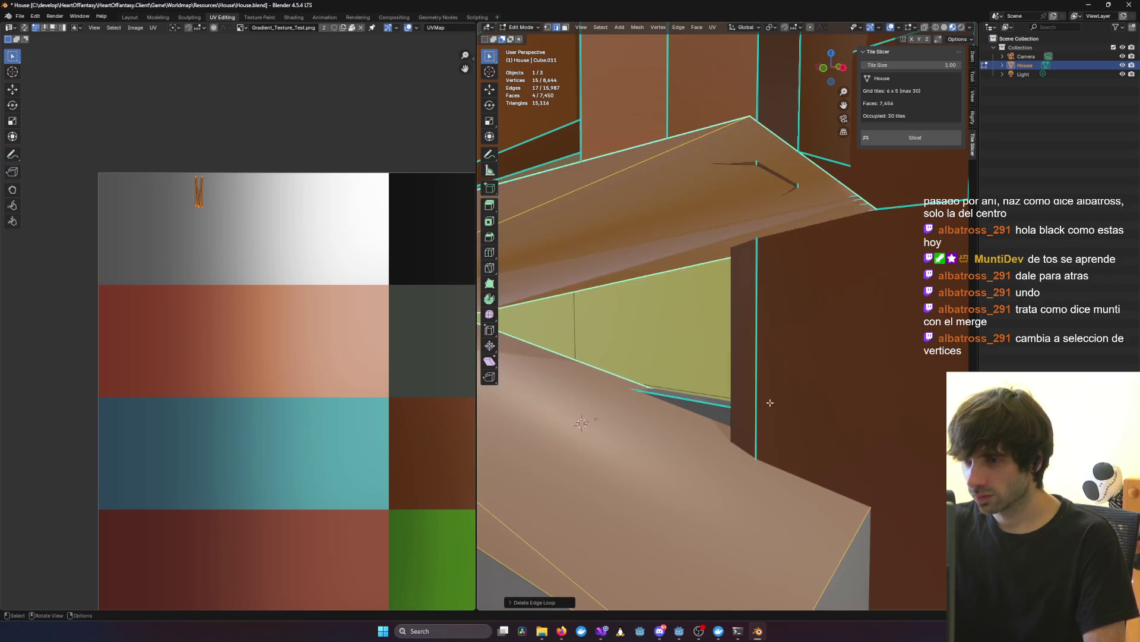
pyautogui.hotkey('ctrl', 'z')
pyautogui.press('x')
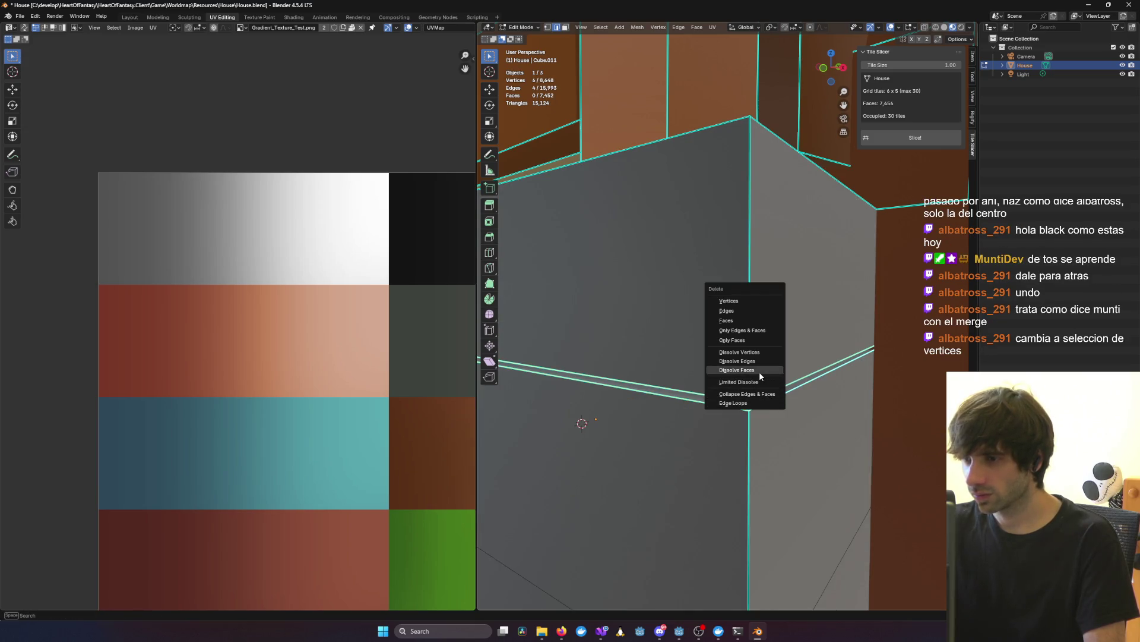
pyautogui.click(758, 360)
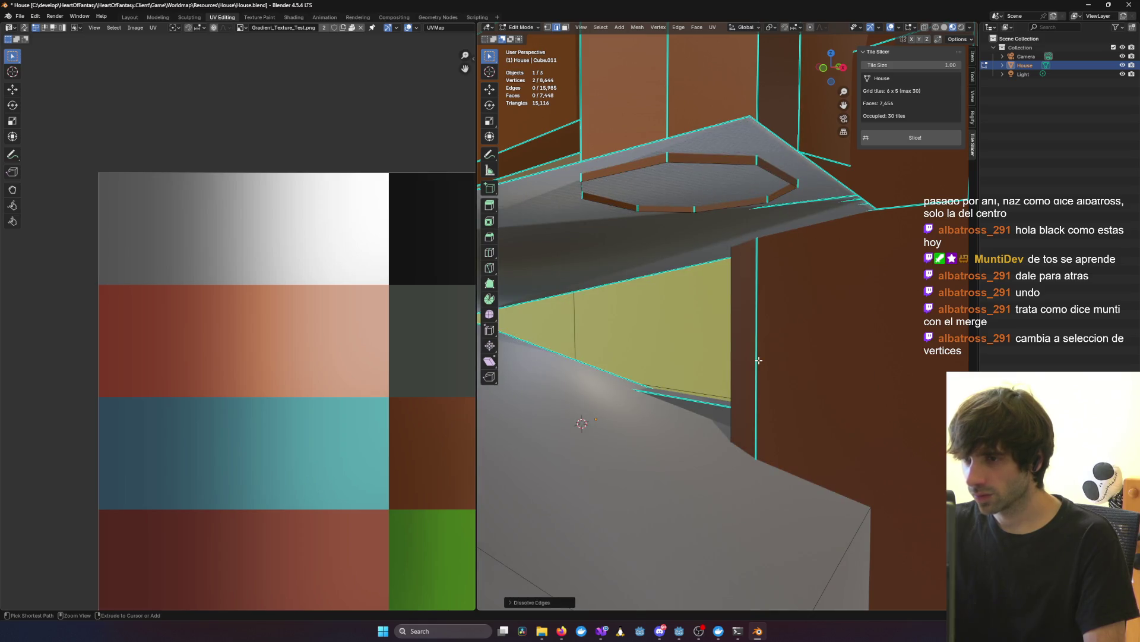
pyautogui.hotkey('ctrl', 'z')
pyautogui.press('x')
pyautogui.click(758, 351)
pyautogui.hotkey('ctrl', 'z')
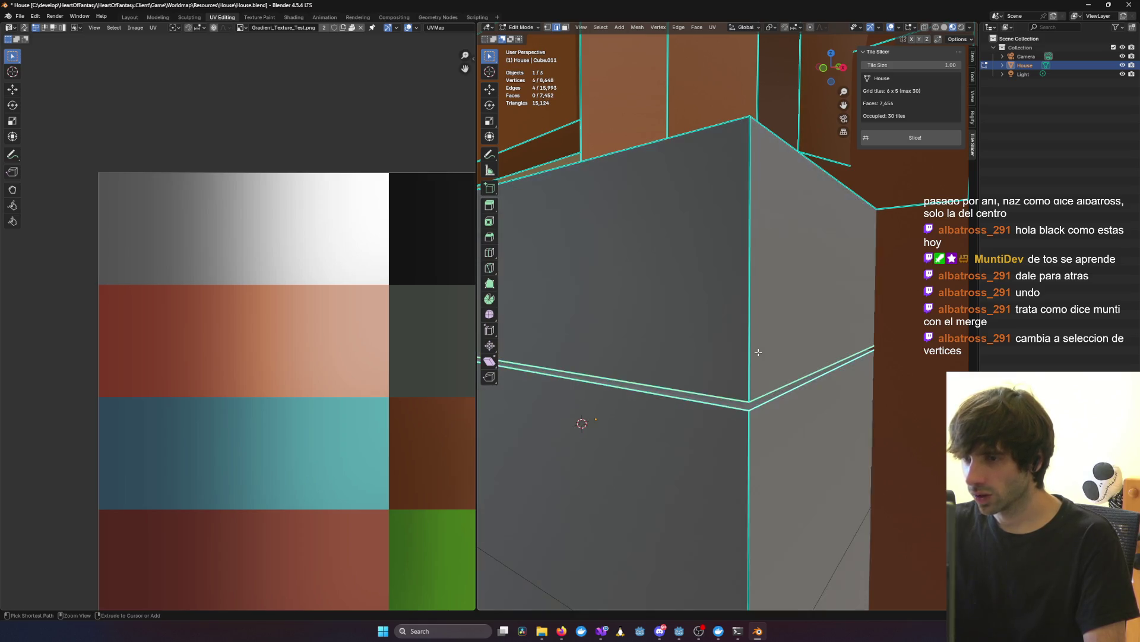
pyautogui.press('x')
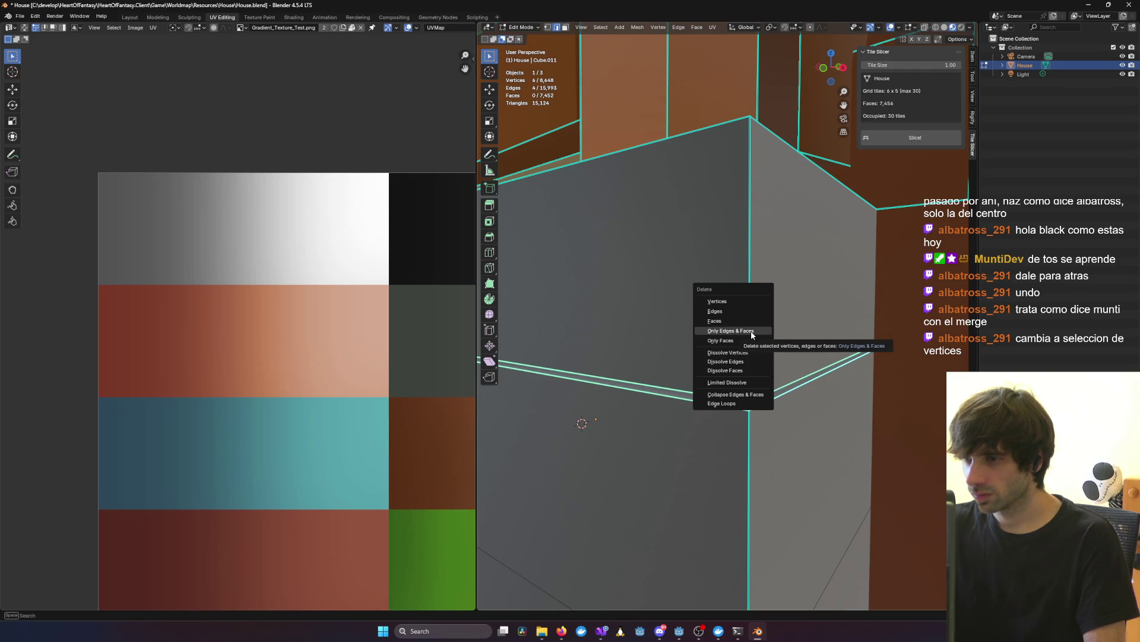
pyautogui.press('Escape')
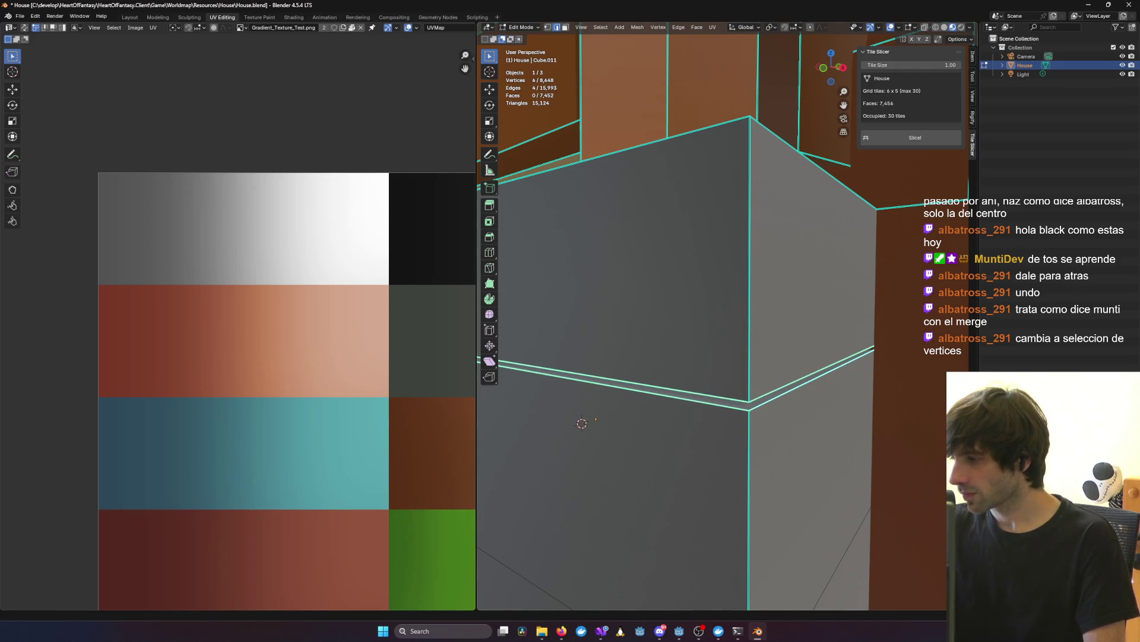
pyautogui.press('1')
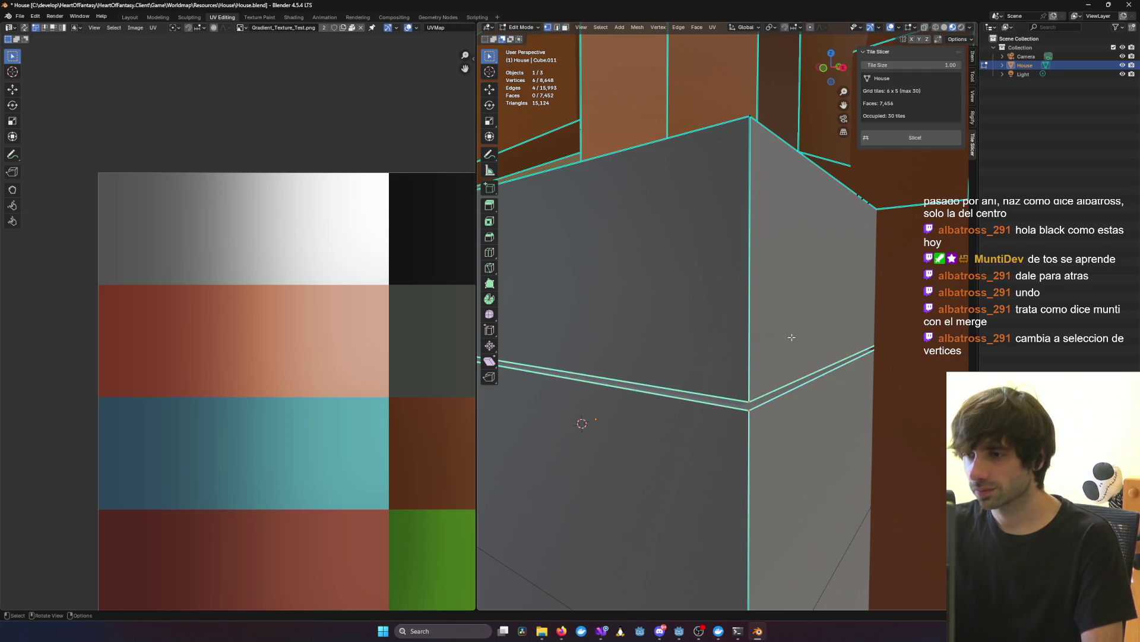
pyautogui.hotkey('alt', 'a')
pyautogui.click(750, 402)
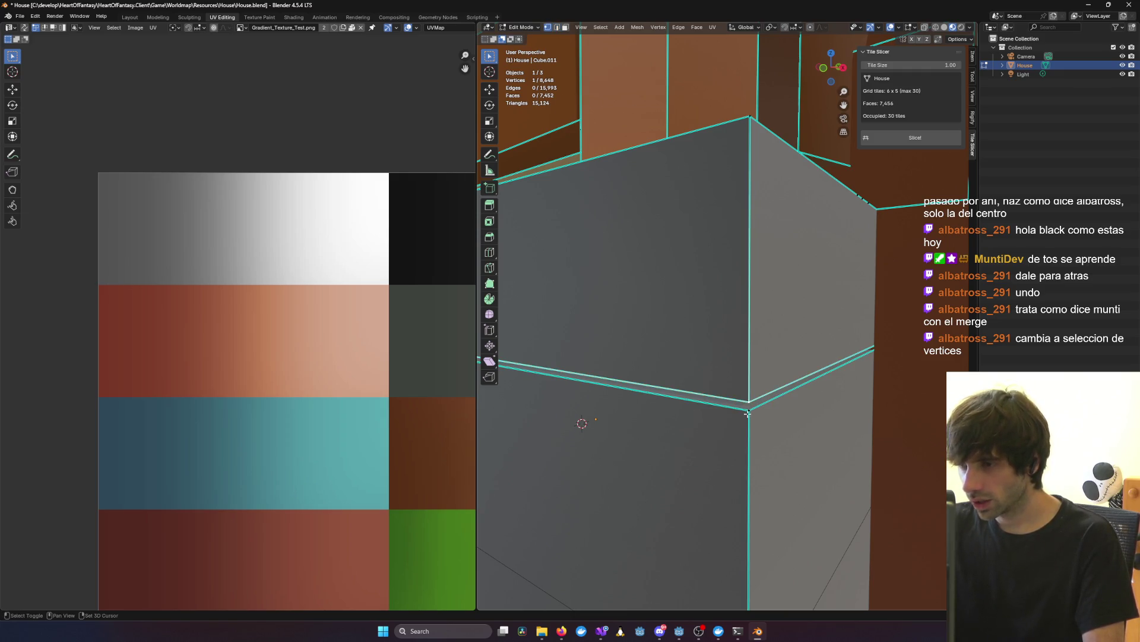
pyautogui.keyDown('shift'); pyautogui.click(750, 410); pyautogui.keyUp('shift')
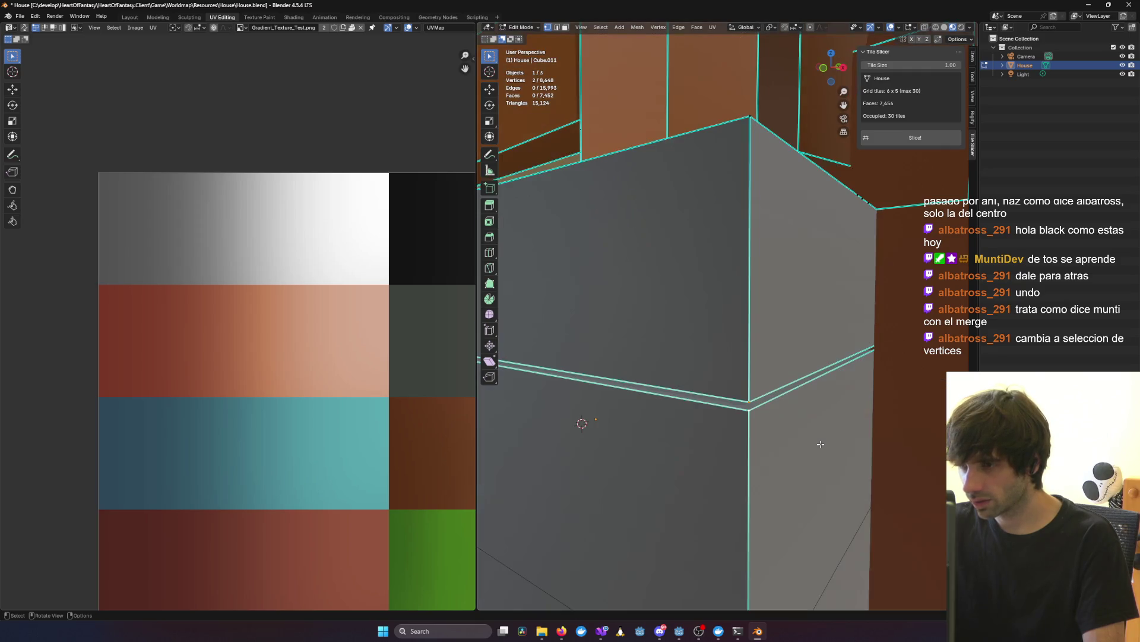
pyautogui.press('x')
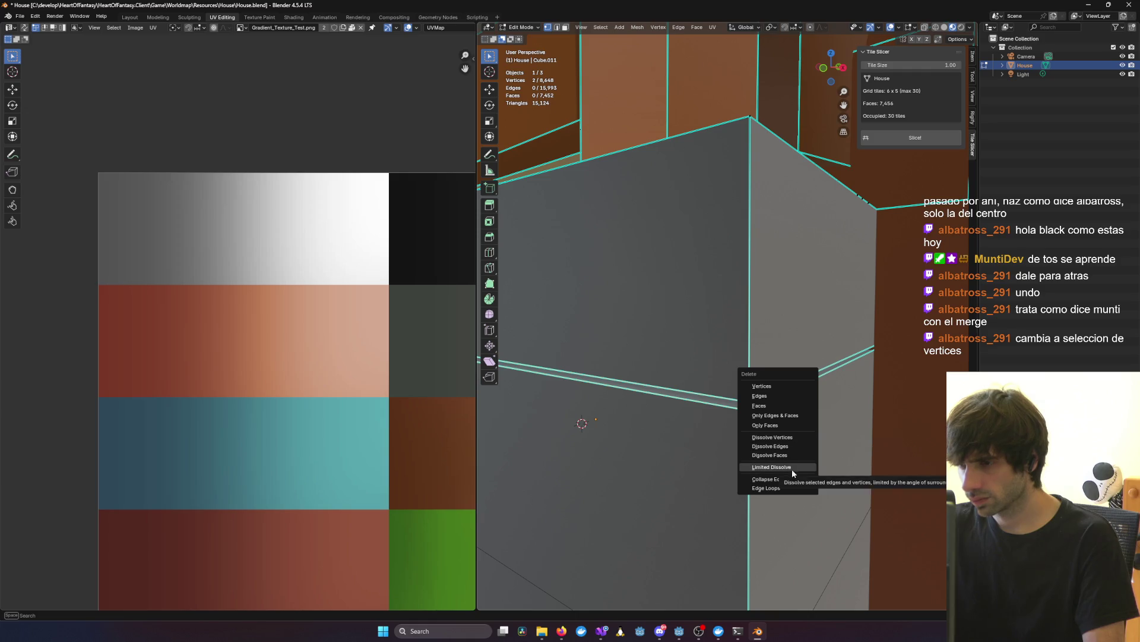
pyautogui.click(793, 469)
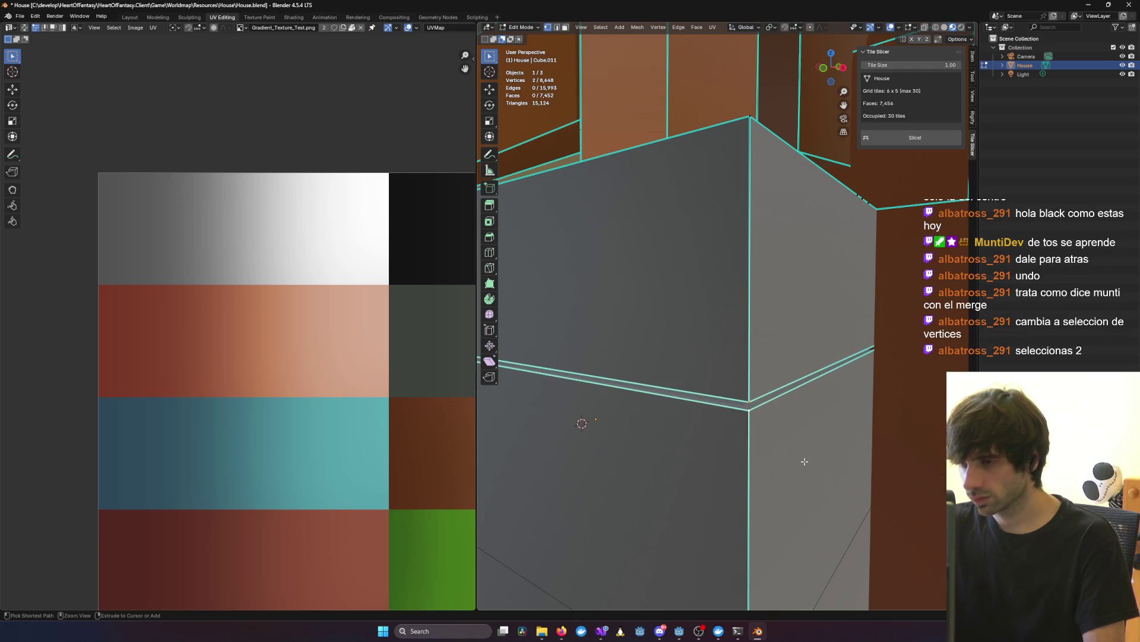
pyautogui.moveTo(802, 428); pyautogui.dragTo(644, 347, button='middle')
pyautogui.moveTo(594, 267)
pyautogui.mouseDown(button='middle')
pyautogui.moveTo(572, 428)
pyautogui.moveTo(743, 340)
pyautogui.moveTo(675, 310)
pyautogui.moveTo(764, 331)
pyautogui.moveTo(685, 341)
pyautogui.moveTo(815, 323)
pyautogui.moveTo(751, 330)
pyautogui.moveTo(784, 436)
pyautogui.mouseUp(button='middle')
pyautogui.click(784, 458)
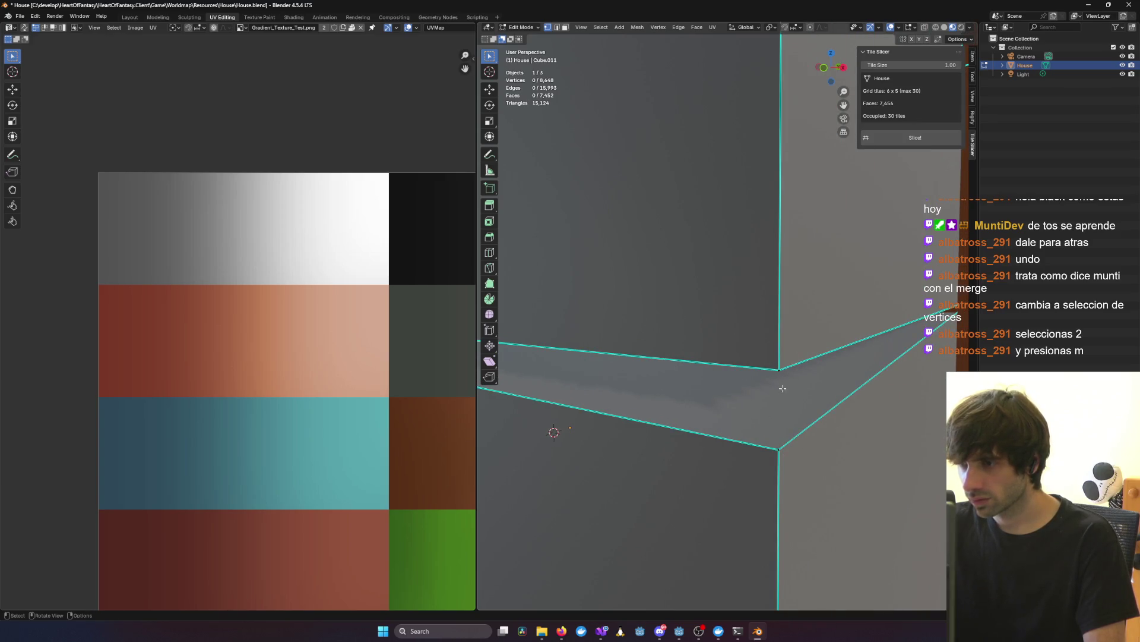
# Step: Merge the two corner vertices with Merge At Last, then undo the merge
pyautogui.keyDown('shift'); pyautogui.click(779, 454); pyautogui.keyUp('shift')
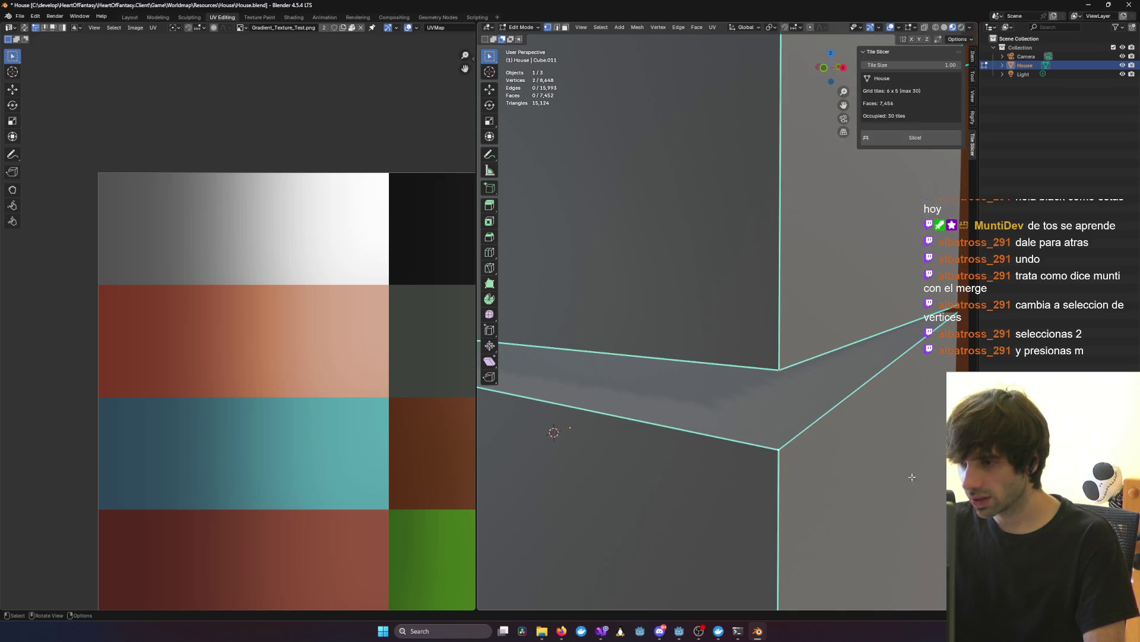
pyautogui.press('m')
pyautogui.click(906, 416)
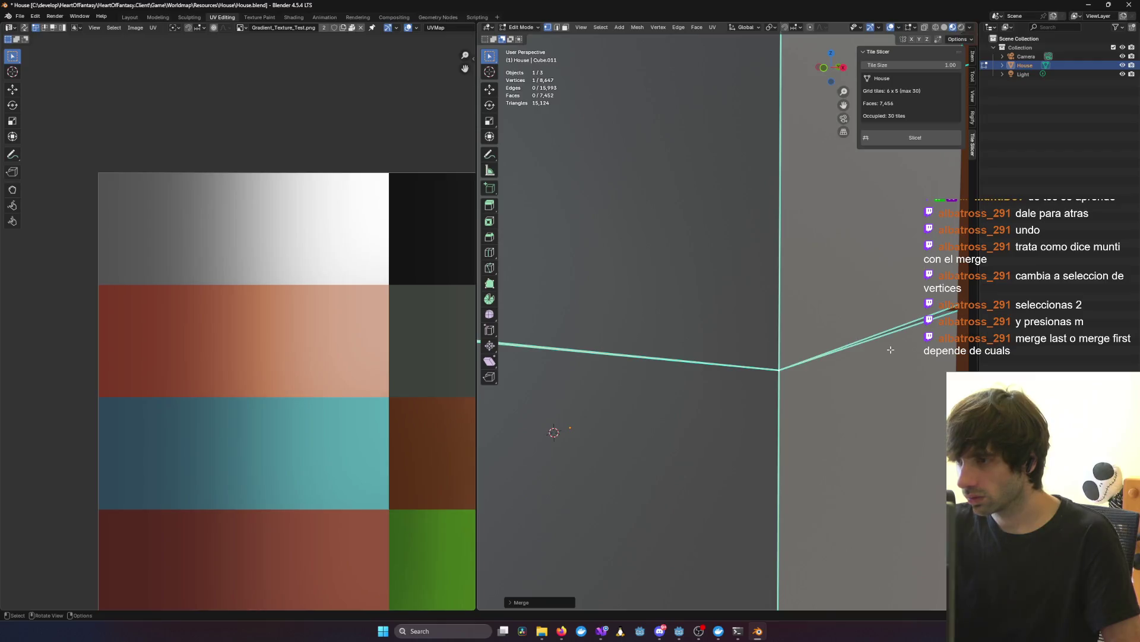
pyautogui.hotkey('ctrl', 'z')
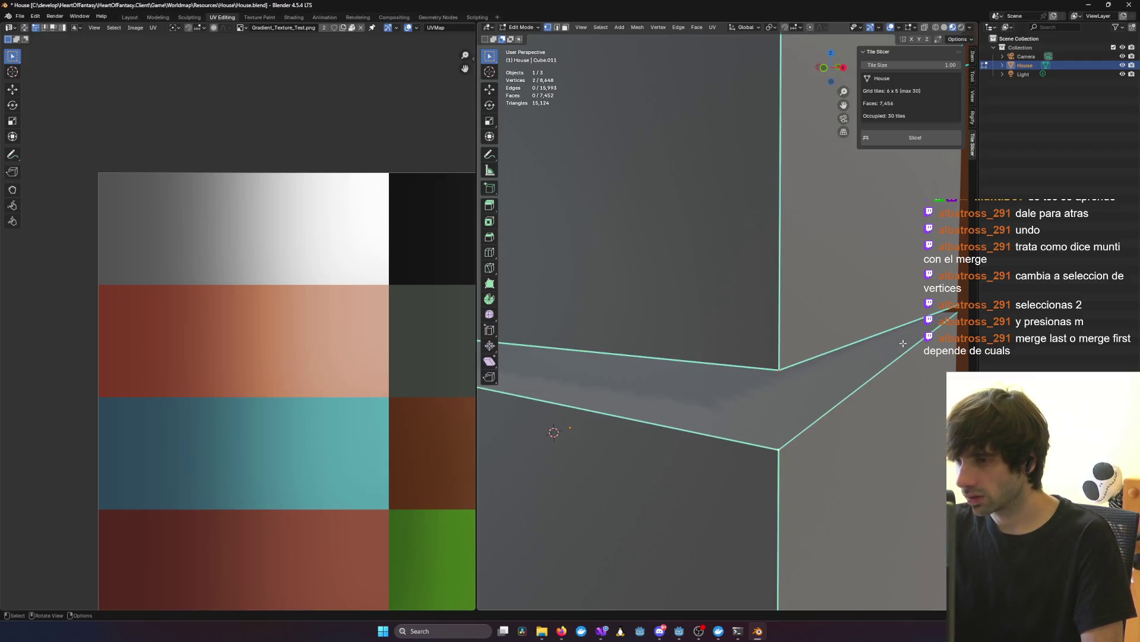
# Step: Drop one vertex from the selection and switch the house to wireframe display with Shift+Z
pyautogui.moveTo(894, 328)
pyautogui.mouseDown(button='middle')
pyautogui.moveTo(810, 326)
pyautogui.moveTo(924, 326)
pyautogui.moveTo(867, 331)
pyautogui.mouseUp(button='middle')
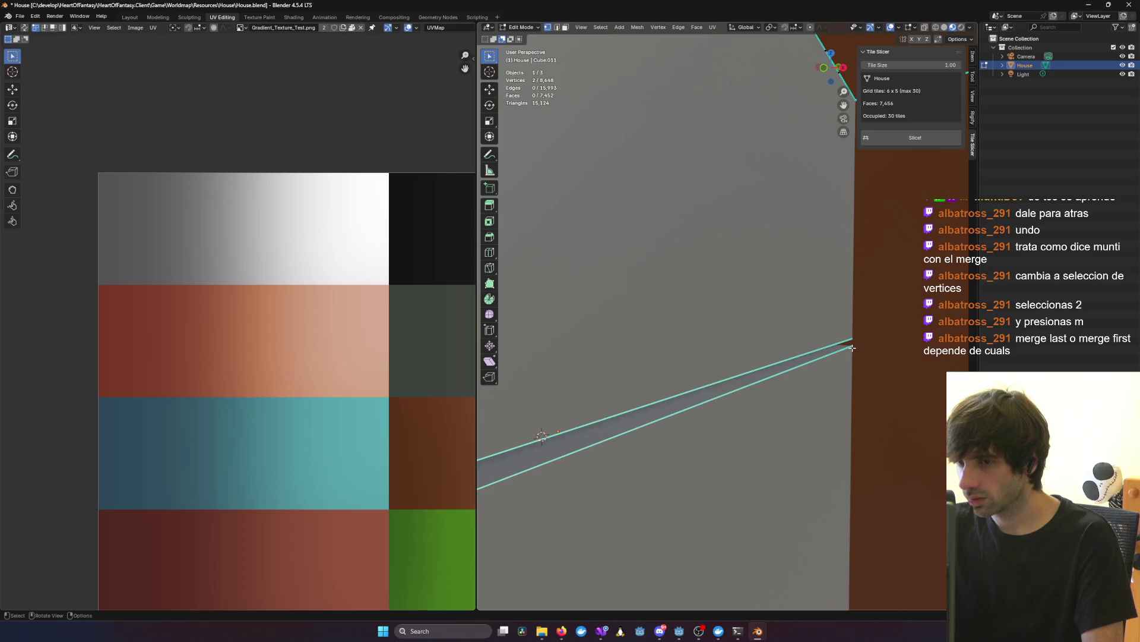
pyautogui.keyDown('shift'); pyautogui.click(853, 348); pyautogui.keyUp('shift')
pyautogui.scroll(1, 853, 347)
pyautogui.moveTo(874, 352)
pyautogui.mouseDown(button='middle')
pyautogui.moveTo(745, 361)
pyautogui.moveTo(764, 354)
pyautogui.mouseUp(button='middle')
pyautogui.hotkey('shift', 'z')
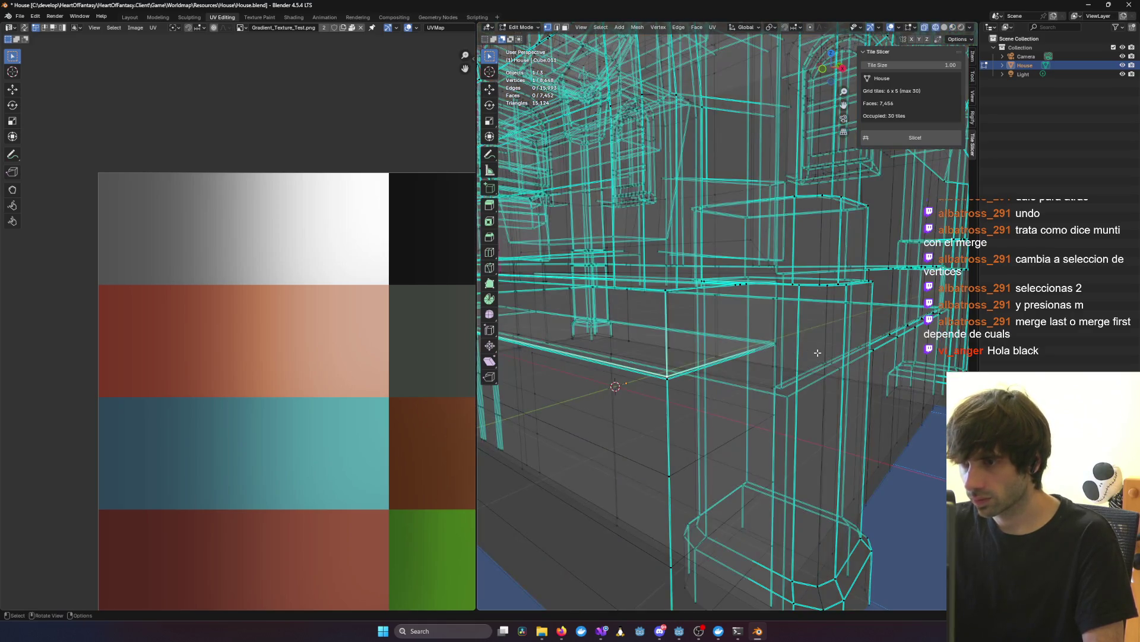
# Step: In wireframe, select three base corner vertices plus the shortest edge path to the vertex by the pillar
pyautogui.scroll(3, 791, 353)
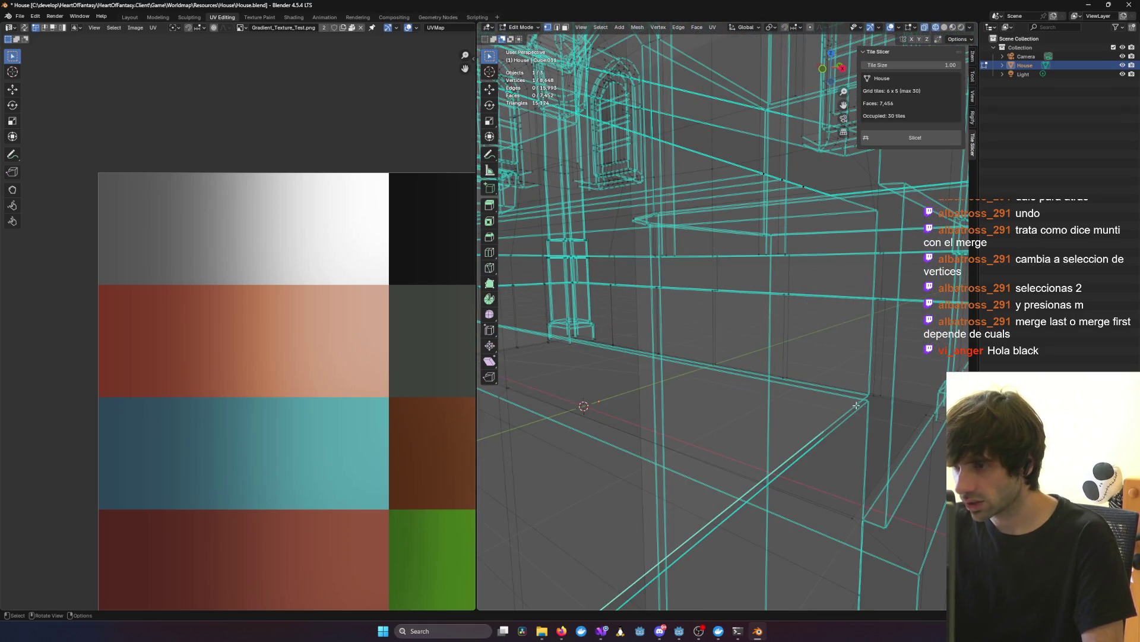
pyautogui.keyDown('shift'); pyautogui.click(867, 402); pyautogui.keyUp('shift')
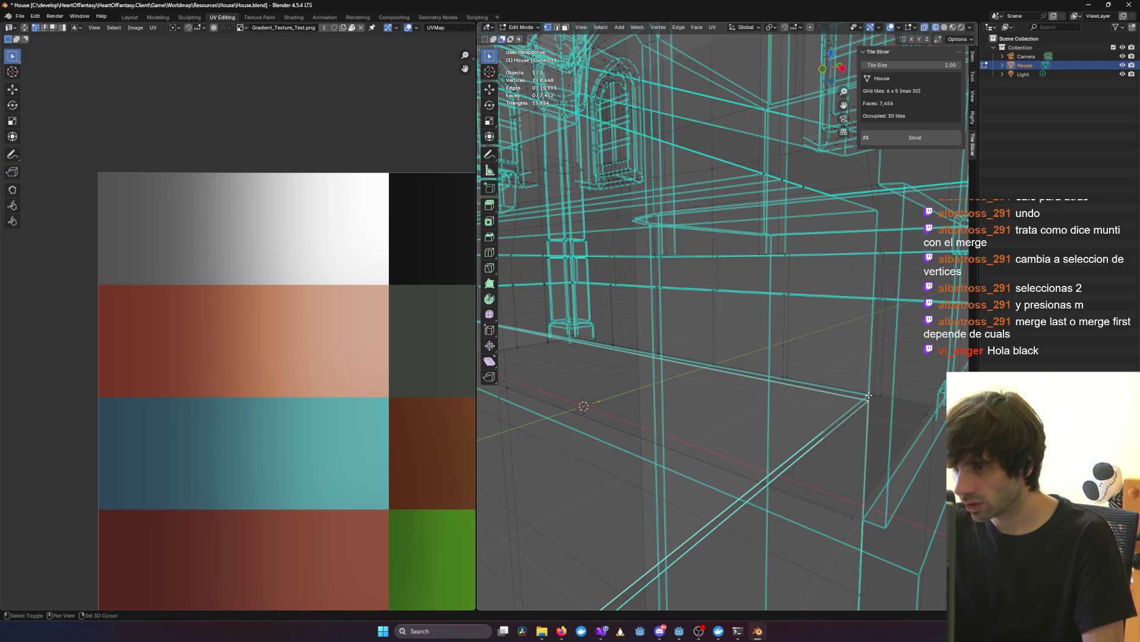
pyautogui.moveTo(817, 431); pyautogui.dragTo(809, 432, button='middle')
pyautogui.keyDown('shift'); pyautogui.click(604, 443); pyautogui.keyUp('shift')
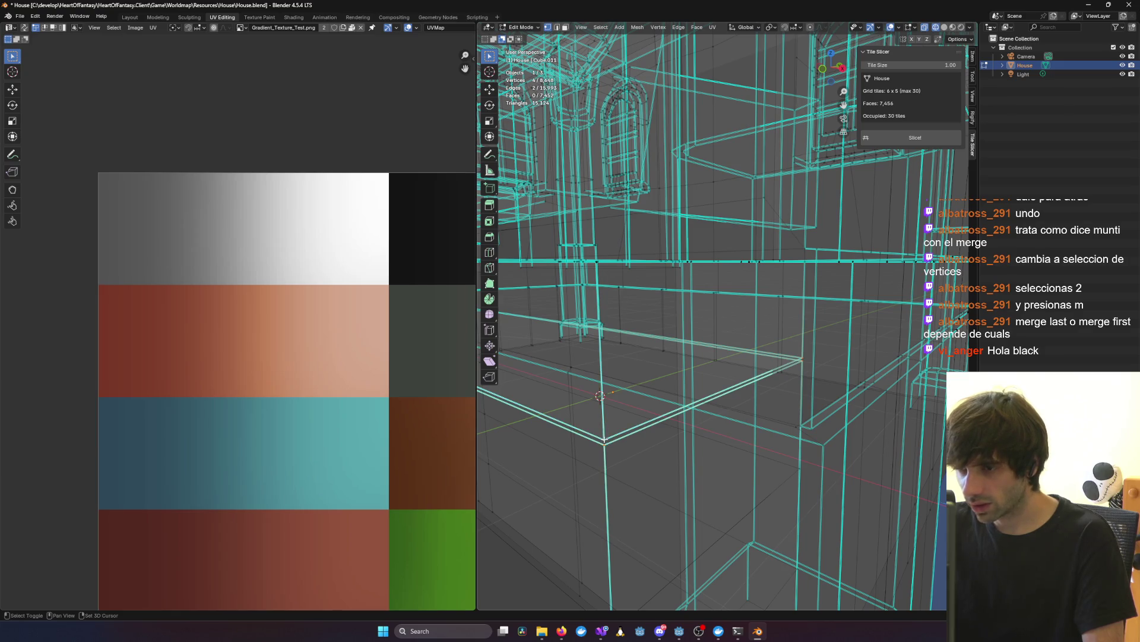
pyautogui.moveTo(590, 437); pyautogui.dragTo(638, 438, button='middle')
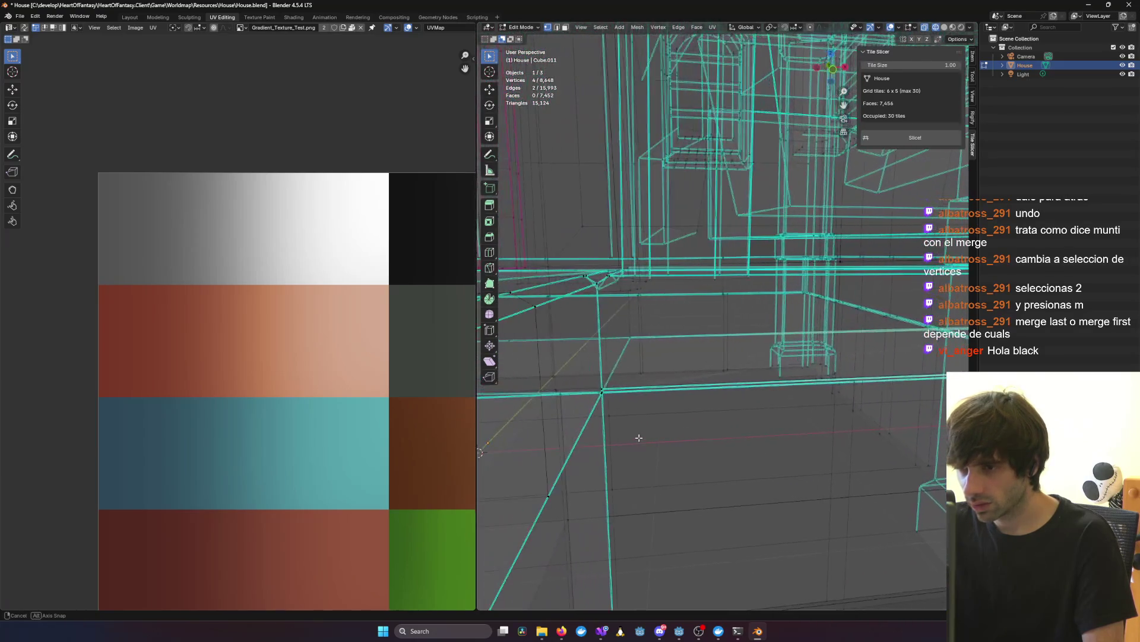
pyautogui.moveTo(605, 390)
pyautogui.mouseDown(button='middle')
pyautogui.moveTo(662, 383)
pyautogui.moveTo(666, 366)
pyautogui.moveTo(641, 344)
pyautogui.mouseUp(button='middle')
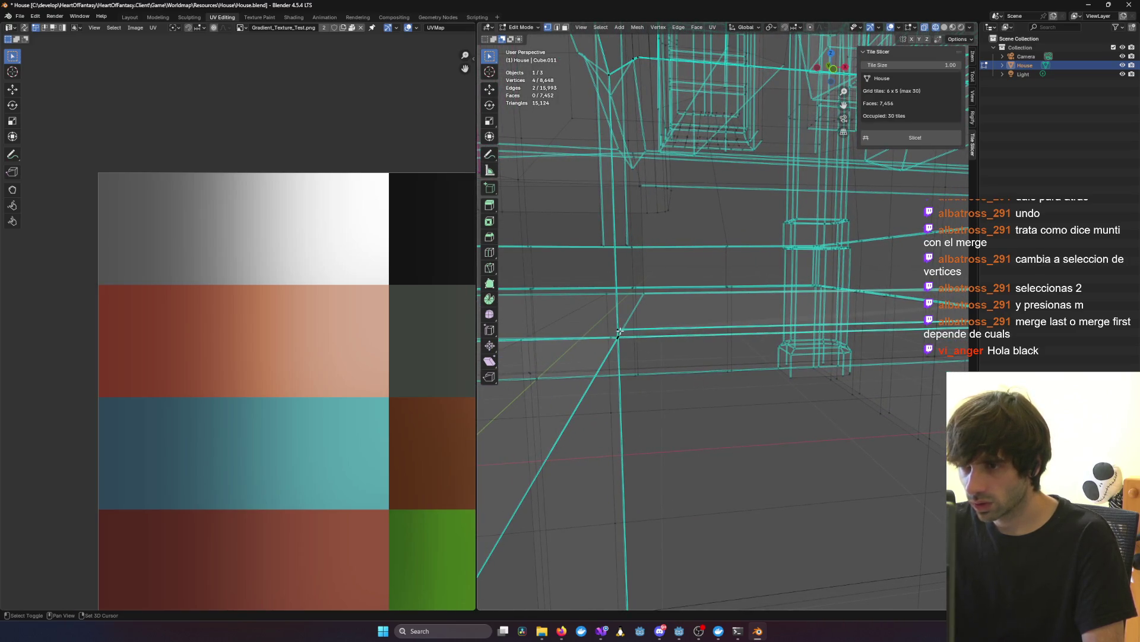
pyautogui.keyDown('shift'); pyautogui.click(618, 330); pyautogui.keyUp('shift')
pyautogui.moveTo(619, 339)
pyautogui.mouseDown(button='middle')
pyautogui.moveTo(820, 351)
pyautogui.moveTo(784, 327)
pyautogui.moveTo(774, 298)
pyautogui.moveTo(667, 311)
pyautogui.moveTo(727, 313)
pyautogui.mouseUp(button='middle')
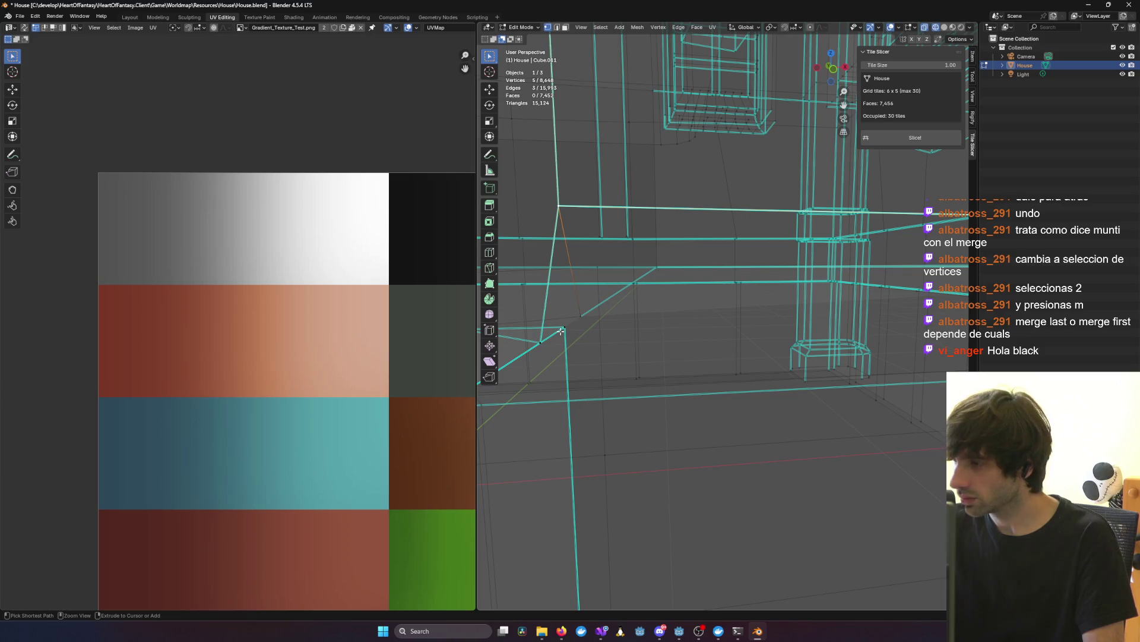
pyautogui.keyDown('ctrl'); pyautogui.click(541, 343); pyautogui.keyUp('ctrl')
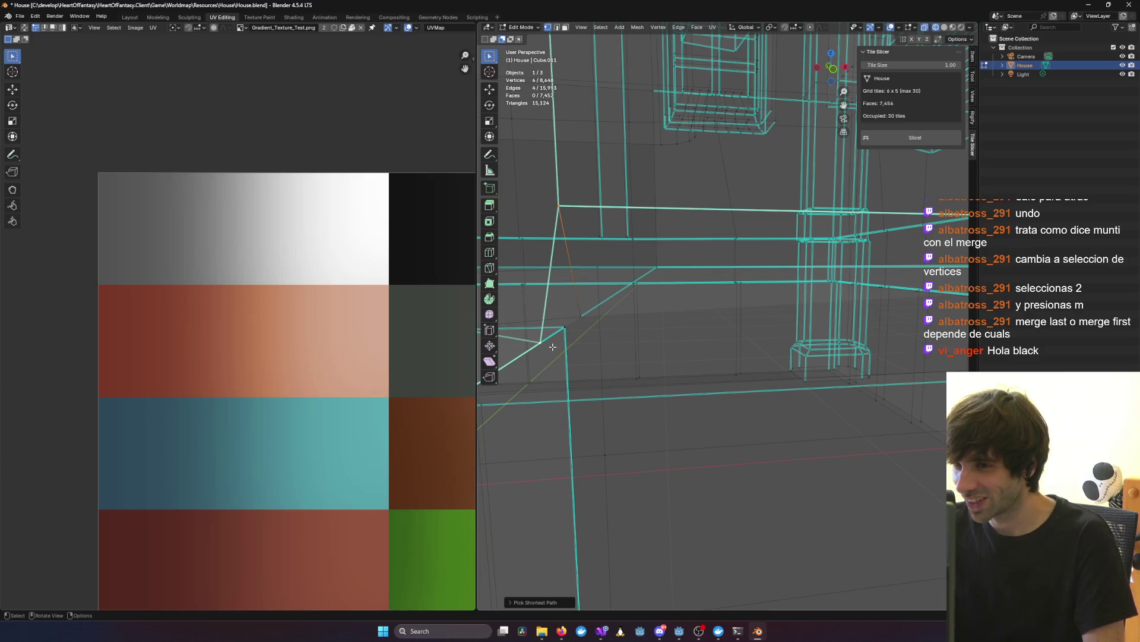
pyautogui.moveTo(552, 347); pyautogui.dragTo(754, 352, button='middle')
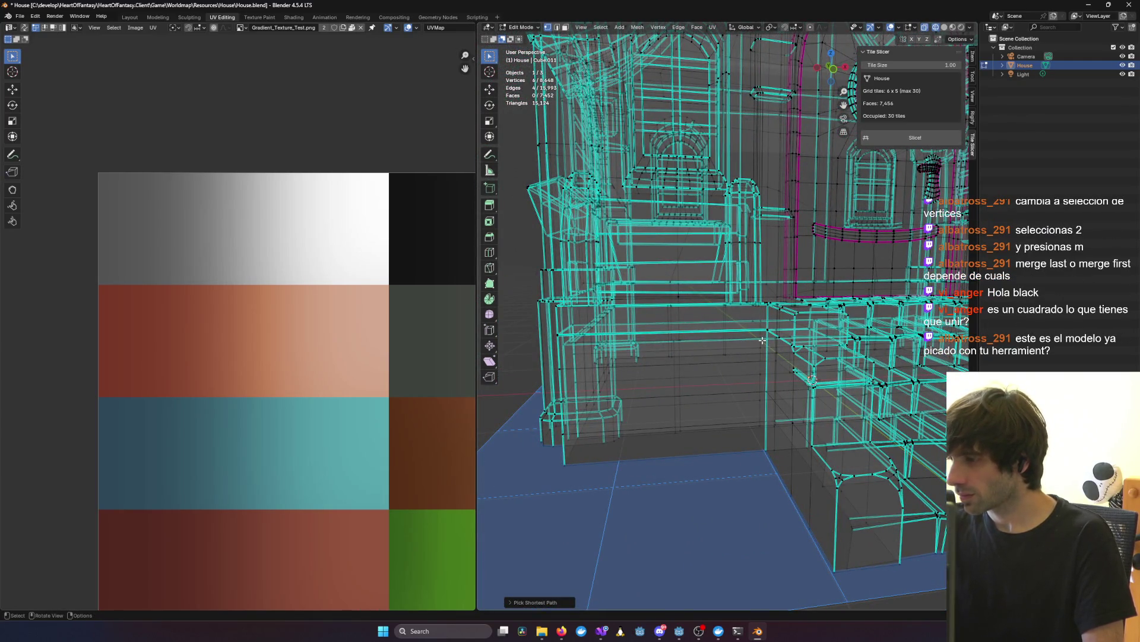
pyautogui.moveTo(862, 337)
pyautogui.mouseDown(button='middle')
pyautogui.moveTo(790, 321)
pyautogui.moveTo(730, 376)
pyautogui.moveTo(746, 369)
pyautogui.moveTo(692, 360)
pyautogui.moveTo(686, 253)
pyautogui.mouseUp(button='middle')
pyautogui.scroll(3, 693, 360)
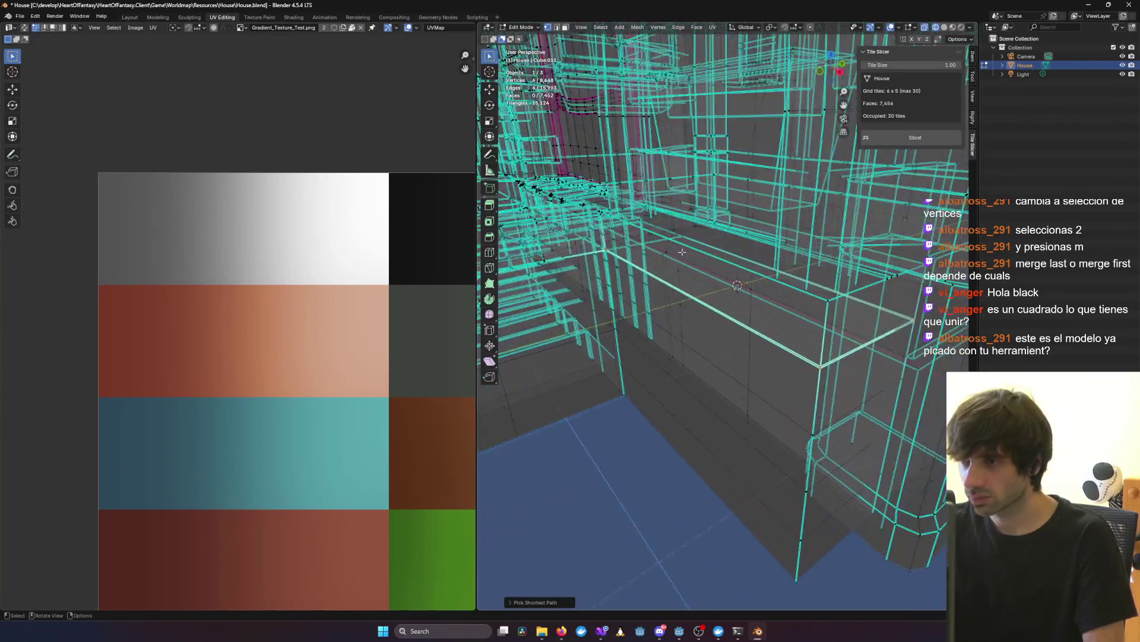
pyautogui.scroll(2, 689, 257)
pyautogui.scroll(2, 707, 273)
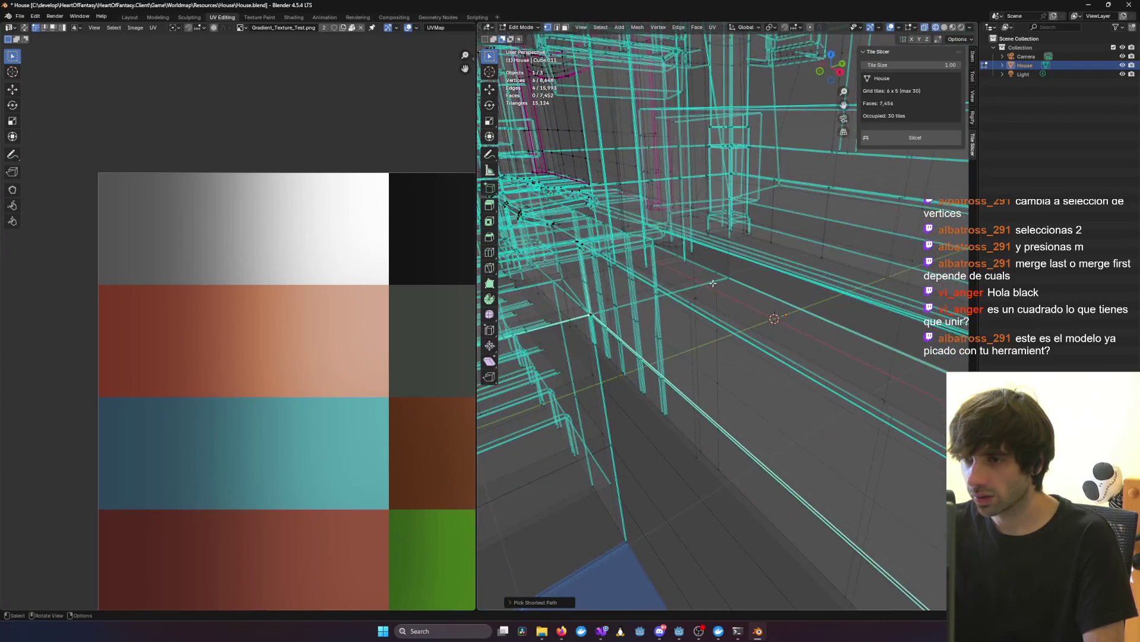
pyautogui.scroll(4, 715, 284)
pyautogui.scroll(1, 732, 202)
pyautogui.scroll(1, 790, 260)
pyautogui.scroll(1, 726, 204)
pyautogui.scroll(1, 735, 203)
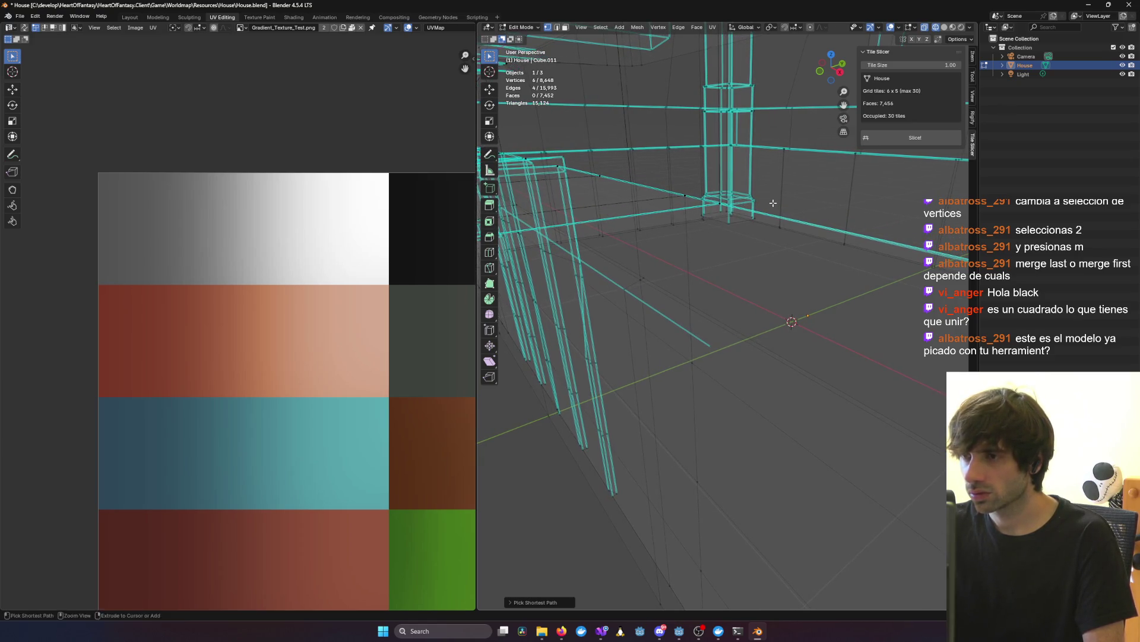
pyautogui.moveTo(584, 255); pyautogui.dragTo(871, 239, button='middle')
pyautogui.scroll(3, 871, 239)
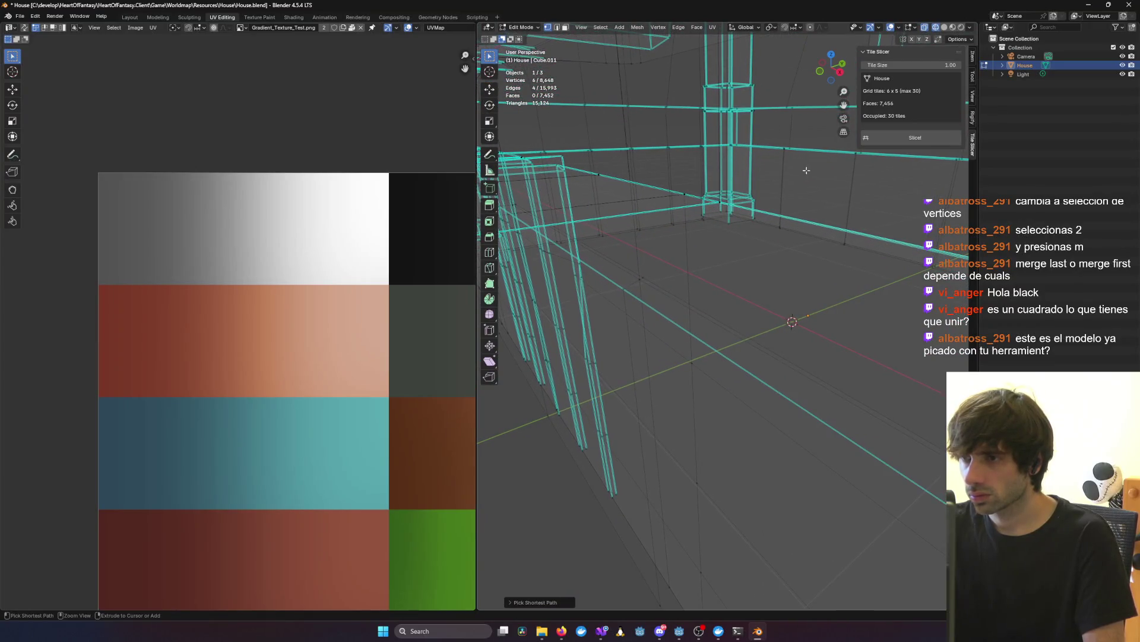
pyautogui.moveTo(770, 176); pyautogui.dragTo(765, 215, button='middle')
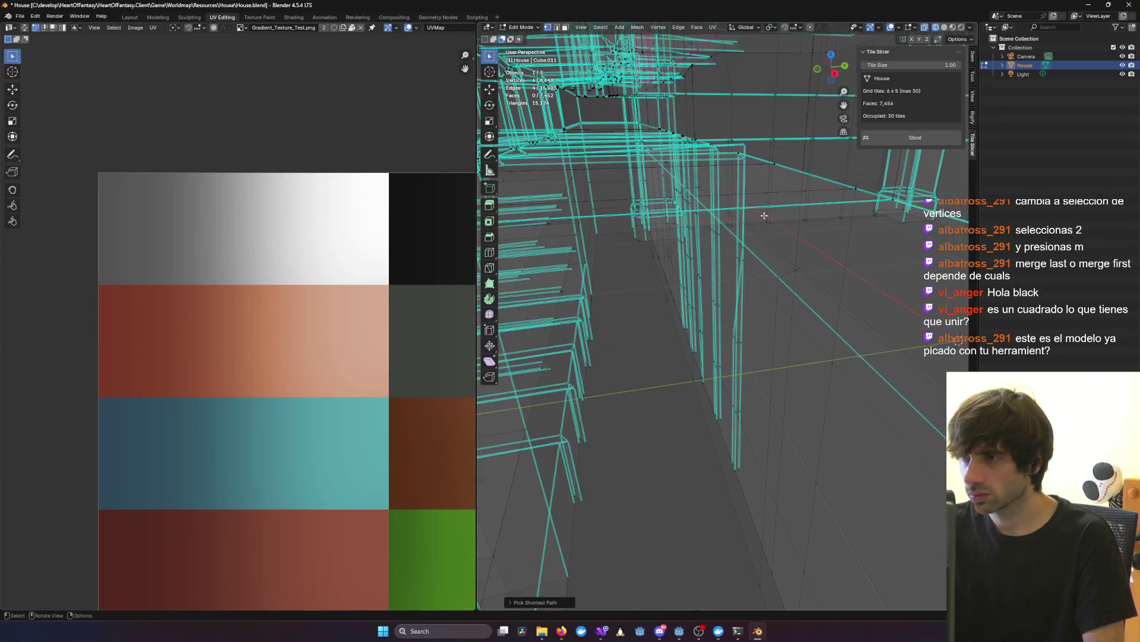
pyautogui.click(891, 197)
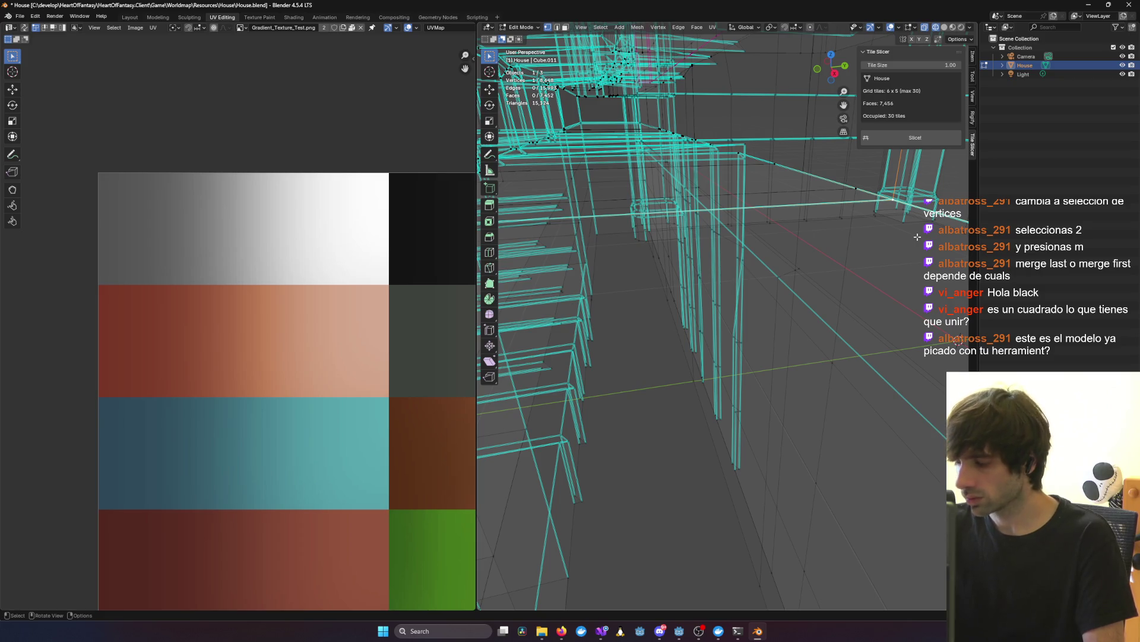
pyautogui.scroll(3, 917, 237)
pyautogui.moveTo(785, 287)
pyautogui.mouseDown(button='middle')
pyautogui.moveTo(764, 319)
pyautogui.moveTo(738, 326)
pyautogui.moveTo(788, 355)
pyautogui.moveTo(517, 303)
pyautogui.mouseUp(button='middle')
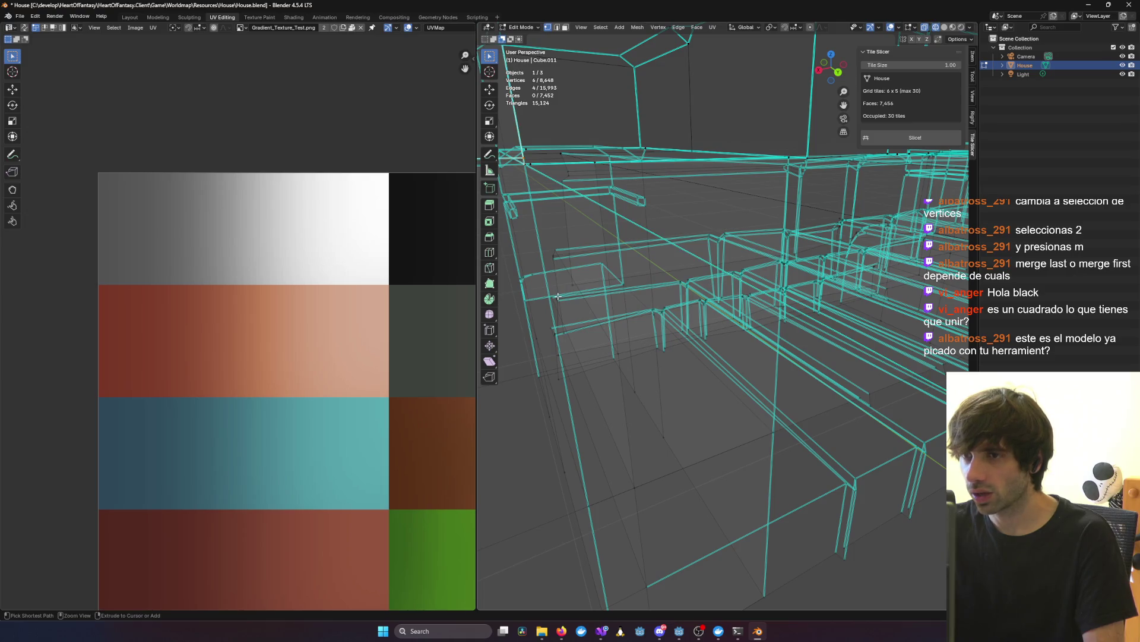
pyautogui.moveTo(550, 270); pyautogui.dragTo(564, 155, button='middle')
pyautogui.scroll(8, 564, 156)
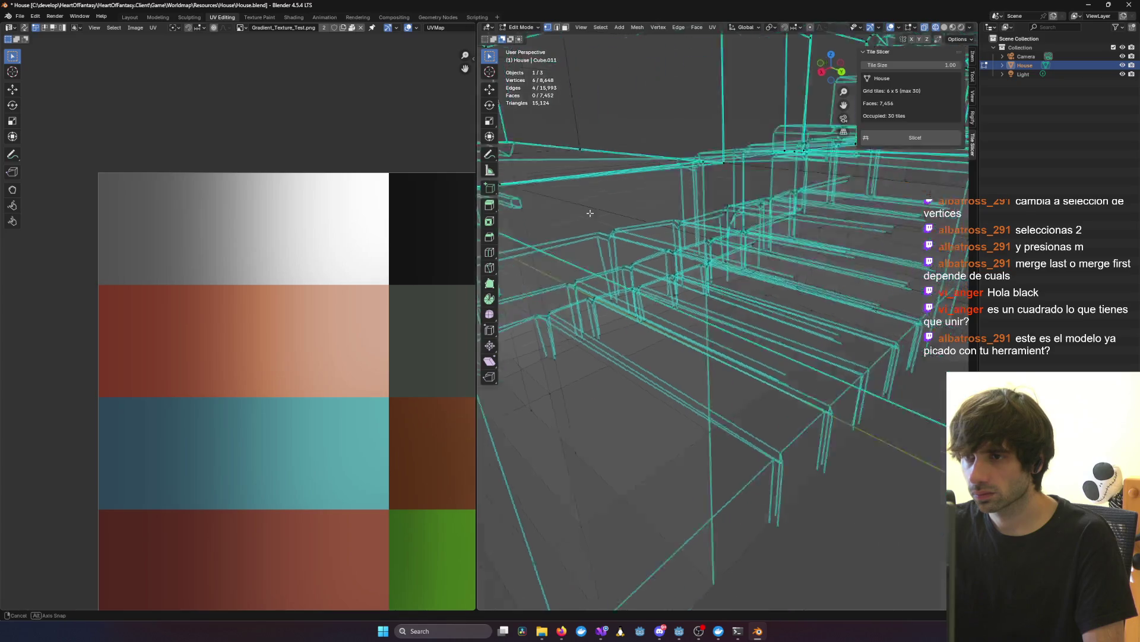
pyautogui.scroll(-6, 641, 328)
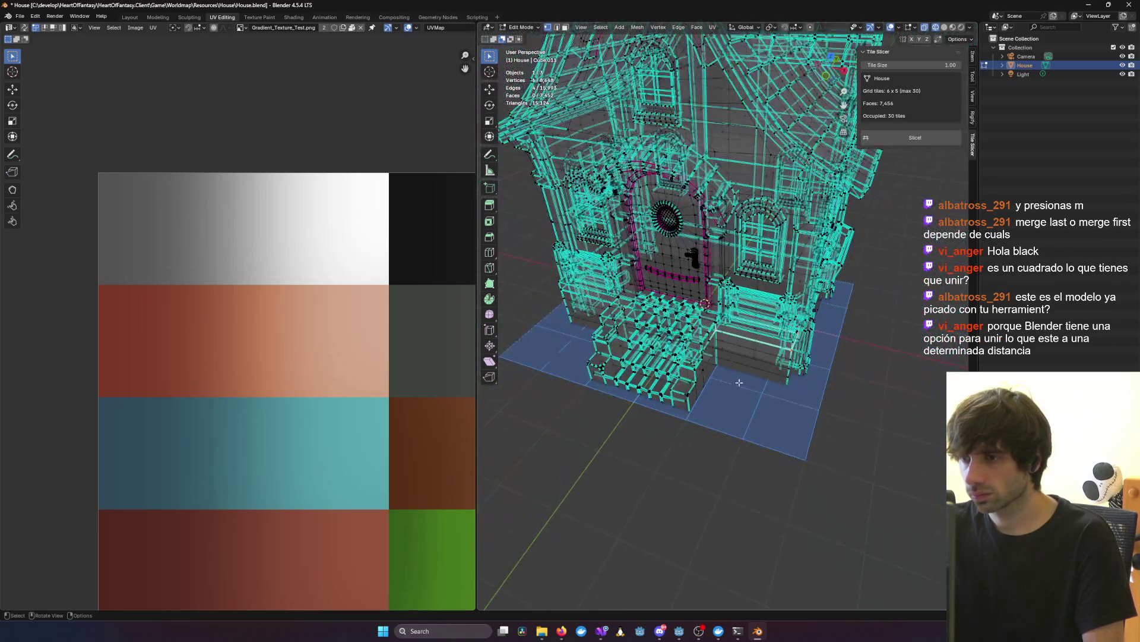
# Step: Merge the selected stone base corner vertices with Merge At First
pyautogui.scroll(5, 832, 351)
pyautogui.moveTo(613, 267); pyautogui.dragTo(569, 257, button='middle')
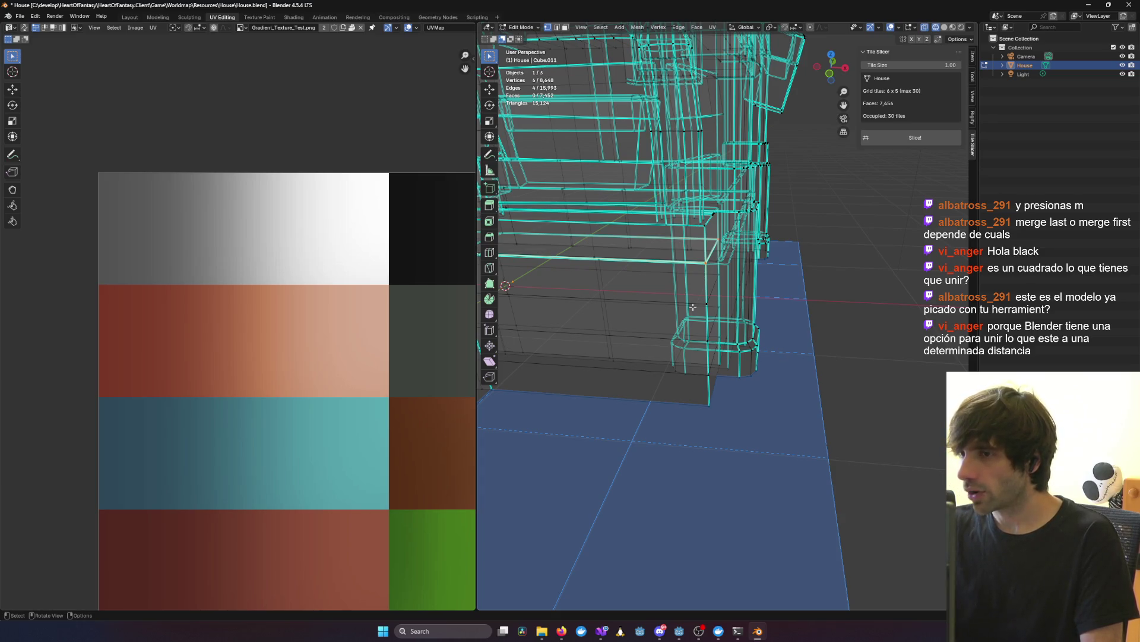
pyautogui.moveTo(842, 306); pyautogui.dragTo(766, 291, button='middle')
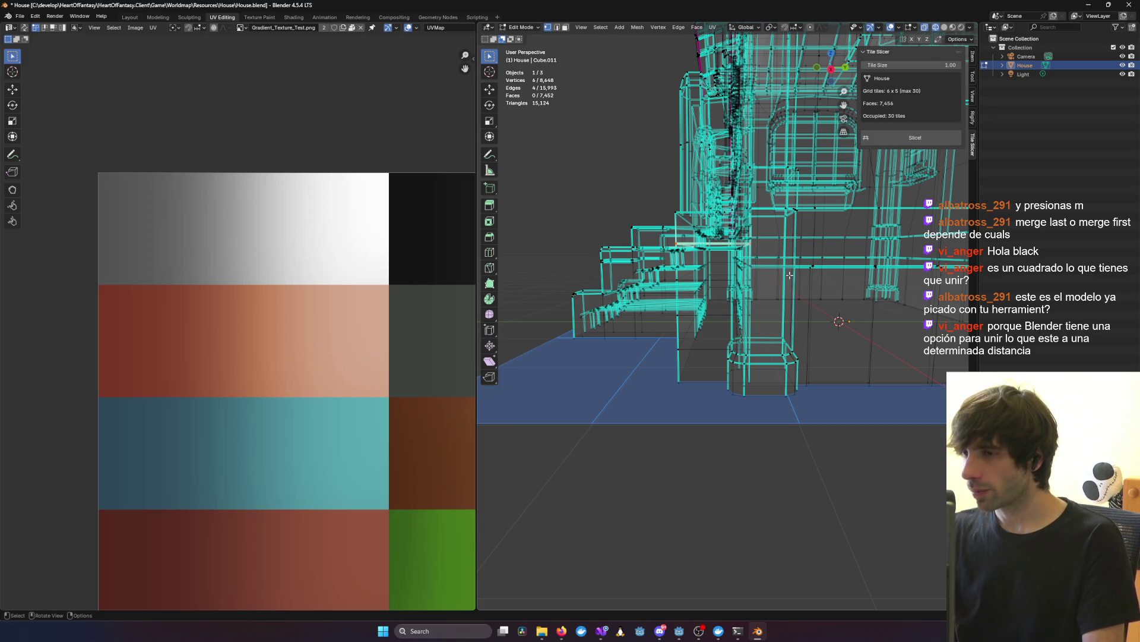
pyautogui.scroll(5, 789, 275)
pyautogui.moveTo(748, 261); pyautogui.dragTo(714, 248, button='middle')
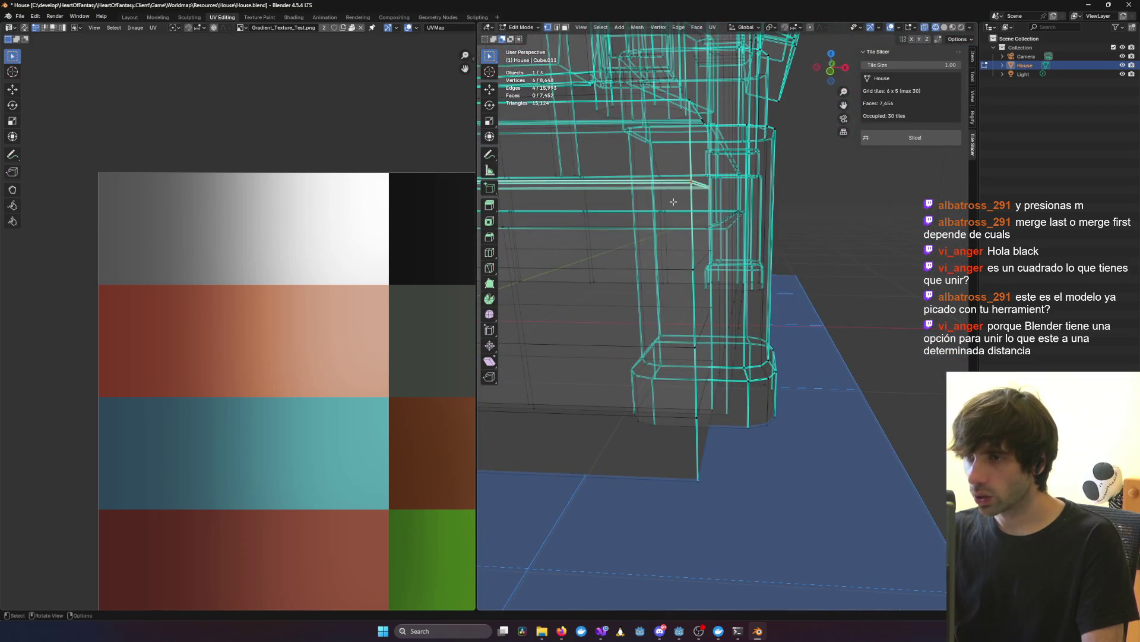
pyautogui.scroll(6, 672, 203)
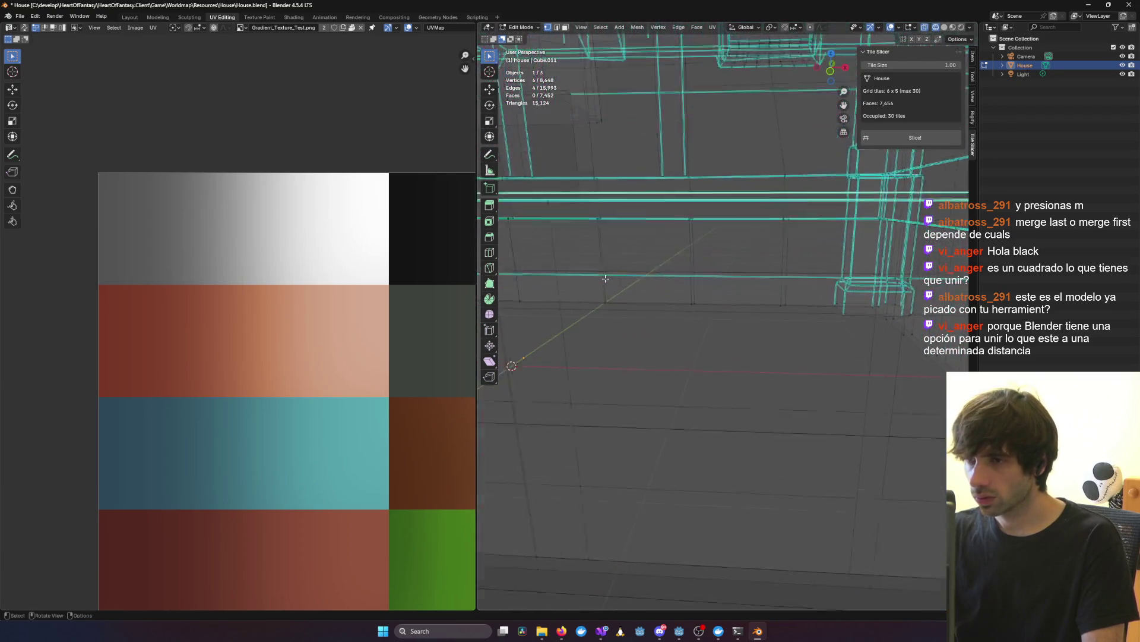
pyautogui.scroll(5, 605, 278)
pyautogui.moveTo(681, 248); pyautogui.dragTo(643, 250, button='middle')
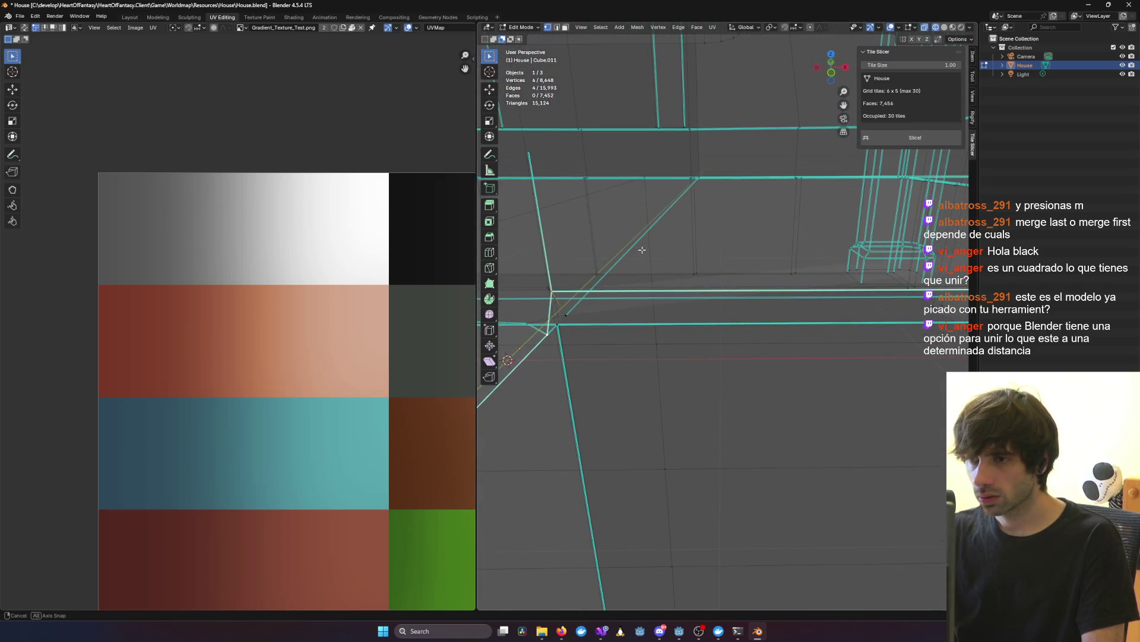
pyautogui.press('m')
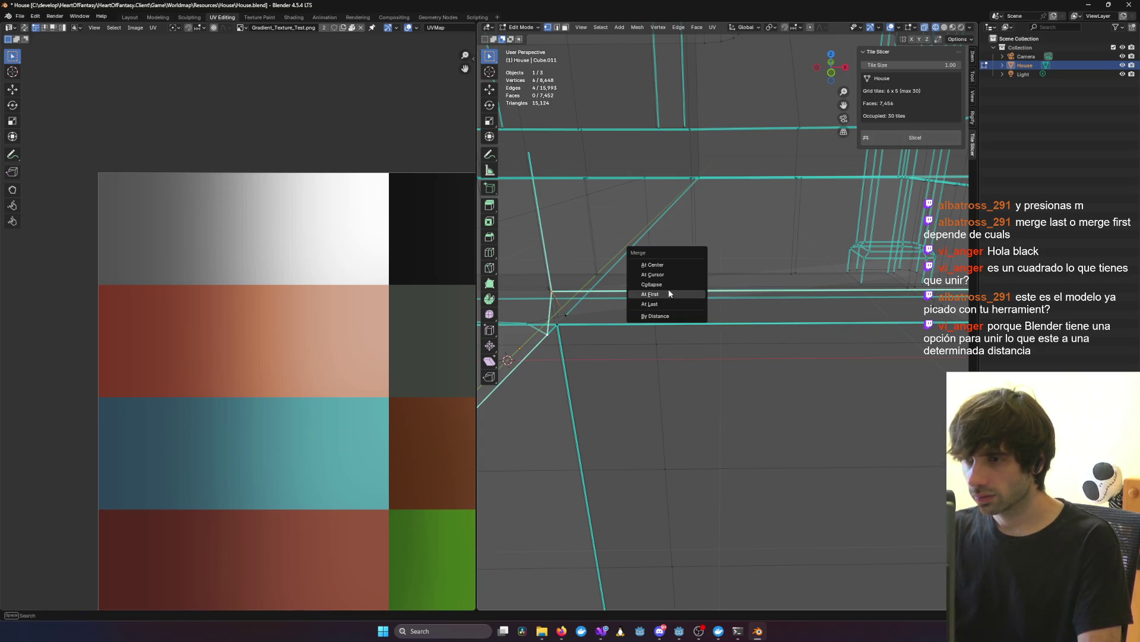
pyautogui.click(669, 291)
pyautogui.moveTo(669, 289); pyautogui.dragTo(712, 309, button='middle')
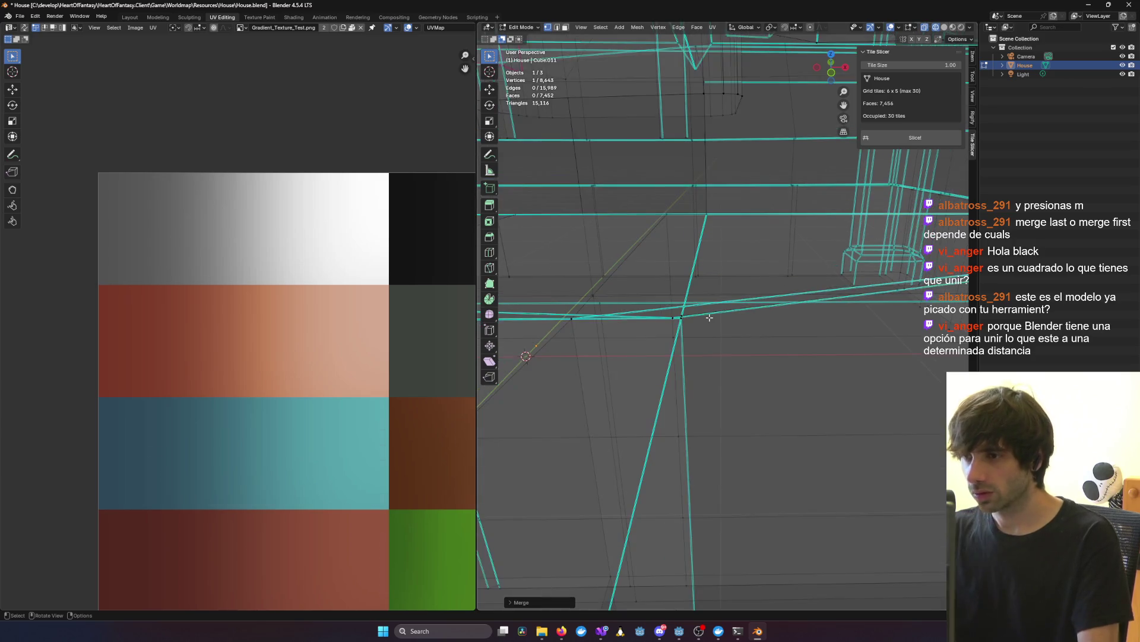
# Step: Return to Object Mode and view the whole house in Rendered shading
pyautogui.press('Tab')
pyautogui.click(961, 27)
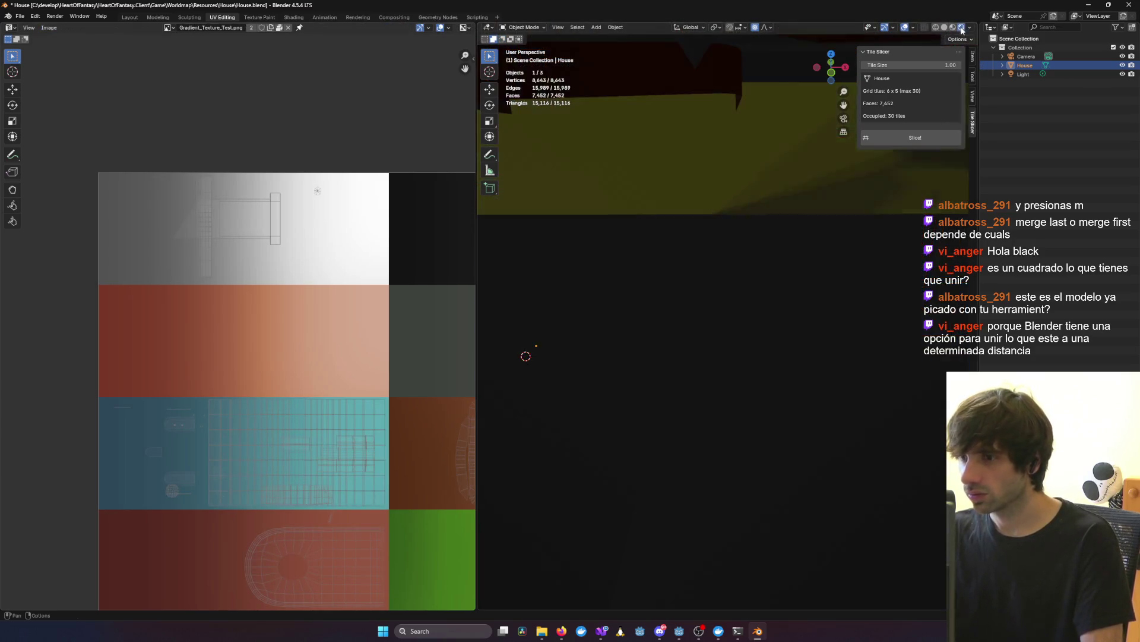
pyautogui.scroll(-6, 820, 282)
pyautogui.scroll(-5, 820, 282)
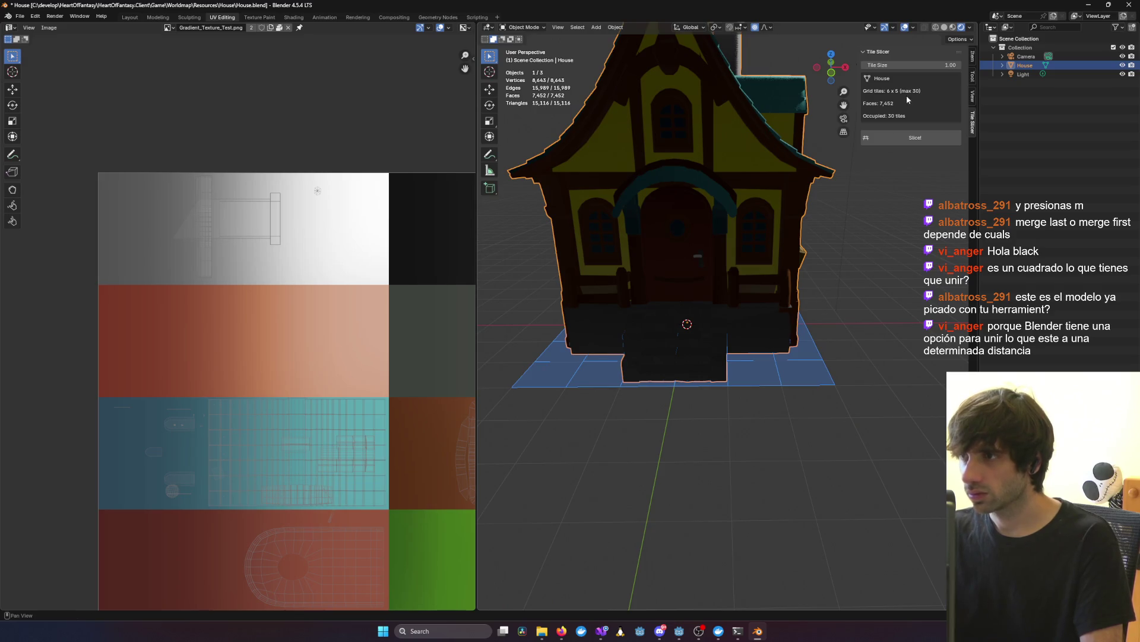
pyautogui.scroll(8, 847, 337)
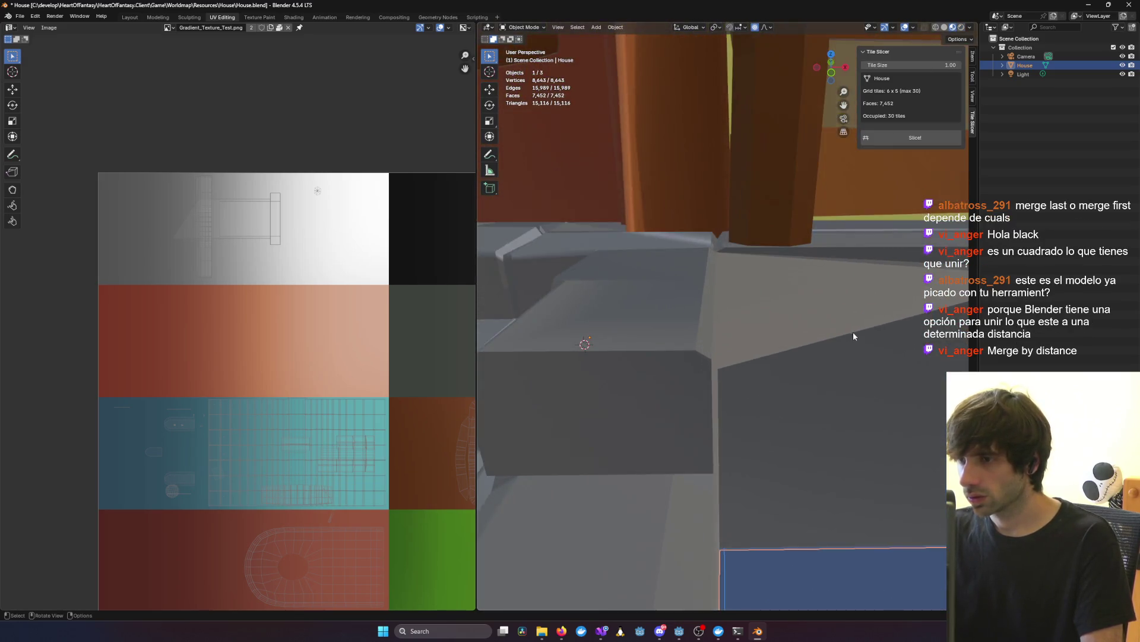
# Step: Re-enter Edit Mode on the house and orbit to face the stone wall corner
pyautogui.press('Tab')
pyautogui.moveTo(875, 318)
pyautogui.mouseDown(button='middle')
pyautogui.moveTo(860, 321)
pyautogui.moveTo(892, 363)
pyautogui.moveTo(850, 318)
pyautogui.mouseUp(button='middle')
pyautogui.scroll(-4, 855, 323)
pyautogui.keyDown('ctrl'); pyautogui.click(850, 318); pyautogui.keyUp('ctrl')
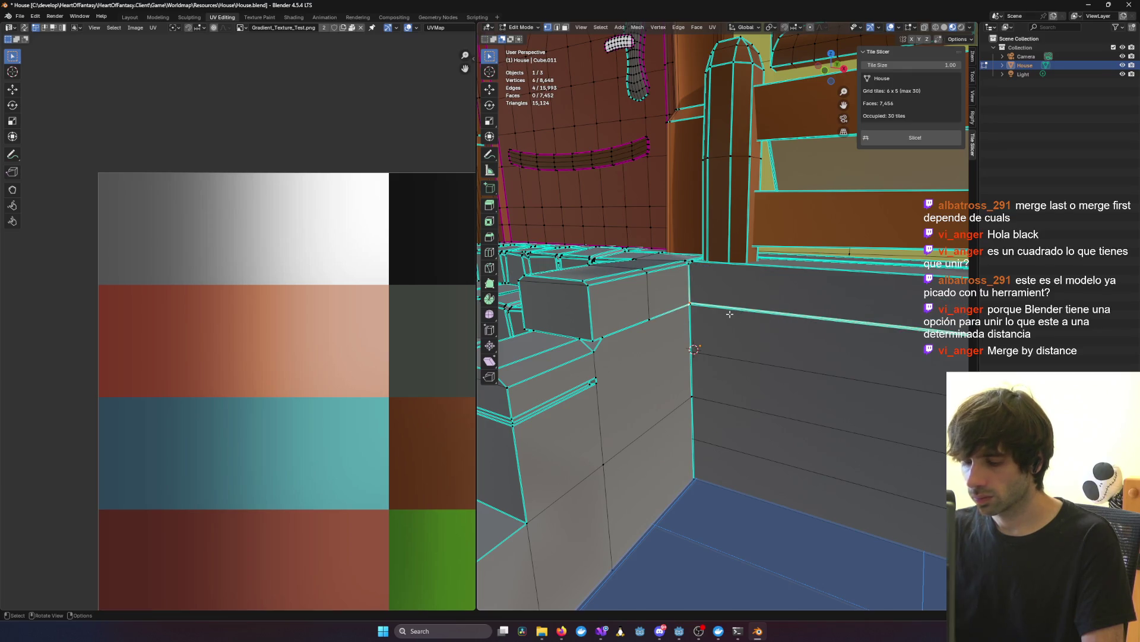
pyautogui.scroll(6, 730, 314)
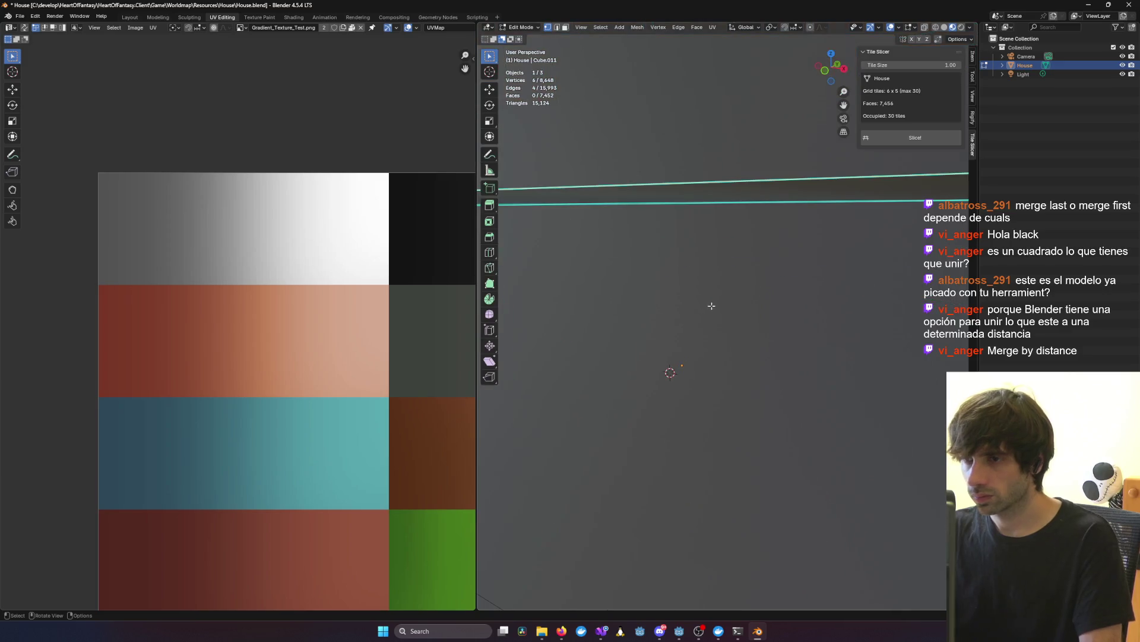
pyautogui.moveTo(685, 302); pyautogui.dragTo(679, 247, button='middle')
pyautogui.click(679, 247)
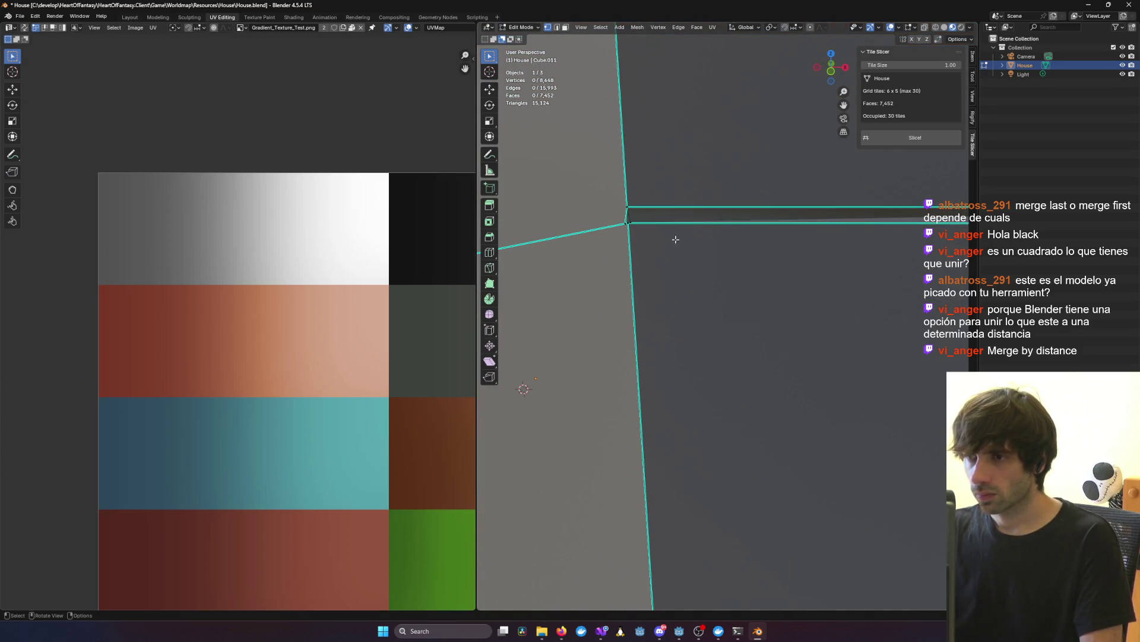
# Step: Select the two wall-corner vertices and merge them into one
pyautogui.click(629, 221)
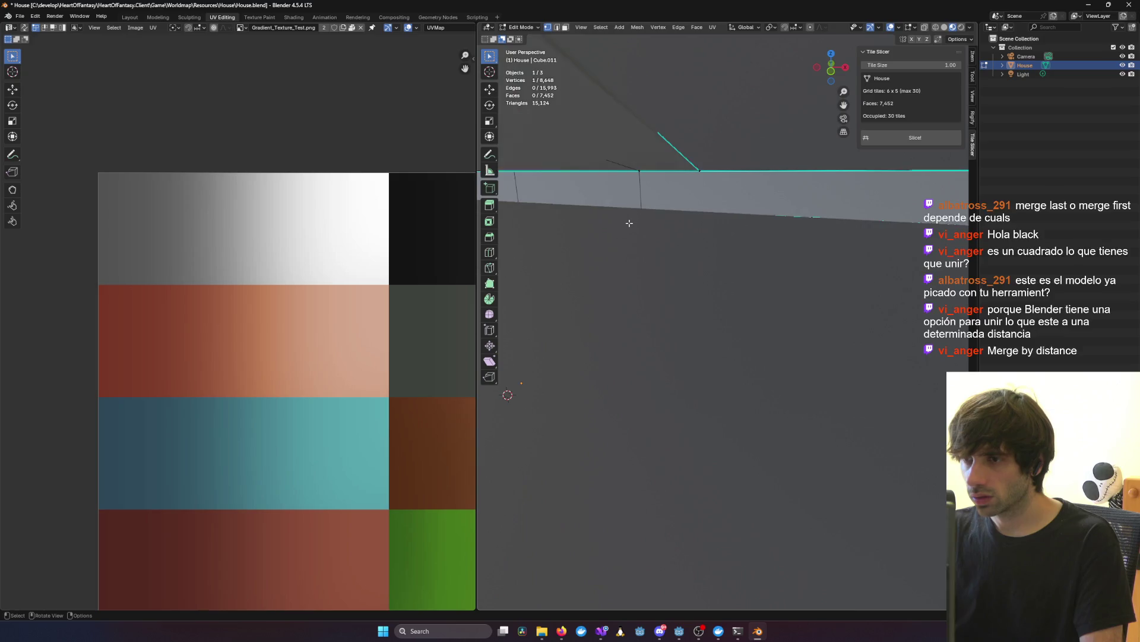
pyautogui.moveTo(629, 221); pyautogui.dragTo(618, 222, button='middle')
pyautogui.keyDown('shift'); pyautogui.moveTo(556, 139); pyautogui.dragTo(557, 196, button='middle'); pyautogui.keyUp('shift')
pyautogui.keyDown('shift'); pyautogui.click(545, 223); pyautogui.keyUp('shift')
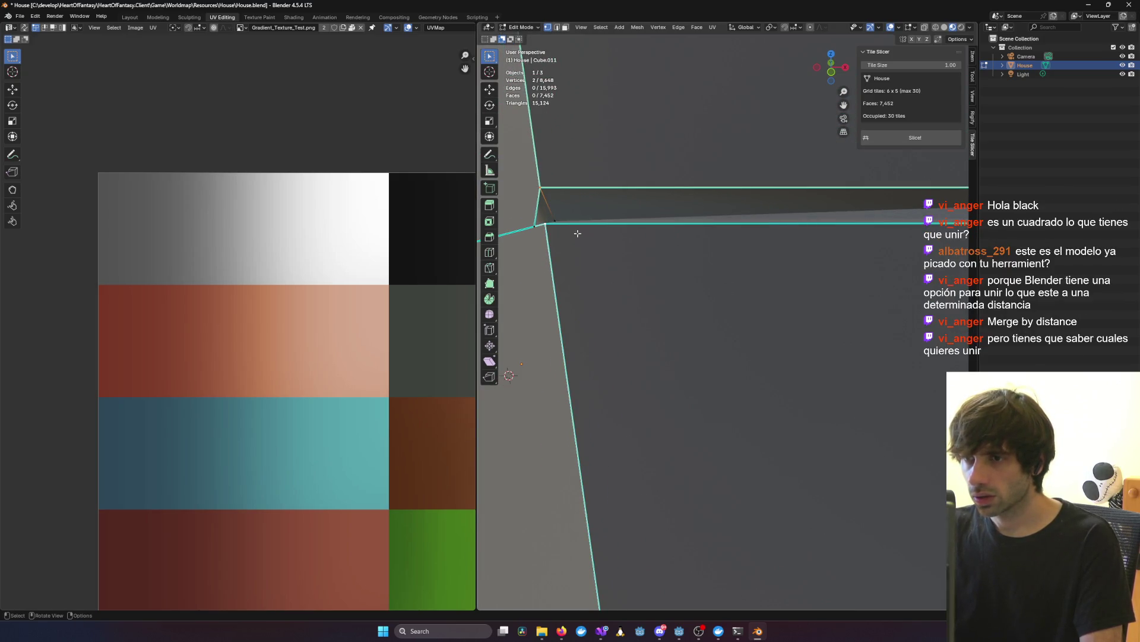
pyautogui.press('m')
pyautogui.click(561, 212)
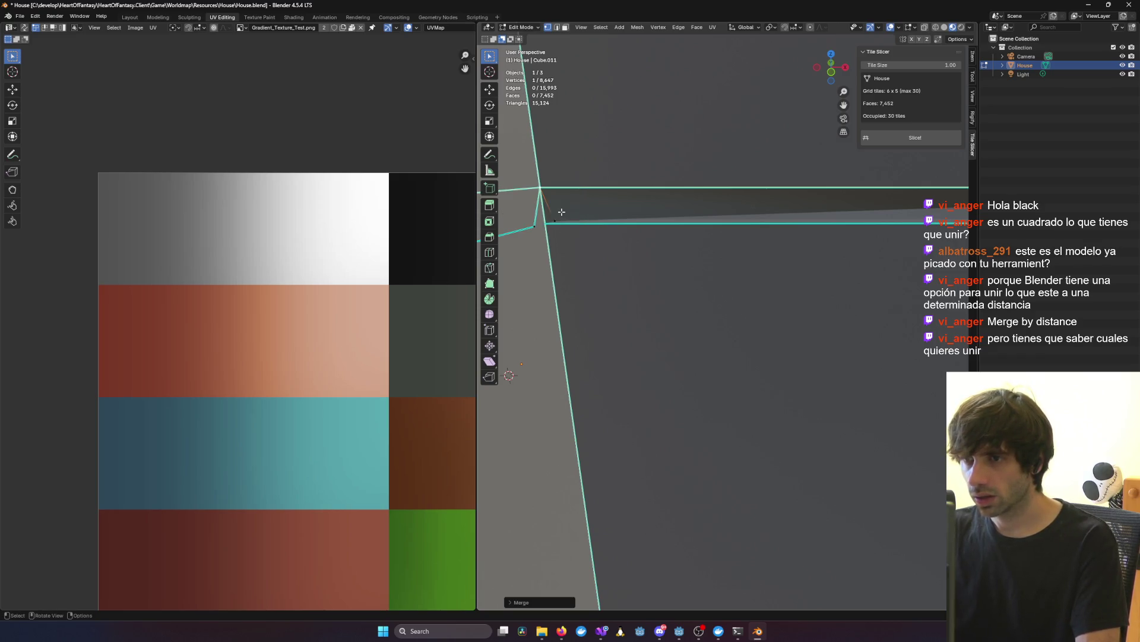
# Step: Look around the merged wall corner, accidentally adding a stray vertex there
pyautogui.scroll(-4, 603, 242)
pyautogui.scroll(3, 652, 277)
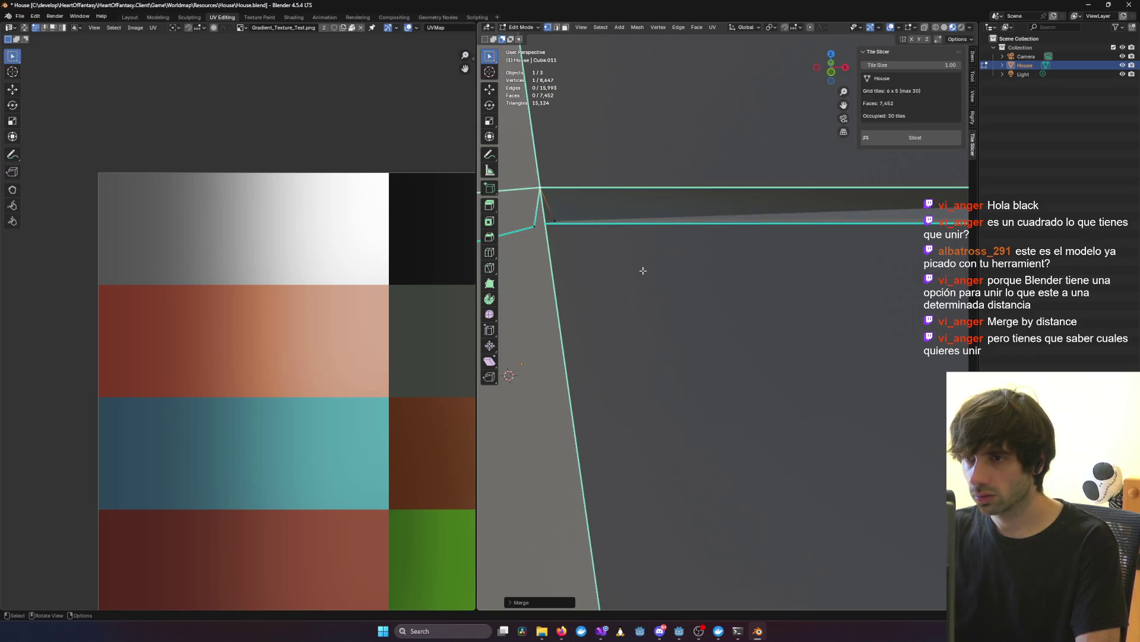
pyautogui.scroll(3, 579, 231)
pyautogui.scroll(-3, 590, 226)
pyautogui.keyDown('shift'); pyautogui.moveTo(592, 225); pyautogui.dragTo(633, 239, button='middle'); pyautogui.keyUp('shift')
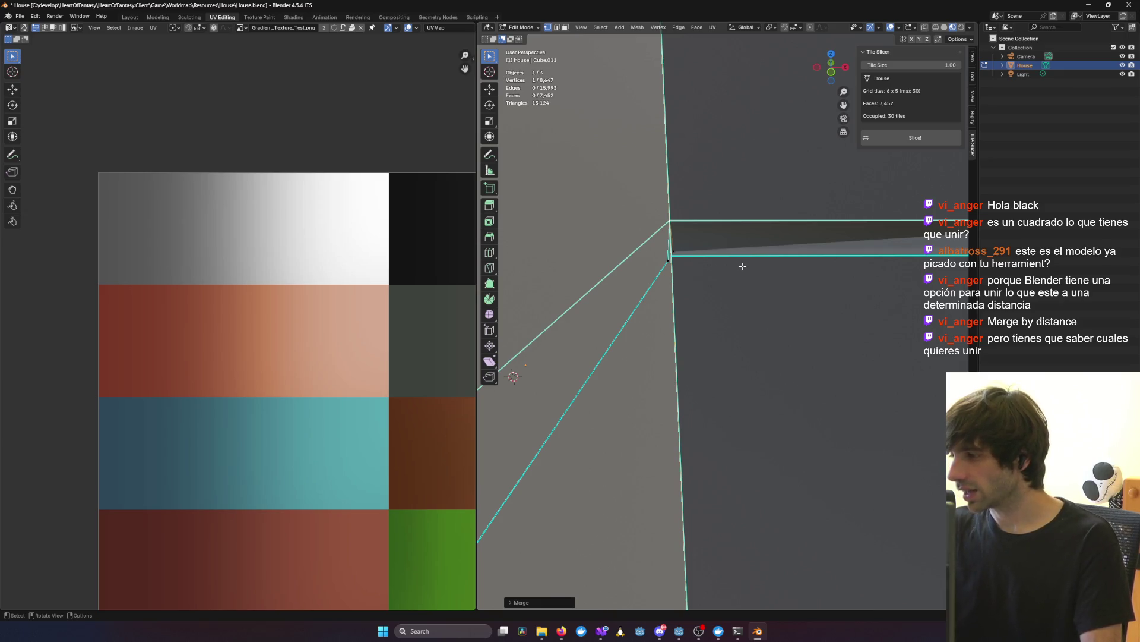
pyautogui.moveTo(743, 266); pyautogui.dragTo(741, 262, button='middle')
pyautogui.keyDown('ctrl'); pyautogui.rightClick(741, 262); pyautogui.keyUp('ctrl')
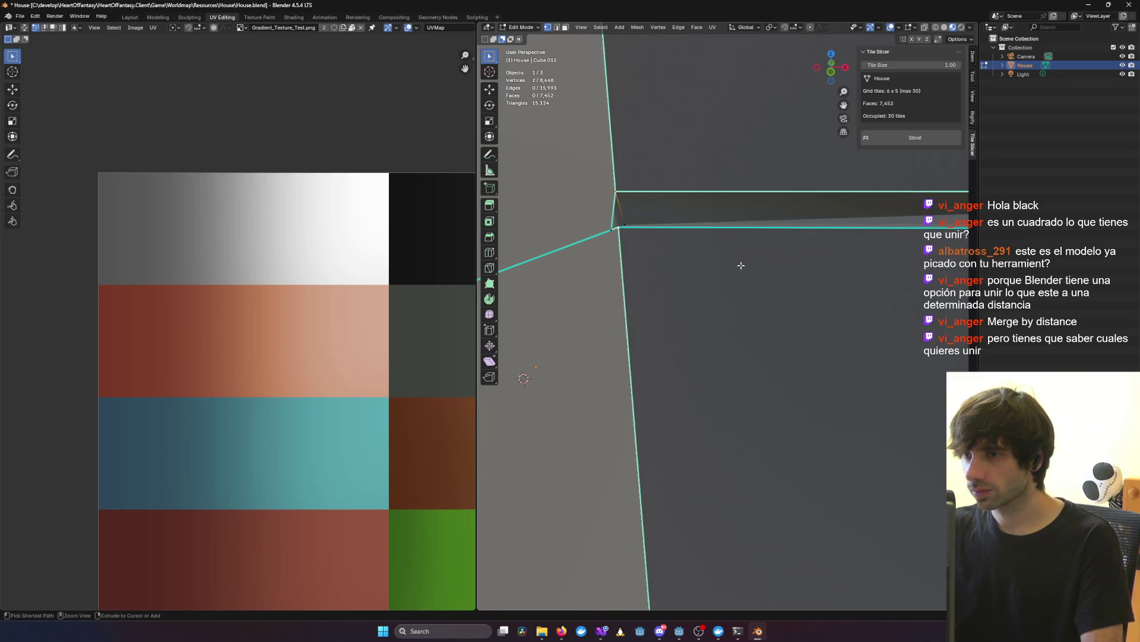
# Step: Reselect the top and lower corner vertices and check the corner
pyautogui.click(727, 262)
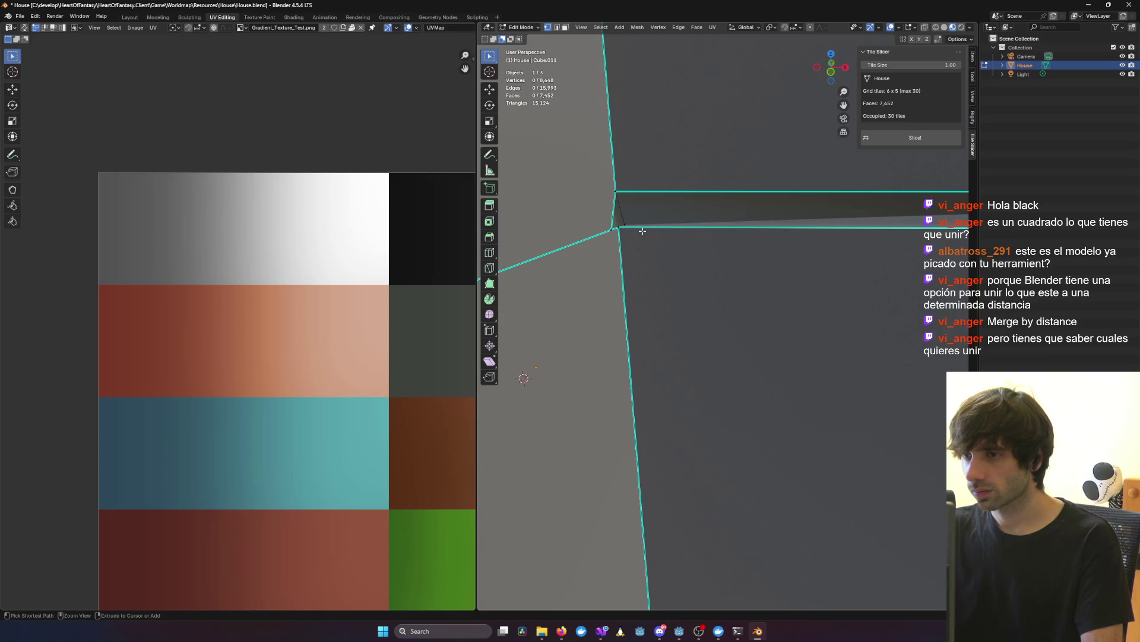
pyautogui.click(615, 191)
pyautogui.keyDown('shift'); pyautogui.click(619, 226); pyautogui.keyUp('shift')
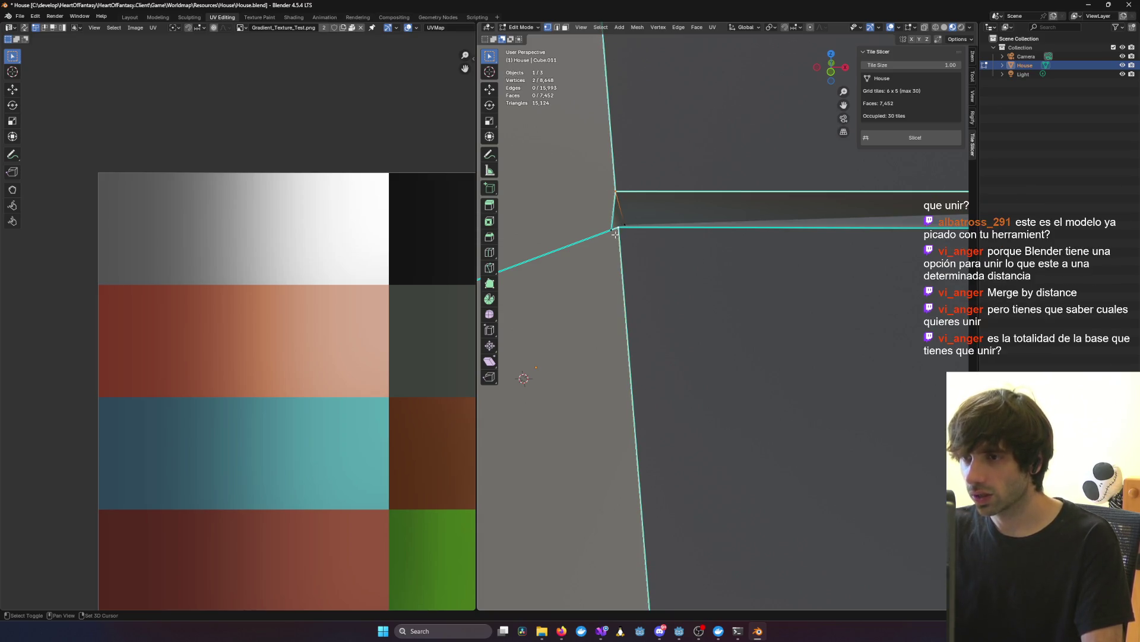
pyautogui.moveTo(638, 226)
pyautogui.mouseDown(button='middle')
pyautogui.moveTo(605, 235)
pyautogui.moveTo(756, 242)
pyautogui.moveTo(659, 233)
pyautogui.moveTo(782, 229)
pyautogui.moveTo(860, 241)
pyautogui.moveTo(738, 234)
pyautogui.moveTo(641, 219)
pyautogui.moveTo(641, 208)
pyautogui.moveTo(669, 248)
pyautogui.mouseUp(button='middle')
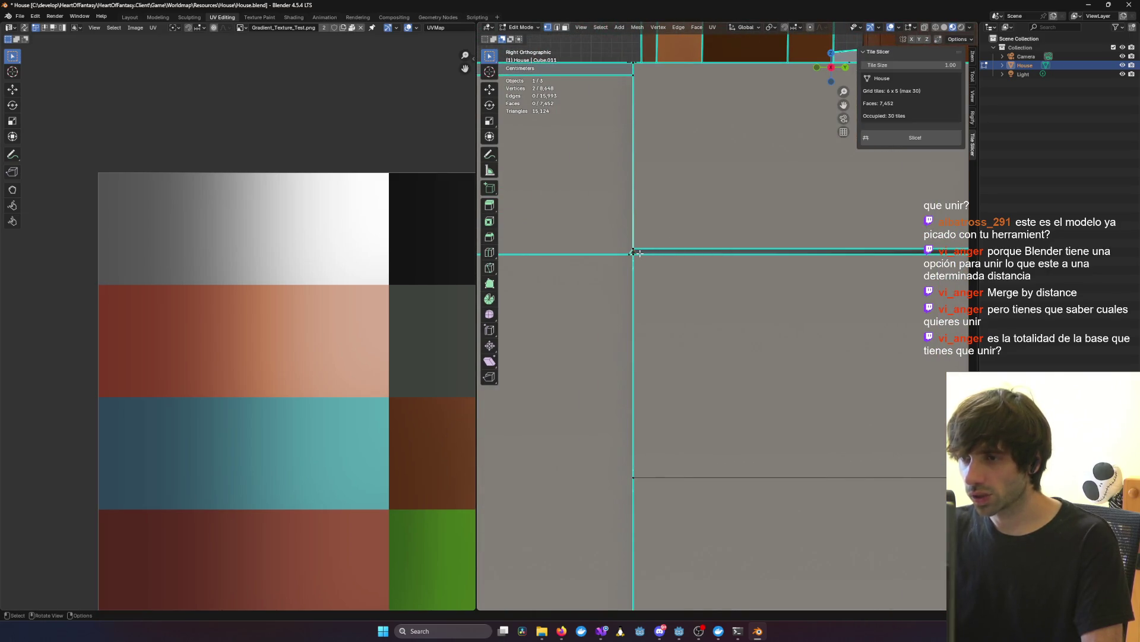
# Step: Merge the two corner-triangle vertices, bringing the mesh down to 8,447 vertices
pyautogui.scroll(6, 669, 250)
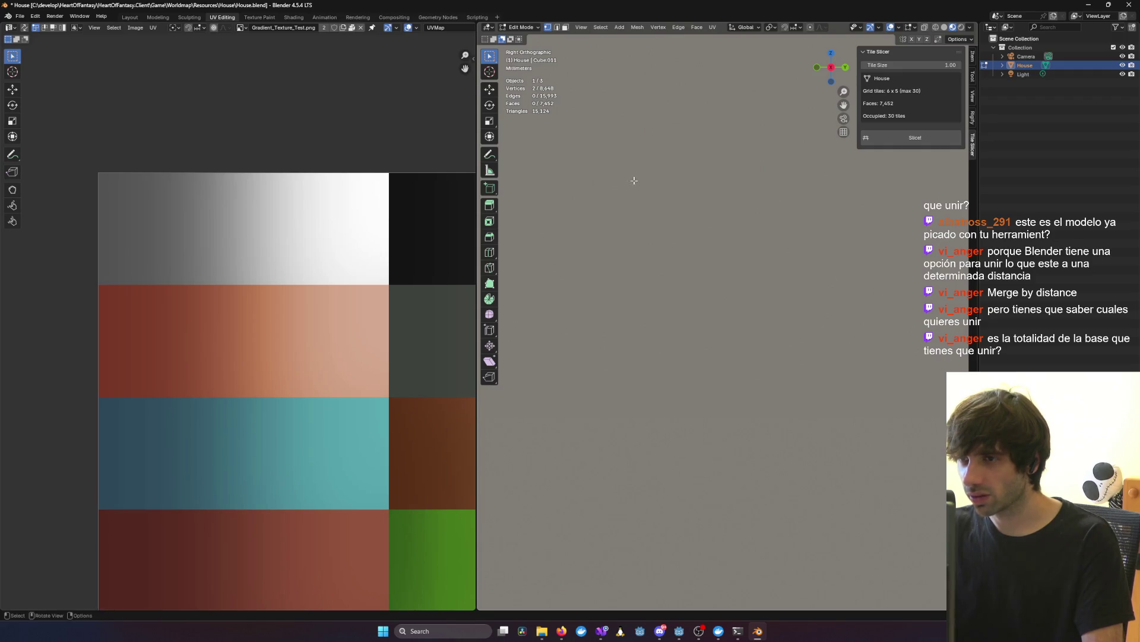
pyautogui.keyDown('ctrl'); pyautogui.scroll(-1, 656, 178); pyautogui.keyUp('ctrl')
pyautogui.moveTo(656, 178)
pyautogui.keyDown('shift'); pyautogui.mouseDown(button='middle')
pyautogui.moveTo(672, 398)
pyautogui.moveTo(695, 363)
pyautogui.mouseUp(button='middle'); pyautogui.keyUp('shift')
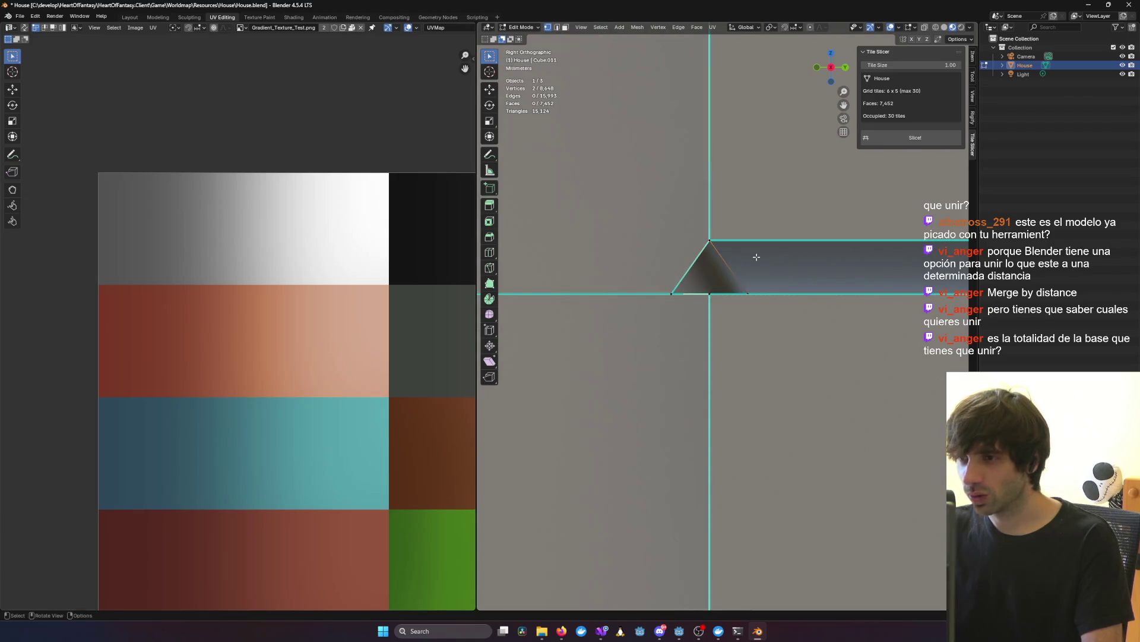
pyautogui.scroll(4, 756, 257)
pyautogui.keyDown('shift'); pyautogui.click(690, 159); pyautogui.keyUp('shift')
pyautogui.keyDown('shift'); pyautogui.click(691, 269); pyautogui.keyUp('shift')
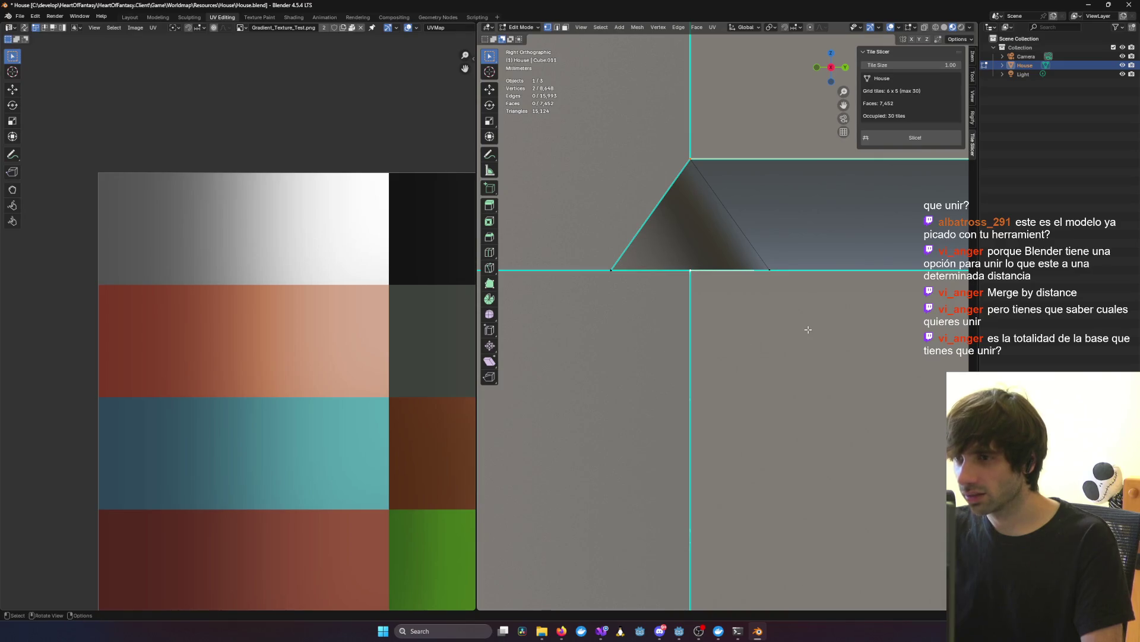
pyautogui.press('m')
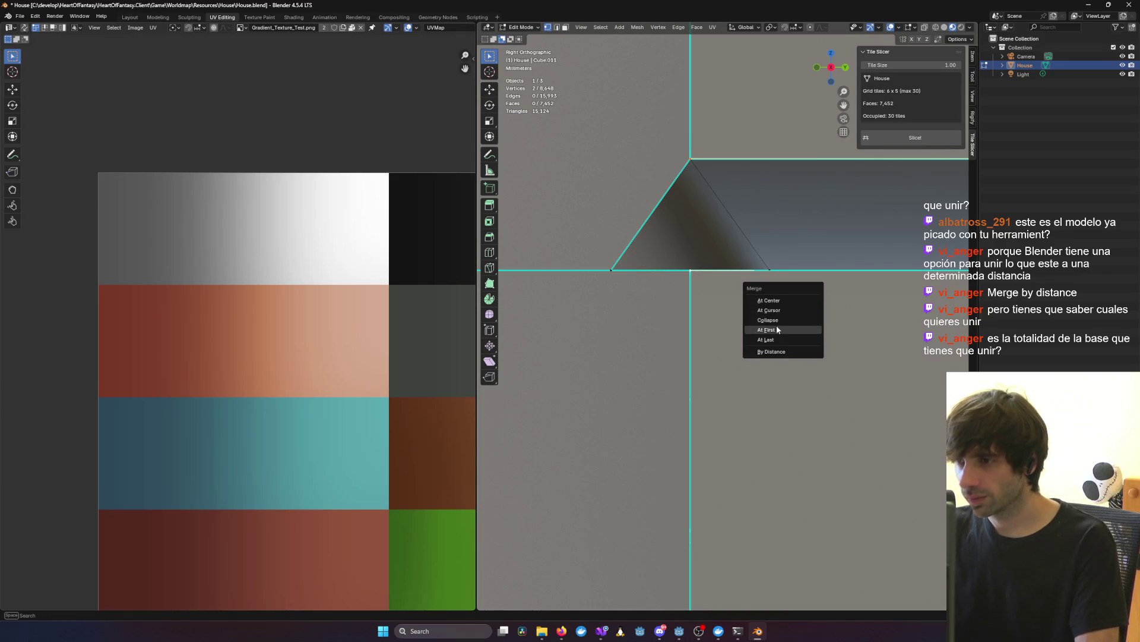
pyautogui.click(776, 327)
# Step: Pan along the grey wall face and look inside the house, clearing the selection
pyautogui.scroll(-6, 786, 321)
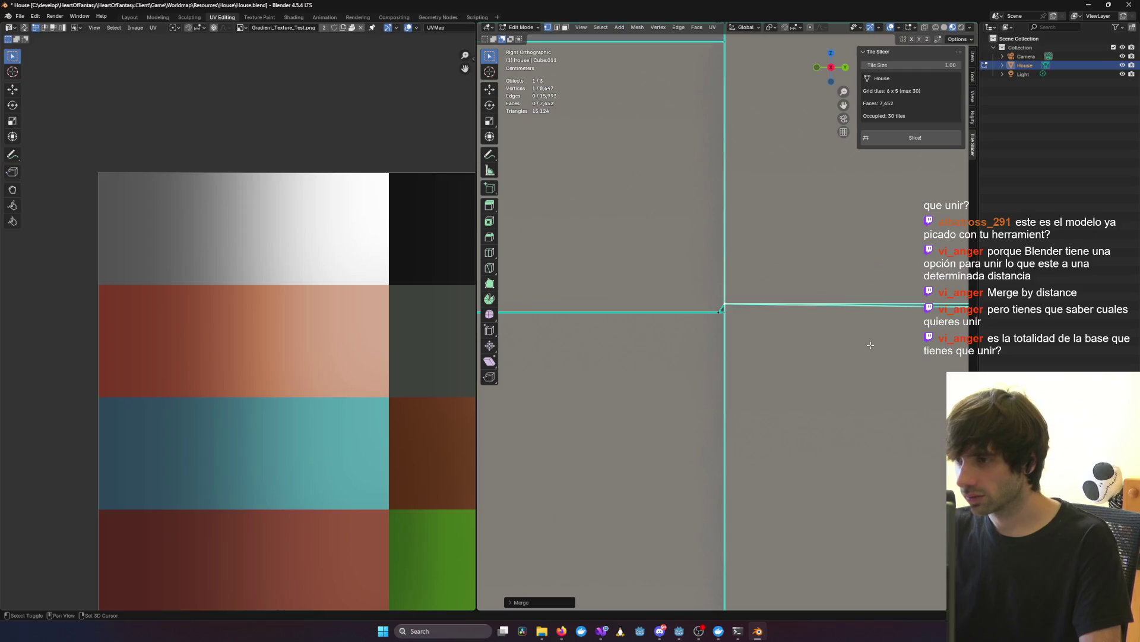
pyautogui.scroll(4, 697, 268)
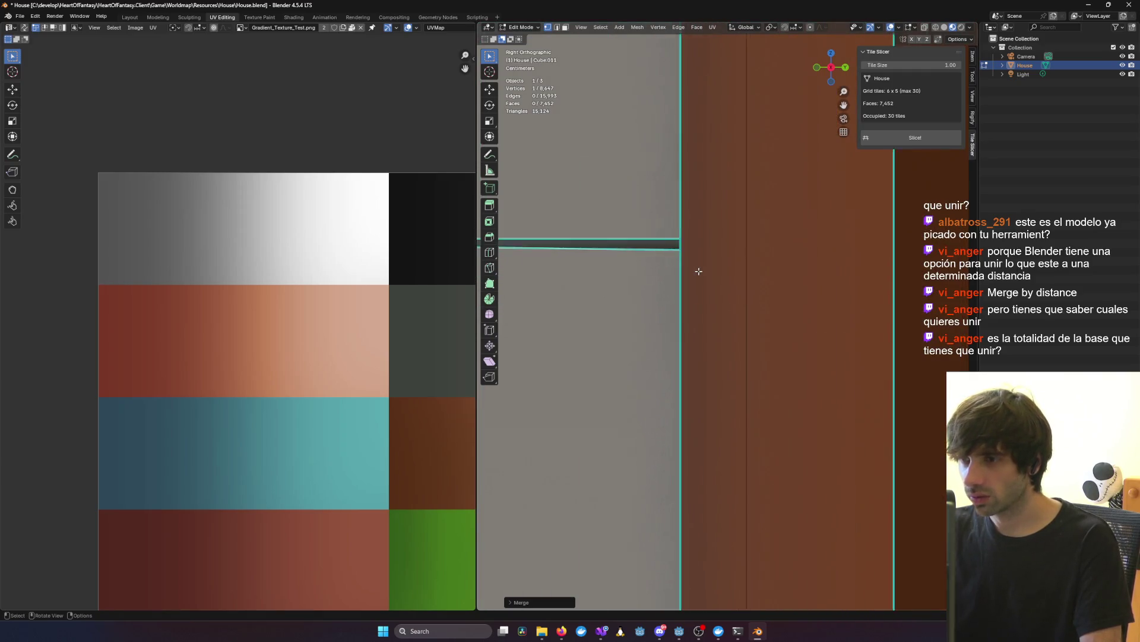
pyautogui.keyDown('shift'); pyautogui.moveTo(659, 237); pyautogui.dragTo(826, 412, button='middle'); pyautogui.keyUp('shift')
pyautogui.scroll(4, 819, 323)
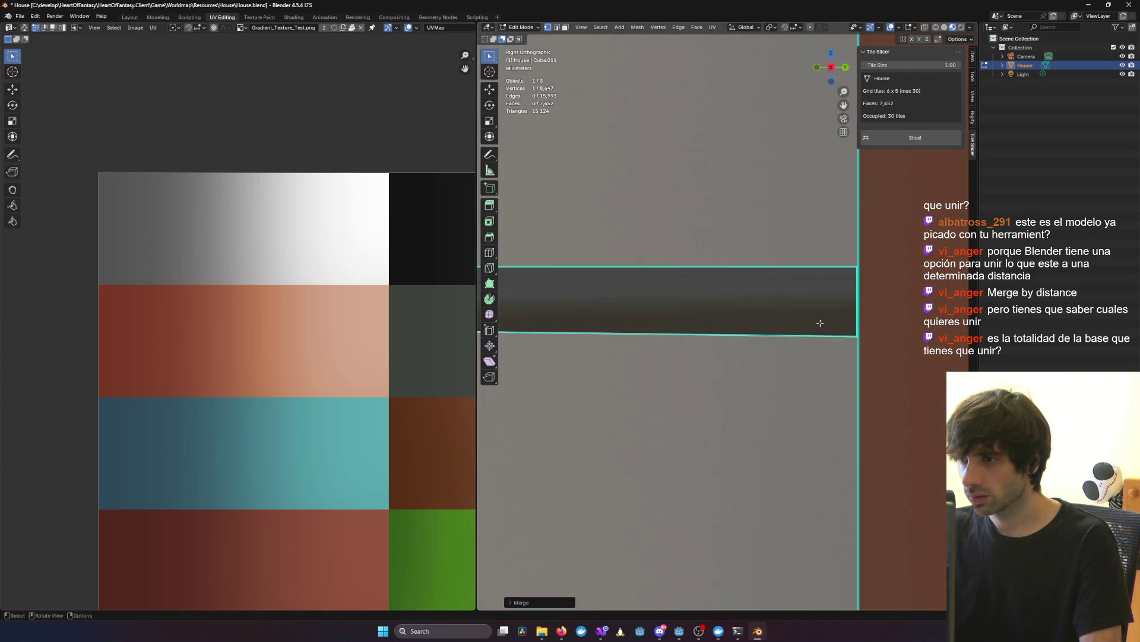
pyautogui.click(856, 264)
pyautogui.scroll(3, 868, 328)
pyautogui.moveTo(938, 343)
pyautogui.mouseDown(button='middle')
pyautogui.moveTo(831, 344)
pyautogui.moveTo(884, 361)
pyautogui.mouseUp(button='middle')
pyautogui.click(831, 345)
# Step: Switch to edge select mode and frame a selected edge of the dark wall strip
pyautogui.scroll(9, 836, 312)
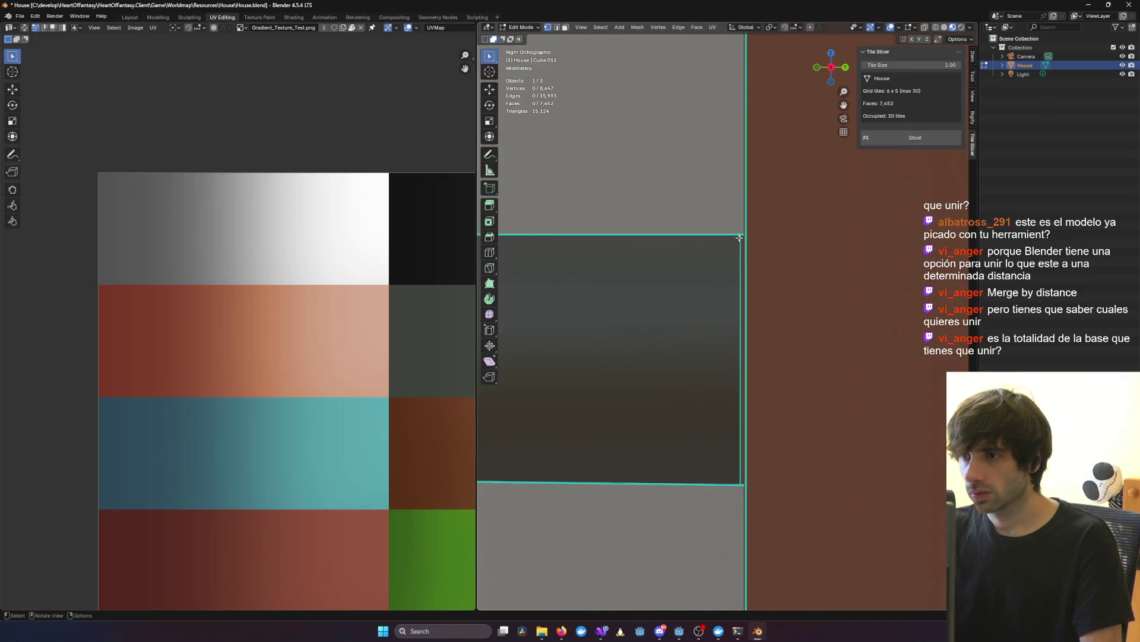
pyautogui.scroll(3, 744, 234)
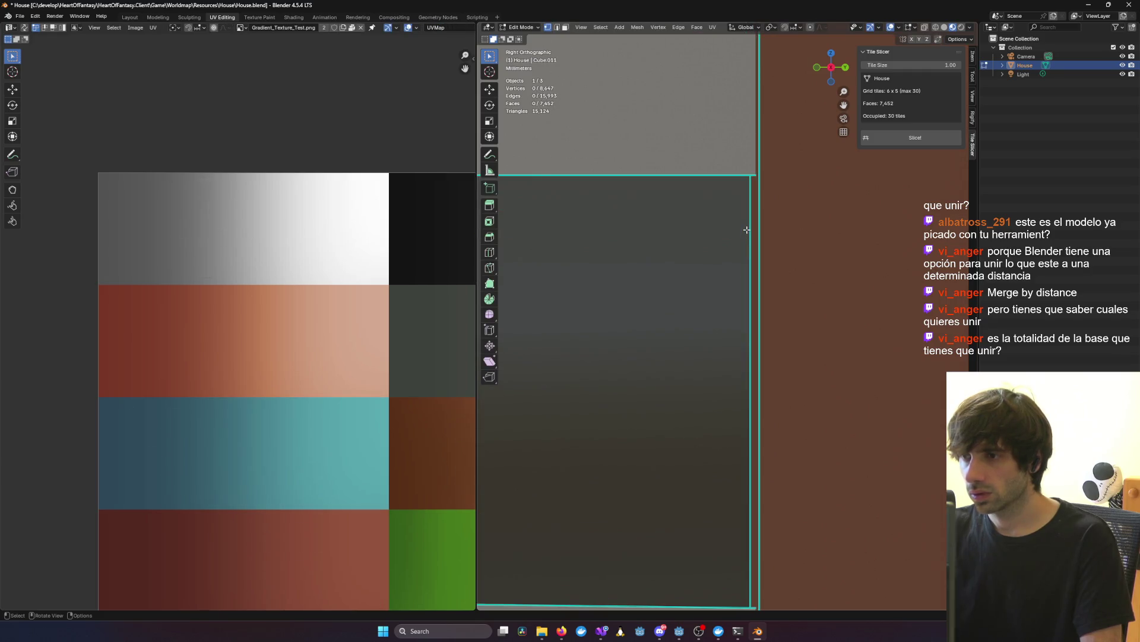
pyautogui.press('2')
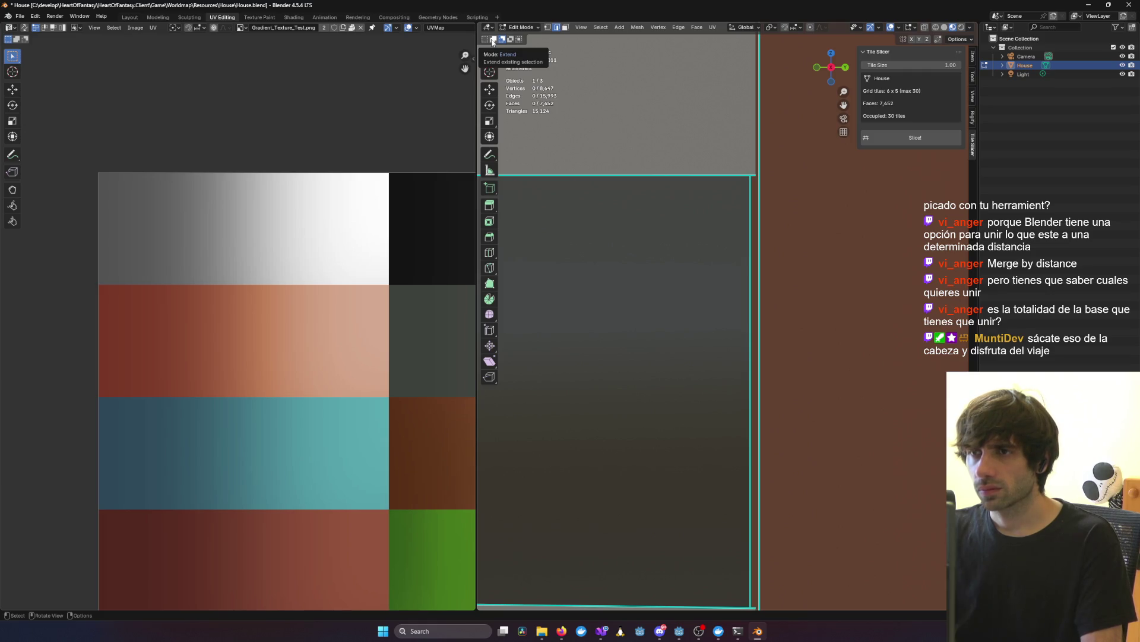
pyautogui.click(586, 173)
pyautogui.press('KP_Decimal')
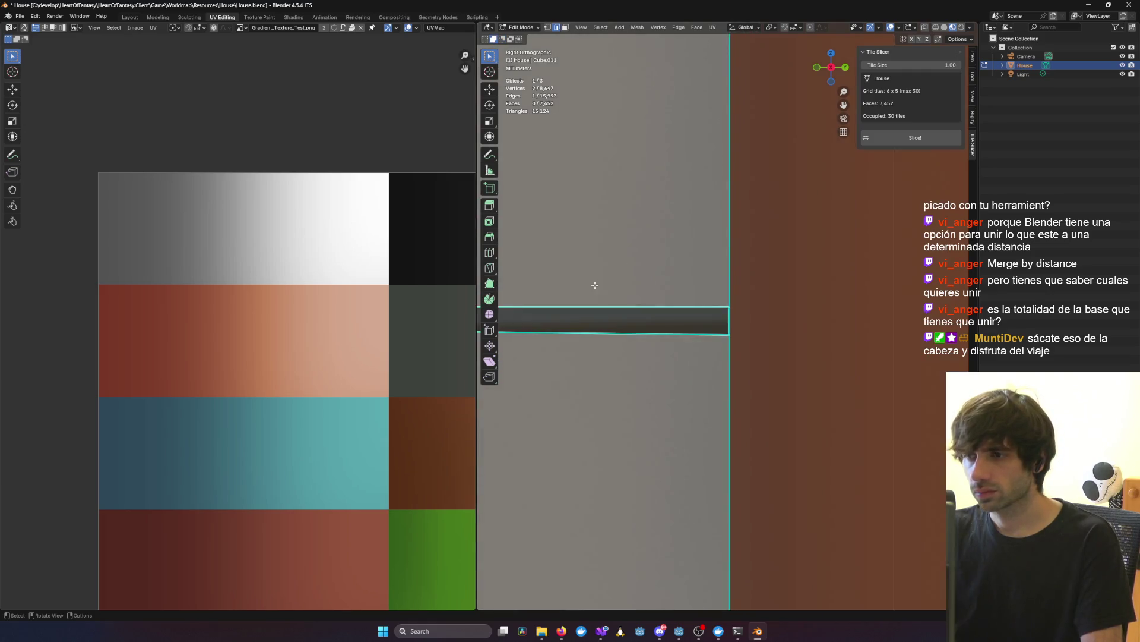
pyautogui.scroll(-3, 597, 284)
pyautogui.moveTo(588, 294); pyautogui.dragTo(584, 320, button='middle')
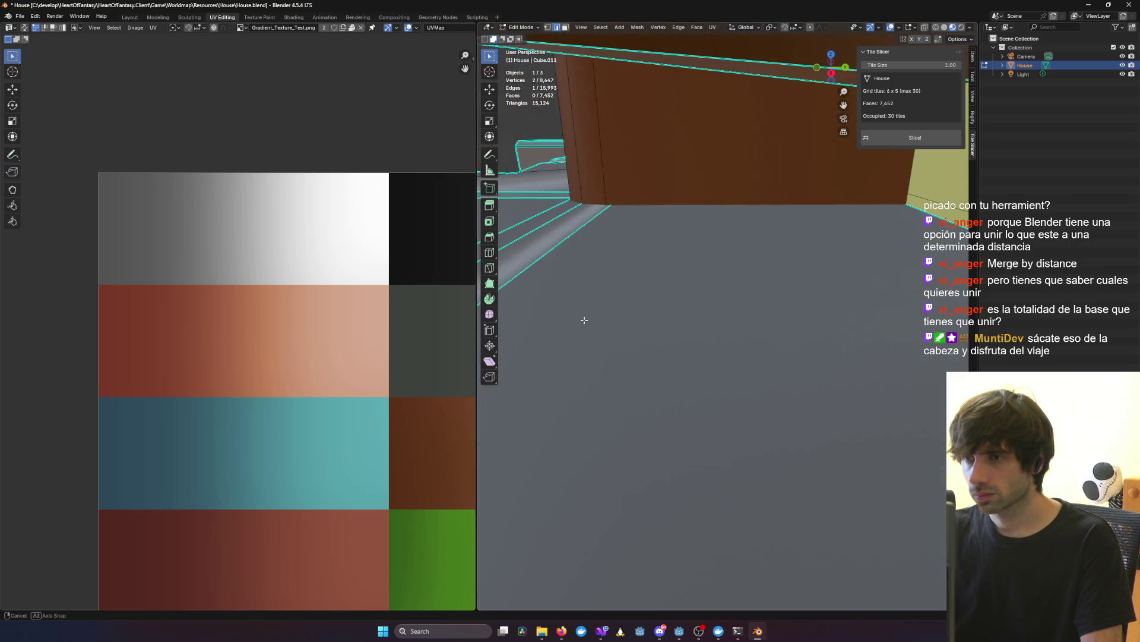
pyautogui.scroll(-5, 642, 325)
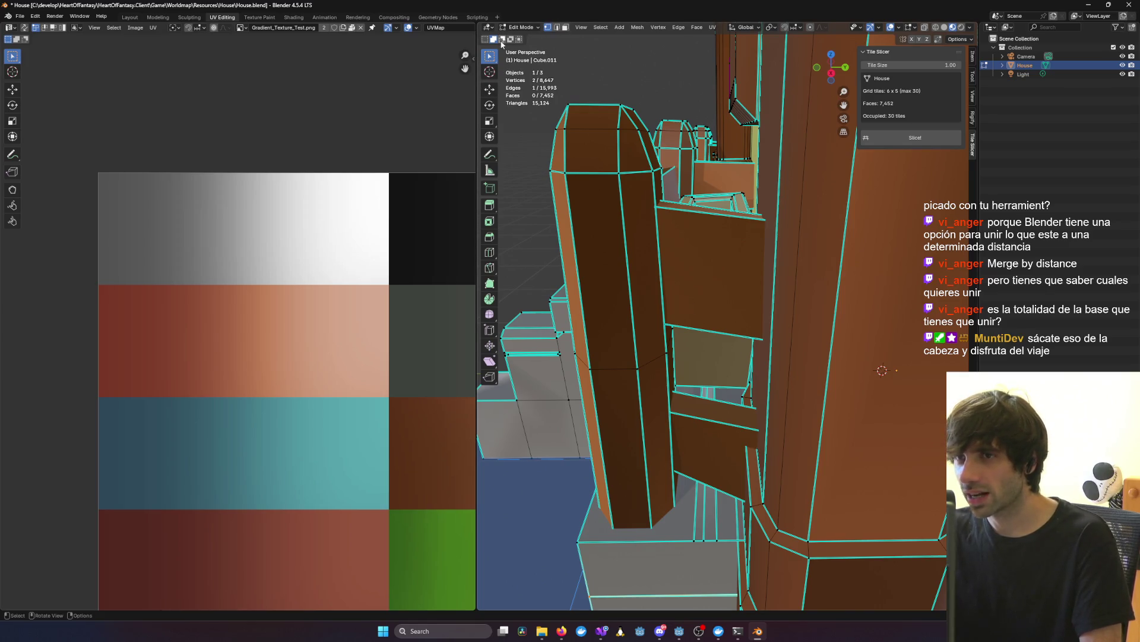
pyautogui.moveTo(706, 311); pyautogui.dragTo(775, 364, button='middle')
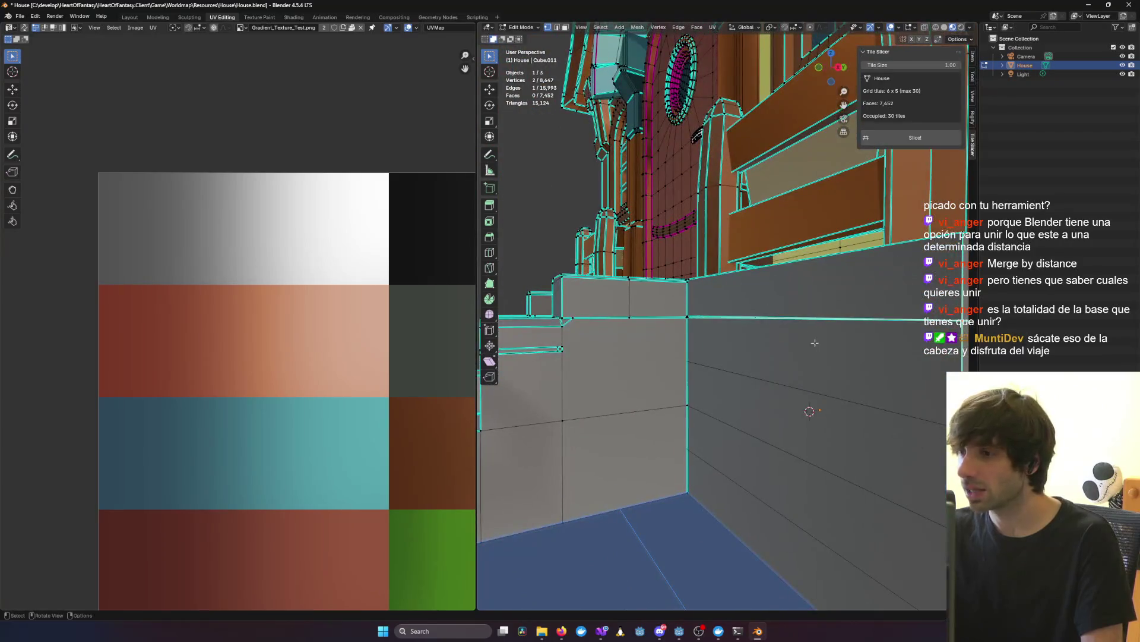
pyautogui.press('KP_1')
pyautogui.scroll(-3, 768, 368)
pyautogui.scroll(6, 771, 354)
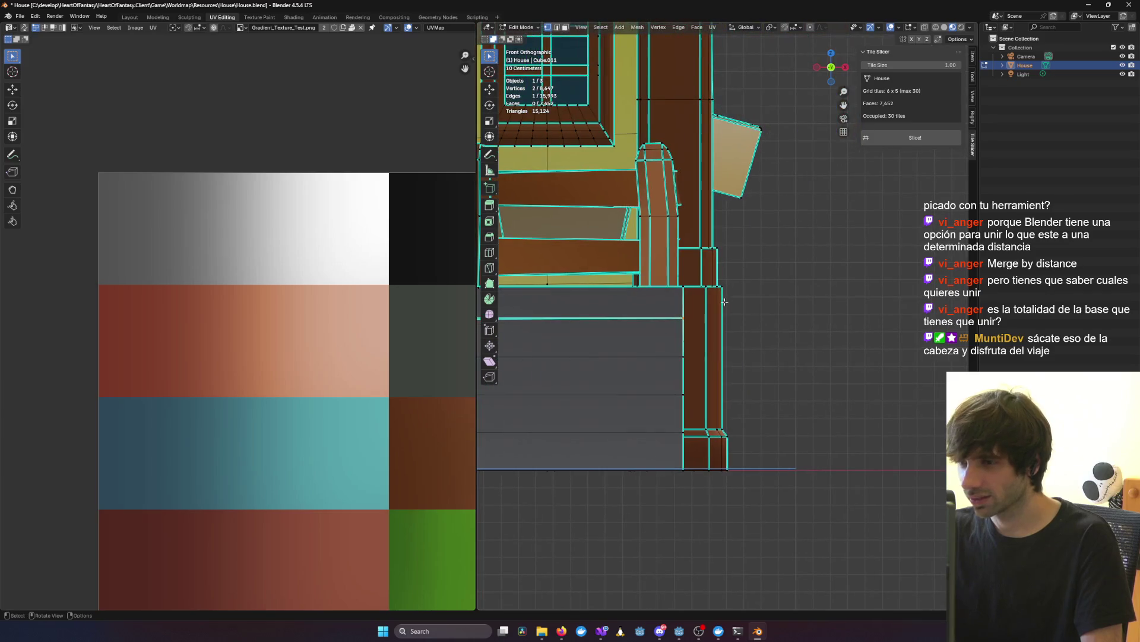
pyautogui.moveTo(560, 319)
pyautogui.keyDown('shift'); pyautogui.mouseDown(button='middle')
pyautogui.moveTo(741, 311)
pyautogui.moveTo(869, 368)
pyautogui.mouseUp(button='middle'); pyautogui.keyUp('shift')
pyautogui.scroll(2, 654, 320)
pyautogui.scroll(-5, 869, 369)
pyautogui.moveTo(657, 301)
pyautogui.mouseDown(button='middle')
pyautogui.moveTo(814, 321)
pyautogui.moveTo(718, 321)
pyautogui.moveTo(846, 336)
pyautogui.mouseUp(button='middle')
pyautogui.scroll(-8, 718, 322)
pyautogui.click(846, 335)
pyautogui.scroll(4, 845, 335)
pyautogui.scroll(5, 793, 353)
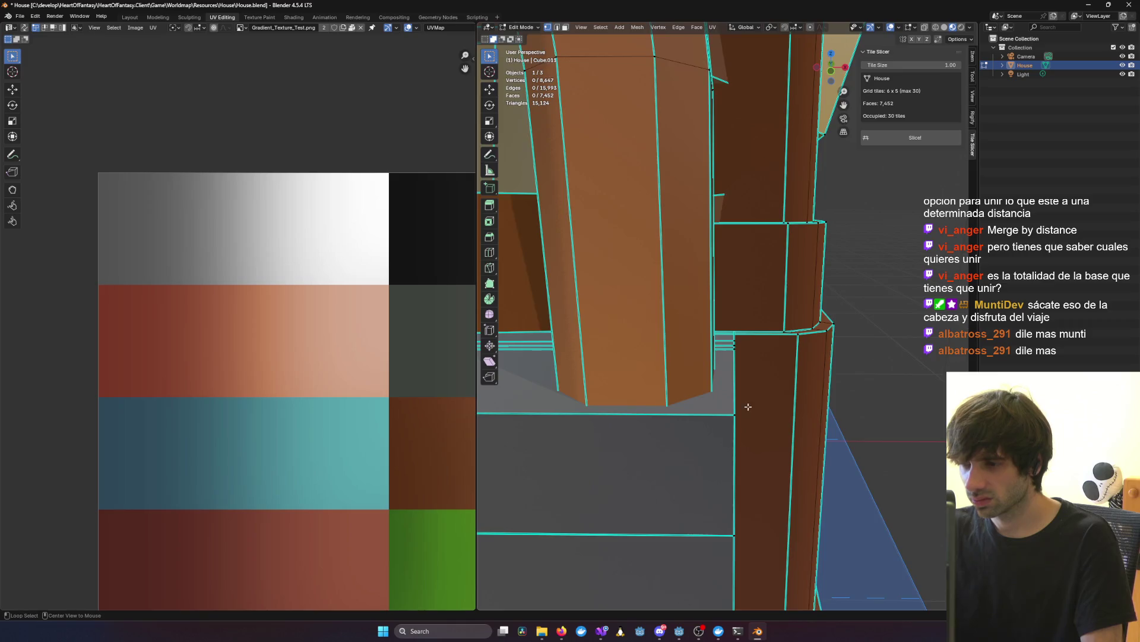
pyautogui.press('KP_1')
pyautogui.keyDown('alt'); pyautogui.click(725, 324); pyautogui.keyUp('alt')
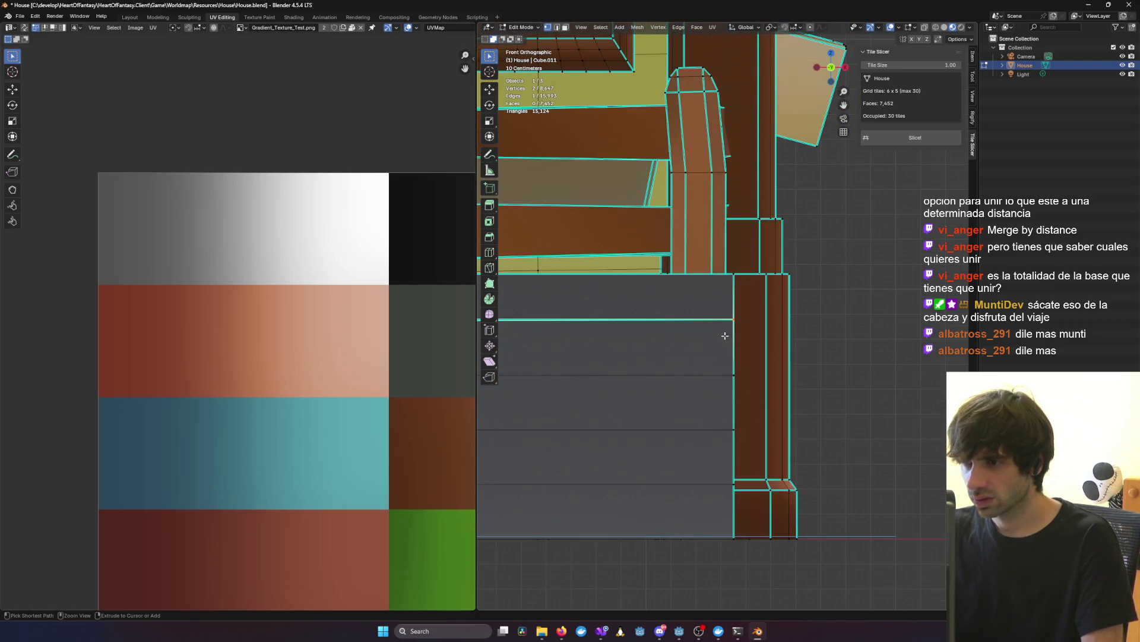
pyautogui.scroll(6, 740, 336)
pyautogui.scroll(4, 741, 336)
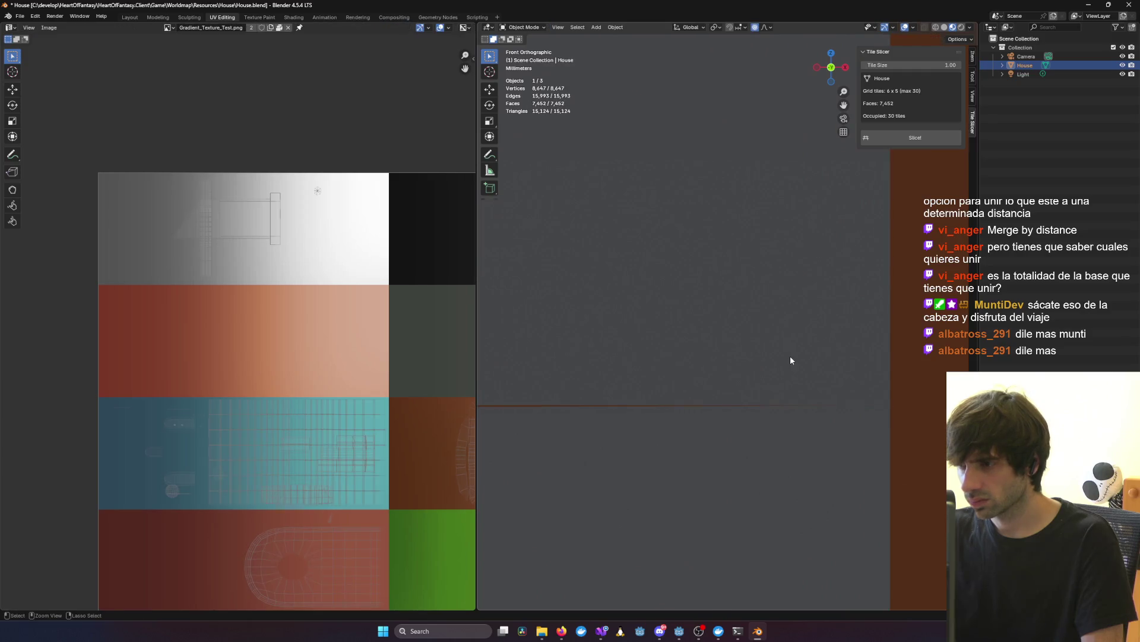
# Step: Undo the accidentally added vertex and inspect the wall's horizontal edges
pyautogui.keyDown('ctrl'); pyautogui.rightClick(790, 357); pyautogui.keyUp('ctrl')
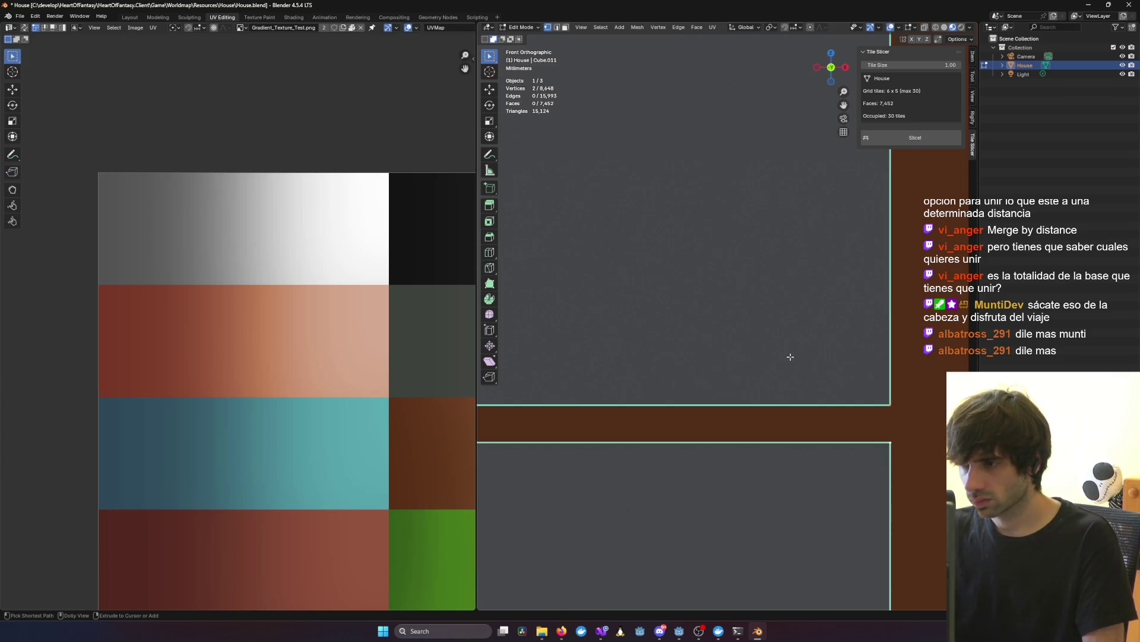
pyautogui.hotkey('ctrl', 'z')
pyautogui.scroll(-3, 779, 357)
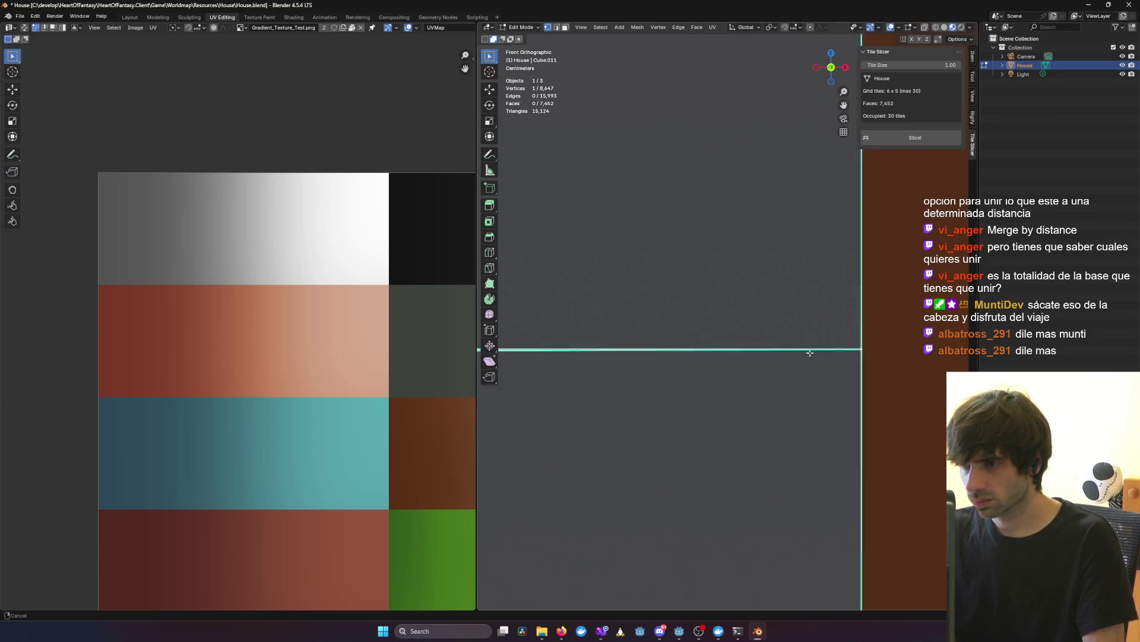
pyautogui.scroll(-5, 778, 357)
pyautogui.scroll(5, 792, 358)
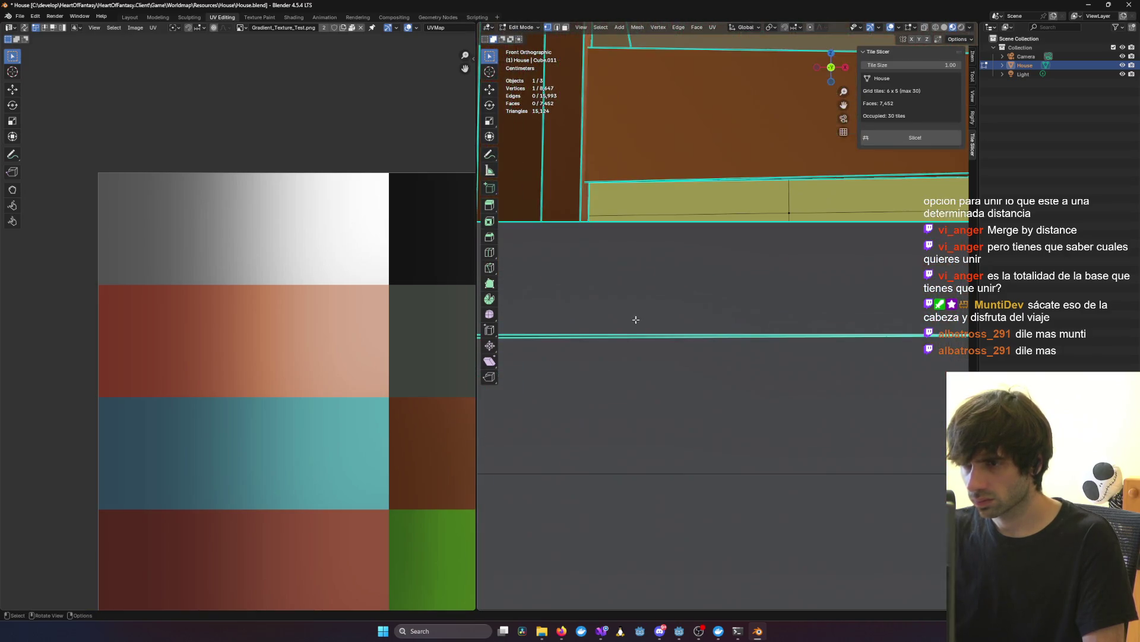
pyautogui.scroll(4, 726, 355)
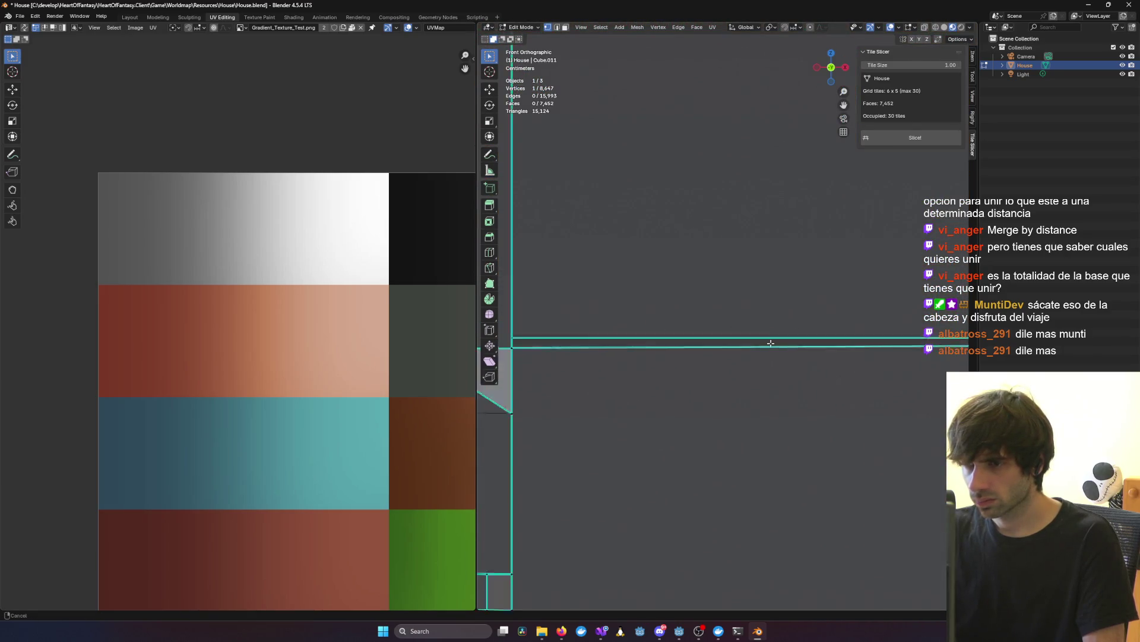
pyautogui.scroll(4, 698, 341)
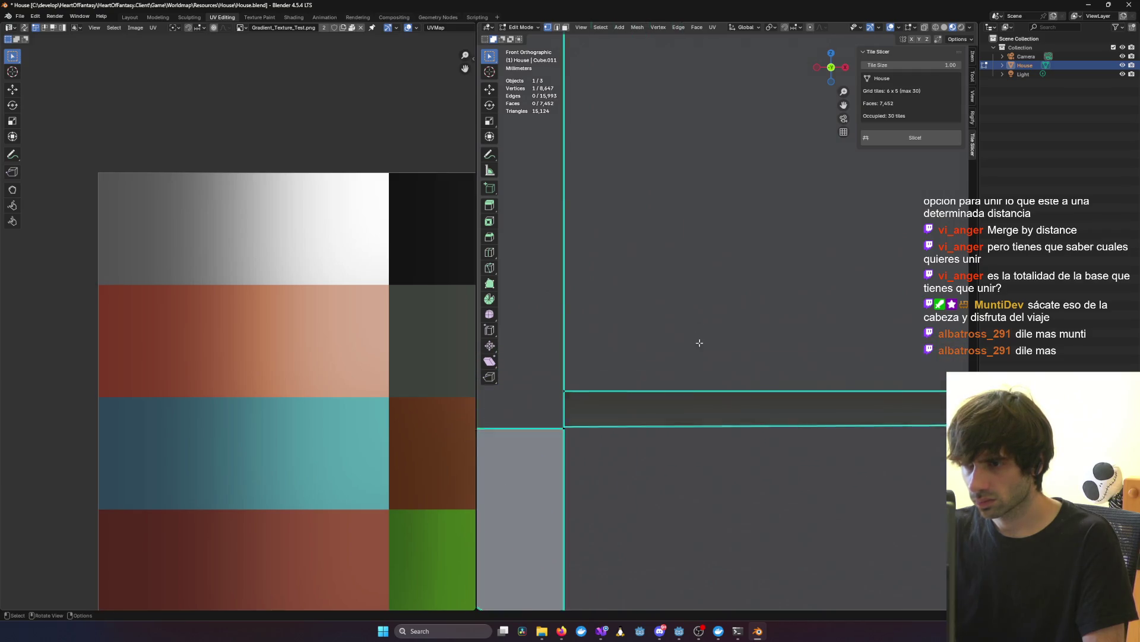
pyautogui.keyDown('shift'); pyautogui.moveTo(697, 377); pyautogui.dragTo(822, 295, button='middle'); pyautogui.keyUp('shift')
pyautogui.scroll(2, 762, 370)
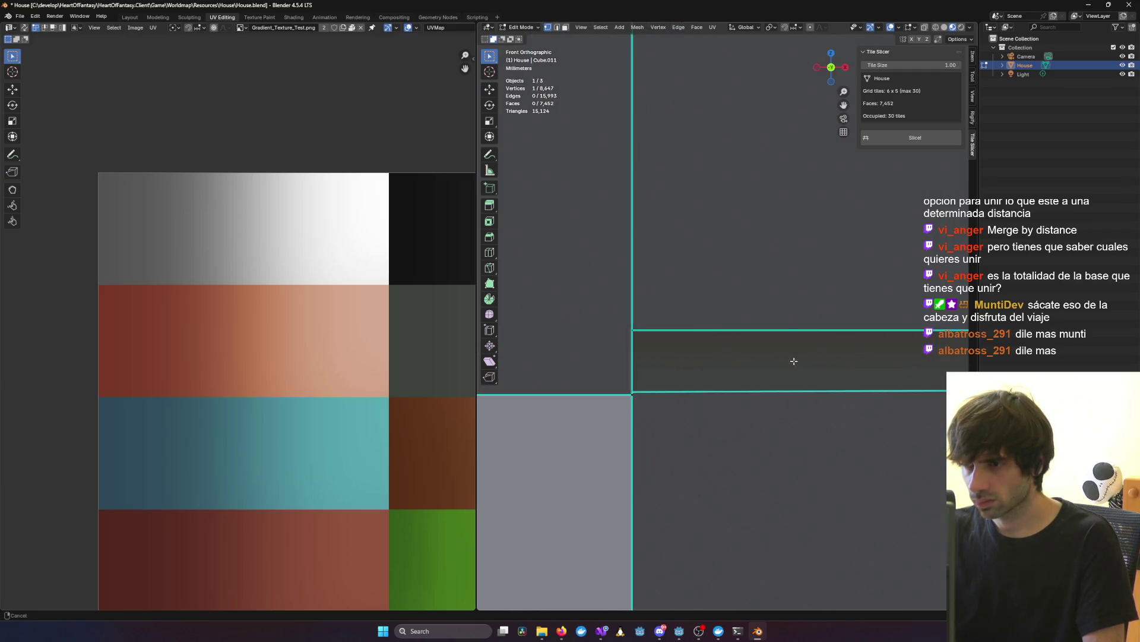
pyautogui.scroll(-8, 805, 359)
pyautogui.moveTo(927, 336)
pyautogui.keyDown('shift'); pyautogui.mouseDown(button='middle')
pyautogui.moveTo(667, 337)
pyautogui.moveTo(682, 336)
pyautogui.mouseUp(button='middle'); pyautogui.keyUp('shift')
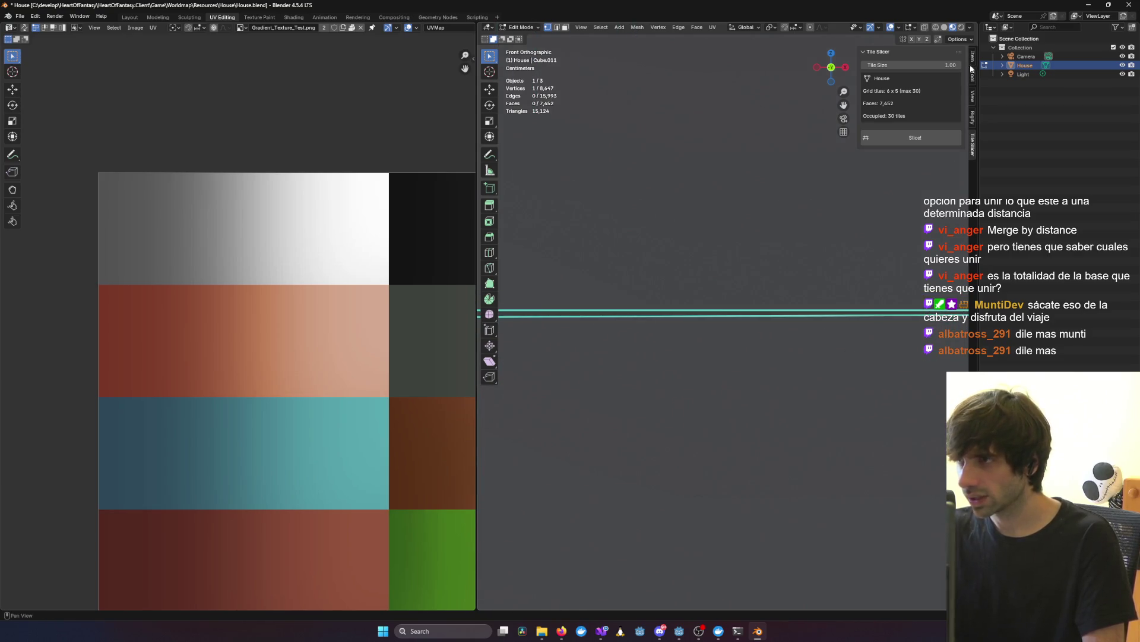
# Step: Return to Object Mode and orbit for a close look at the stone base
pyautogui.press('Tab')
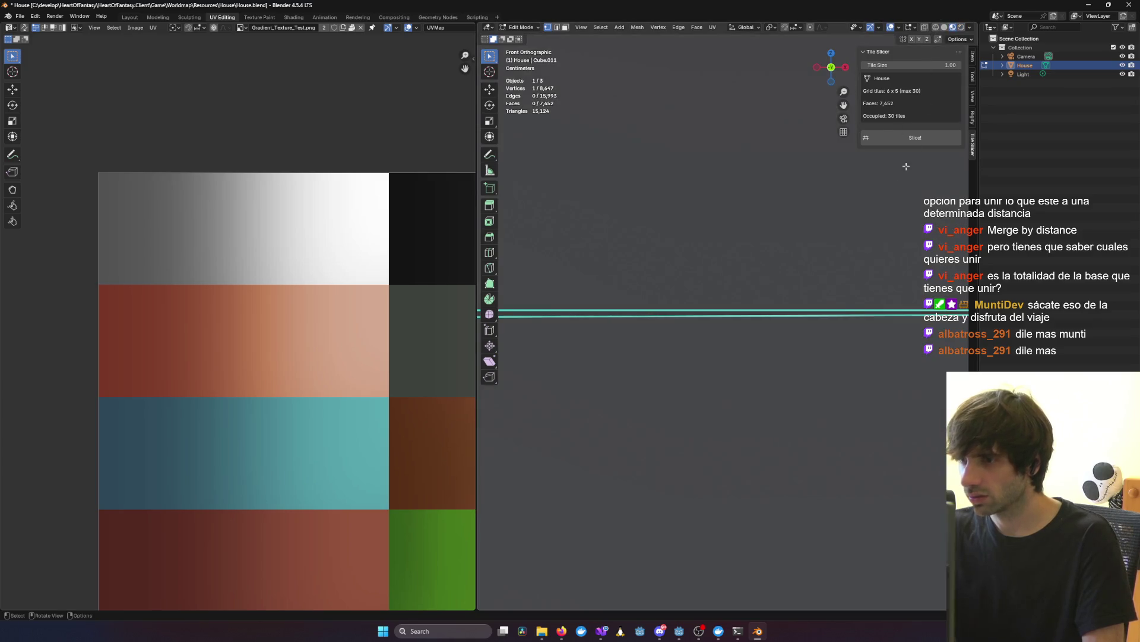
pyautogui.moveTo(892, 204)
pyautogui.mouseDown(button='middle')
pyautogui.moveTo(752, 319)
pyautogui.moveTo(775, 302)
pyautogui.moveTo(808, 306)
pyautogui.mouseUp(button='middle')
pyautogui.hotkey('alt', 'Tab')
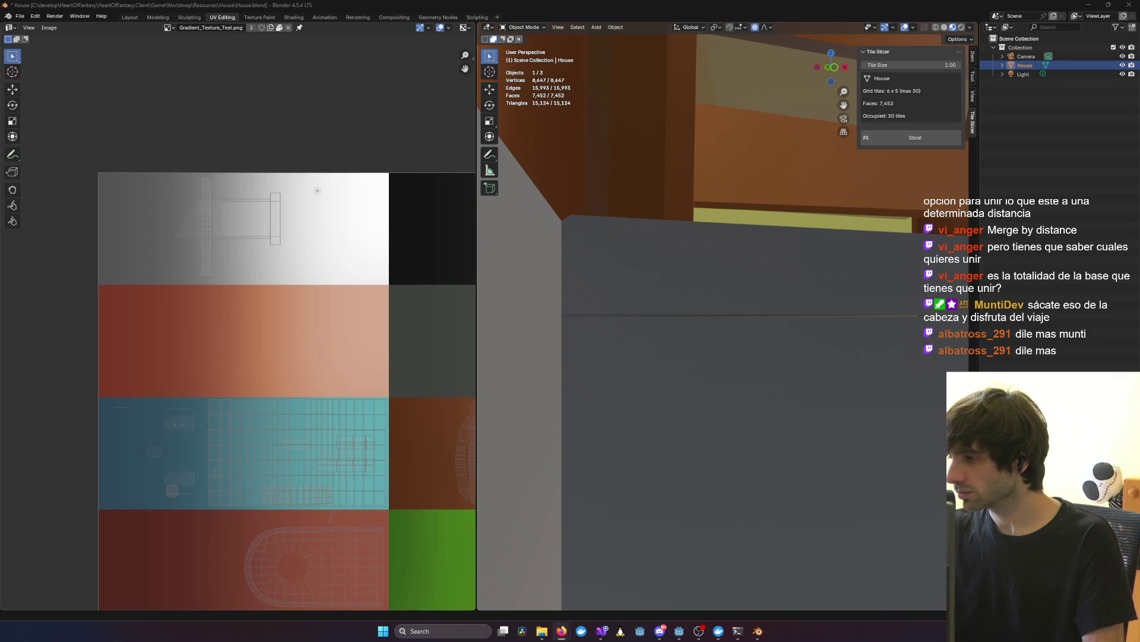
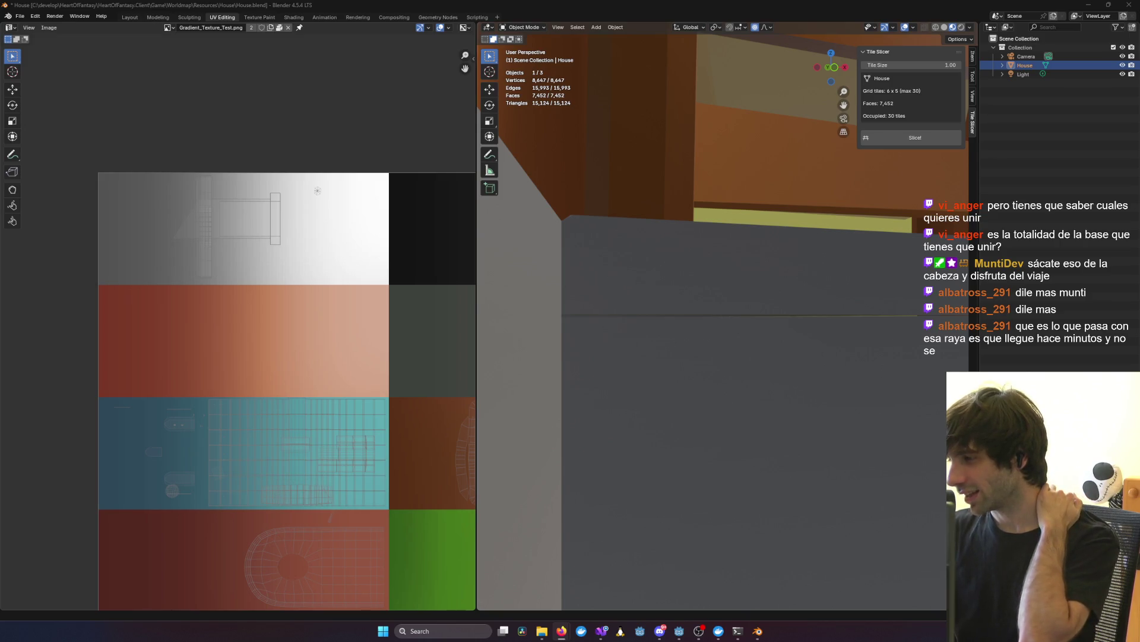
# Step: Orbit around the grey wall corner, briefly checking the Godot House scene before returning
pyautogui.scroll(-3, 858, 313)
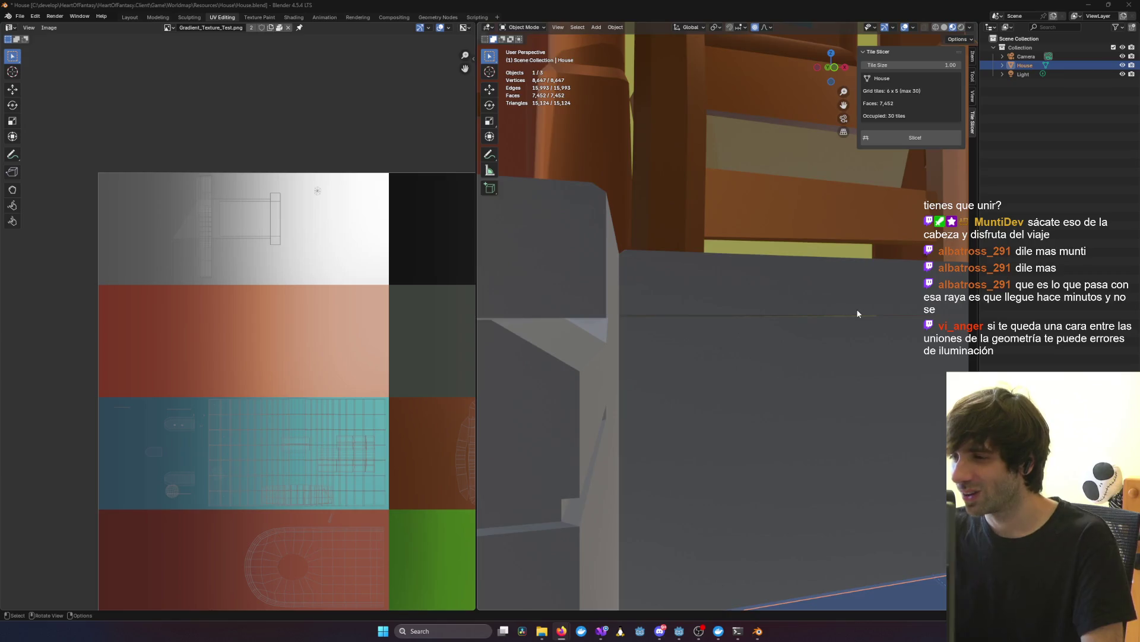
pyautogui.scroll(2, 856, 315)
pyautogui.moveTo(853, 315); pyautogui.dragTo(733, 318, button='middle')
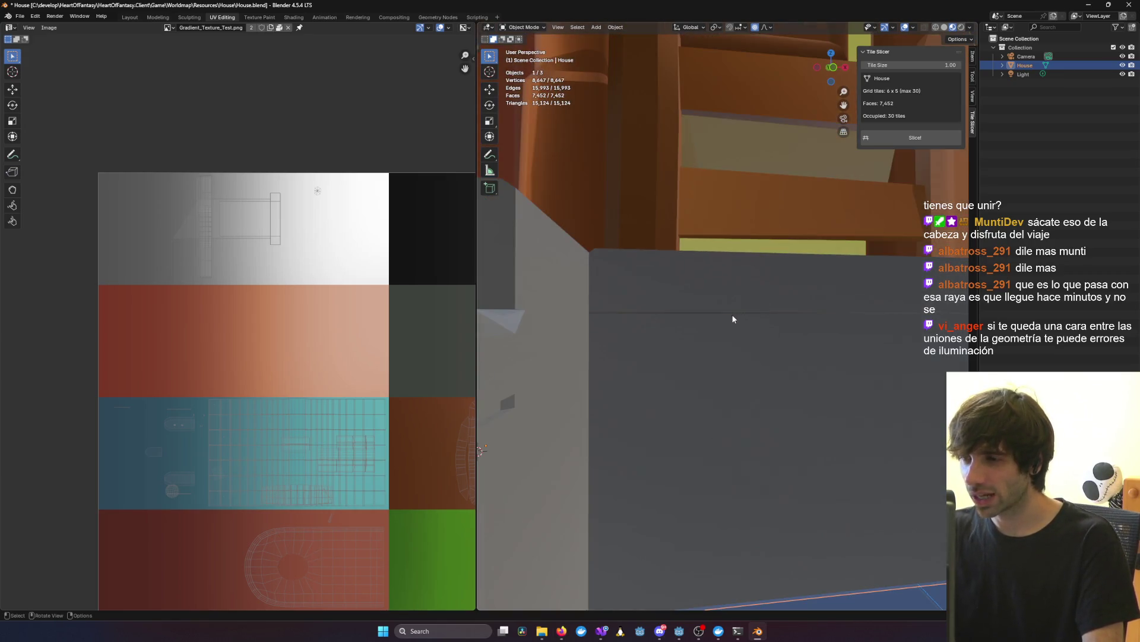
pyautogui.scroll(-5, 594, 315)
pyautogui.scroll(-2, 693, 309)
pyautogui.click(742, 636)
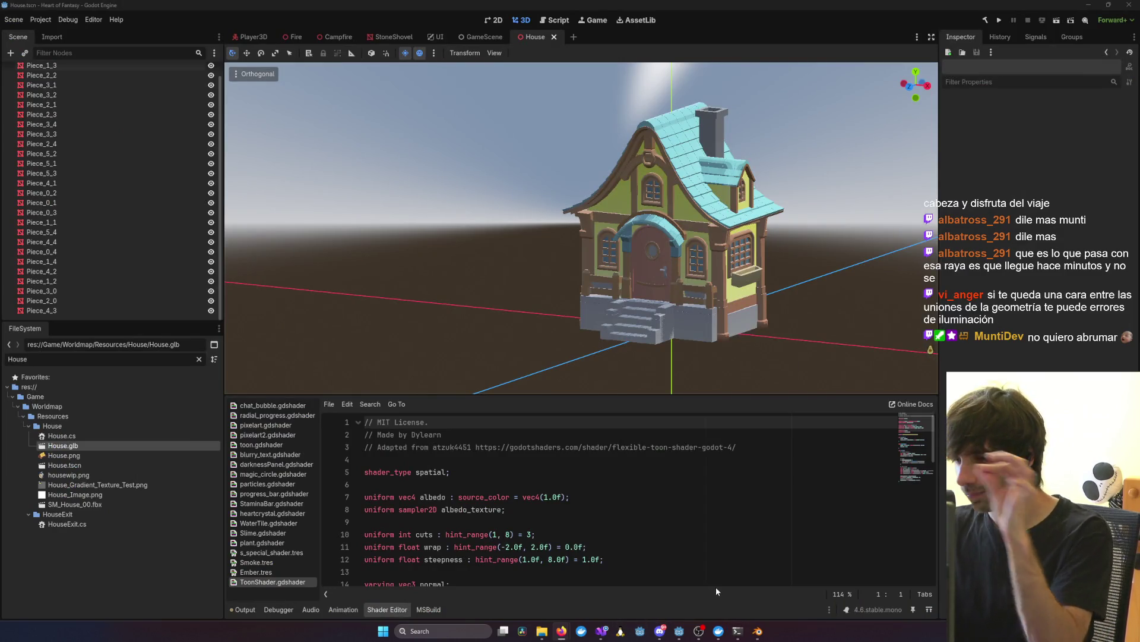
pyautogui.click(758, 631)
pyautogui.scroll(-5, 652, 307)
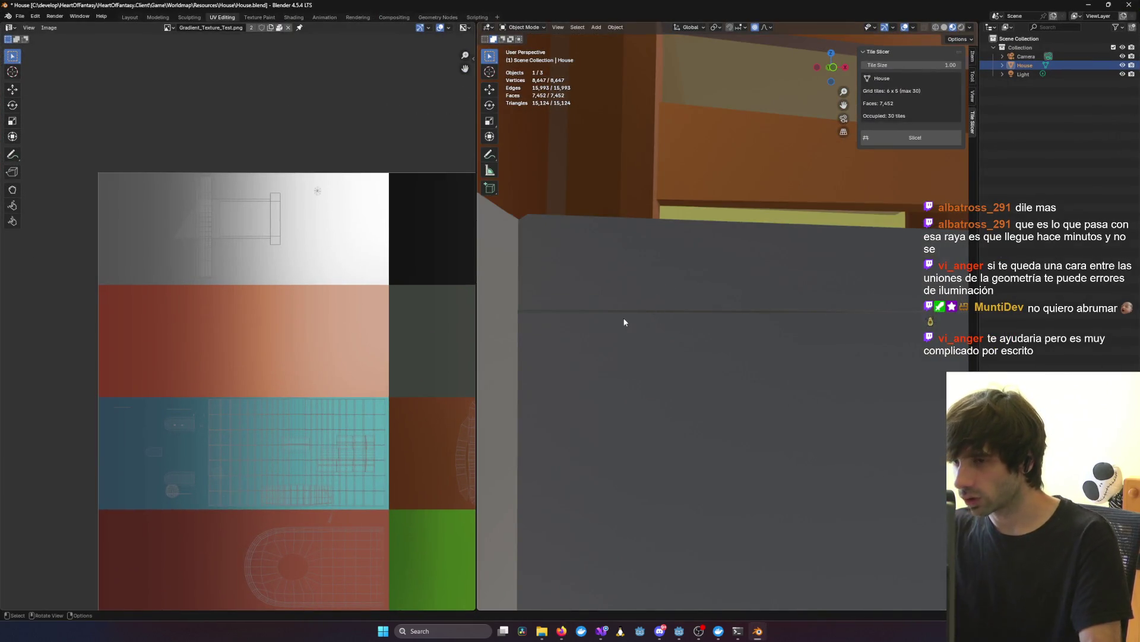
pyautogui.moveTo(880, 312)
pyautogui.mouseDown(button='middle')
pyautogui.moveTo(779, 336)
pyautogui.moveTo(805, 339)
pyautogui.moveTo(733, 326)
pyautogui.mouseUp(button='middle')
# Step: Enter Edit Mode, view the wall from the front, and merge a seam vertex At First
pyautogui.press('Tab')
pyautogui.press('KP_1')
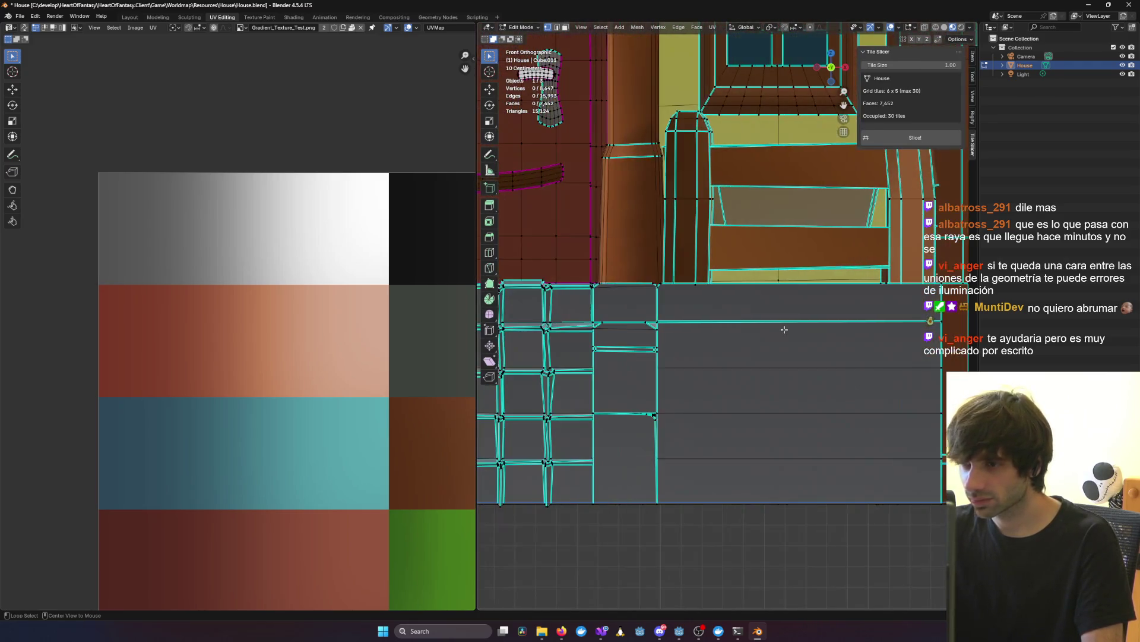
pyautogui.scroll(3, 656, 317)
pyautogui.scroll(8, 656, 317)
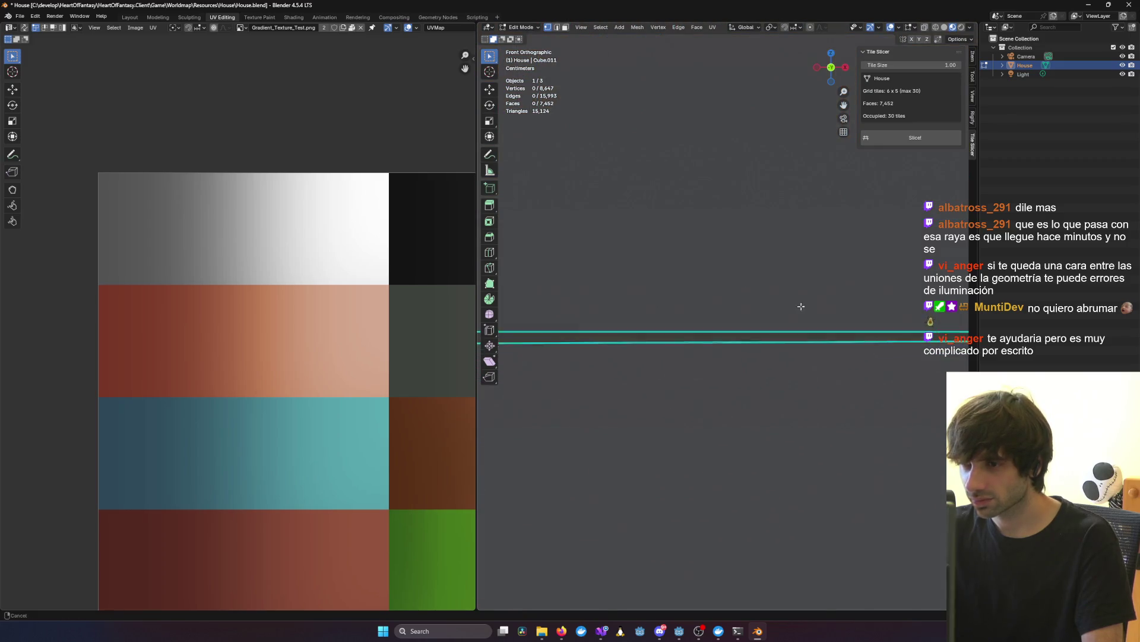
pyautogui.scroll(6, 660, 335)
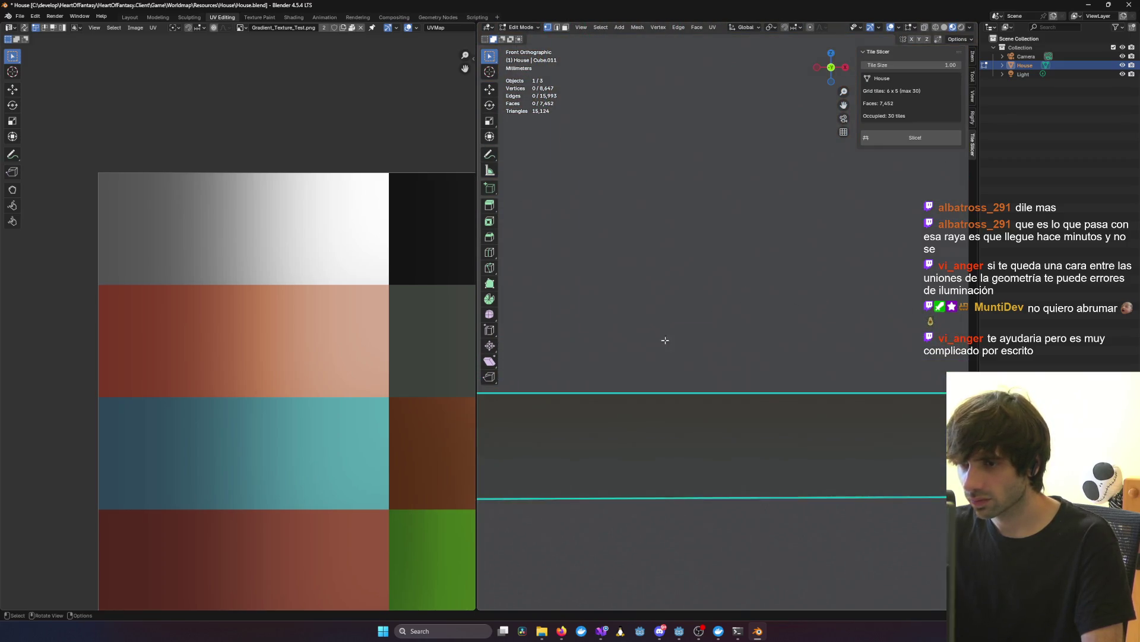
pyautogui.scroll(-6, 624, 338)
pyautogui.click(610, 339)
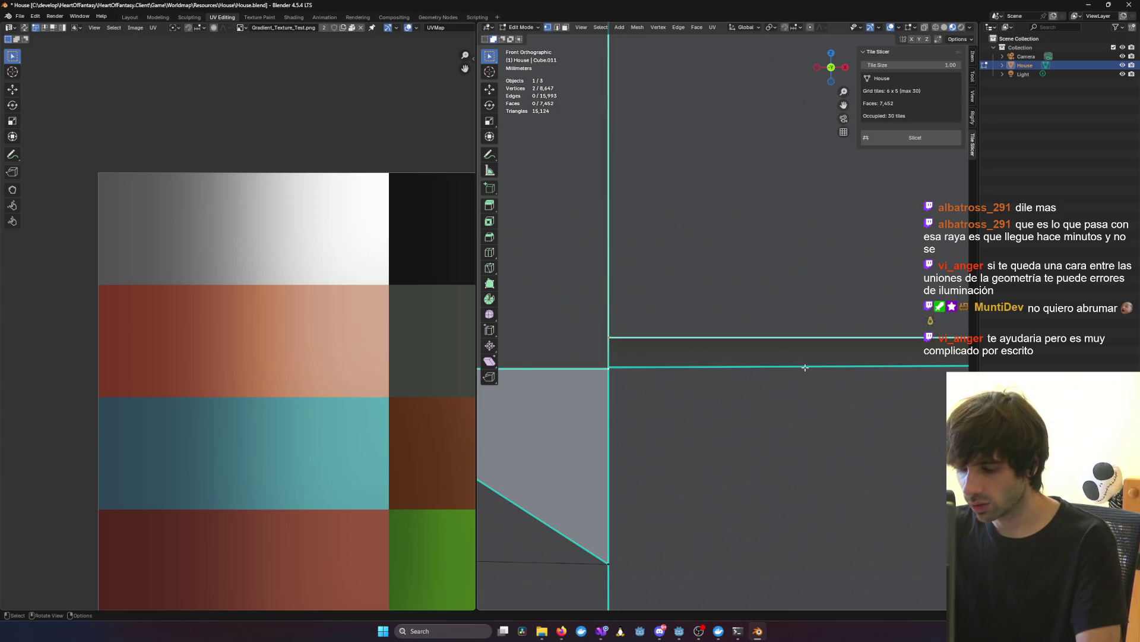
pyautogui.press('m')
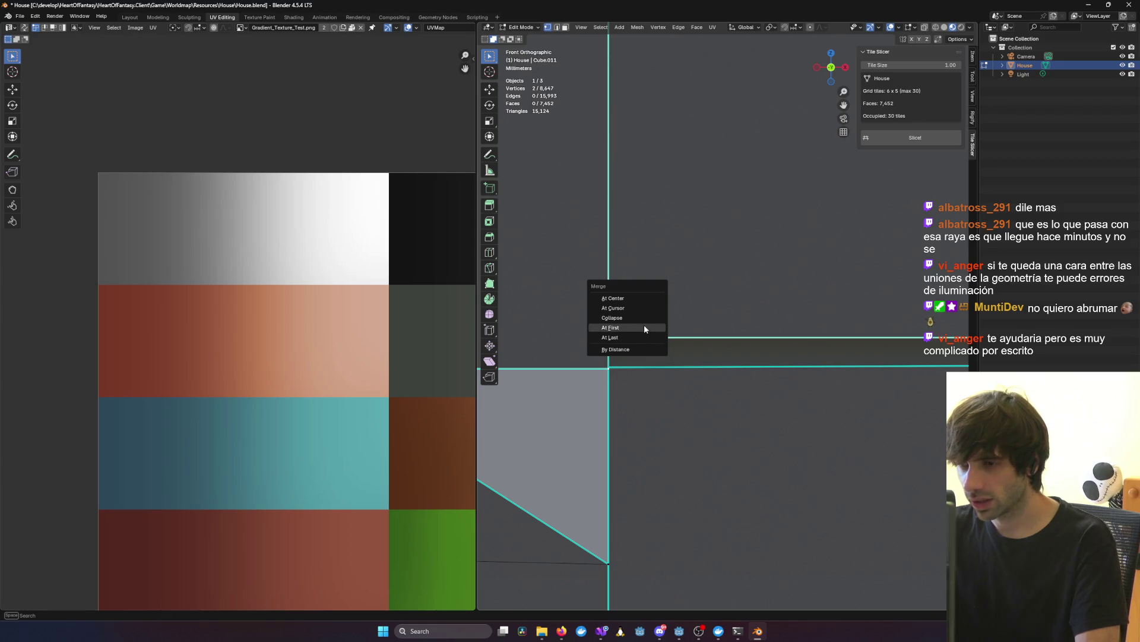
pyautogui.click(644, 325)
# Step: Orbit around the walls and steps, then select another wall's corner vertex
pyautogui.moveTo(645, 325); pyautogui.dragTo(713, 340, button='middle')
pyautogui.scroll(3, 714, 341)
pyautogui.scroll(-5, 715, 341)
pyautogui.moveTo(716, 379); pyautogui.dragTo(626, 357, button='middle')
pyautogui.keyDown('ctrl'); pyautogui.rightClick(626, 357); pyautogui.keyUp('ctrl')
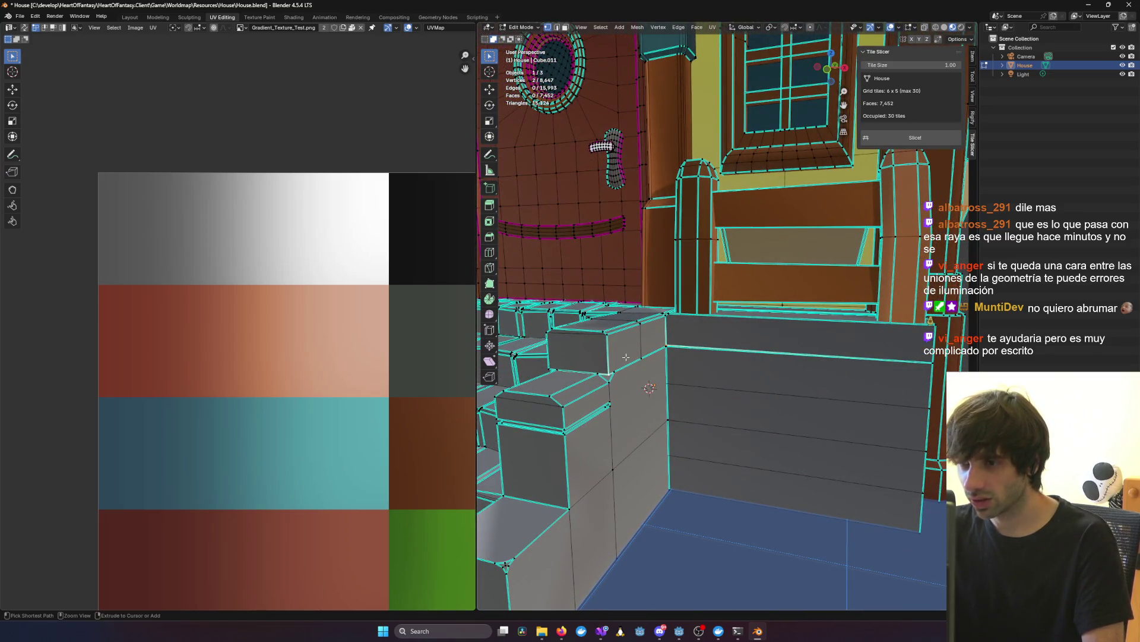
pyautogui.scroll(3, 666, 351)
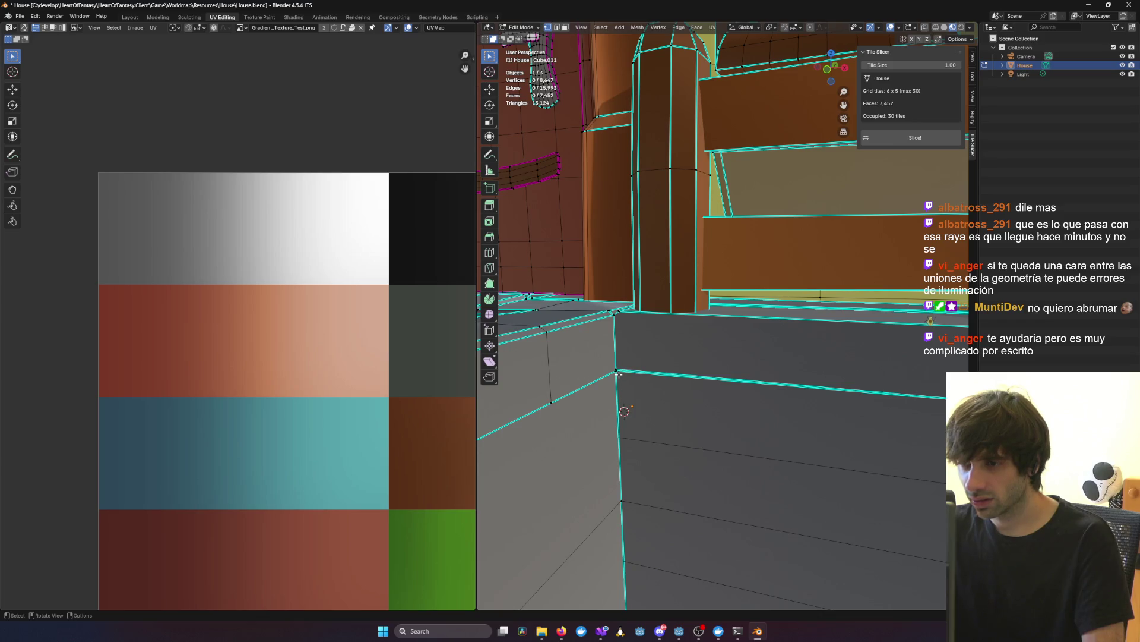
pyautogui.press('KP_1')
pyautogui.moveTo(764, 324)
pyautogui.mouseDown(button='middle')
pyautogui.moveTo(677, 323)
pyautogui.moveTo(774, 337)
pyautogui.mouseUp(button='middle')
pyautogui.scroll(-5, 754, 353)
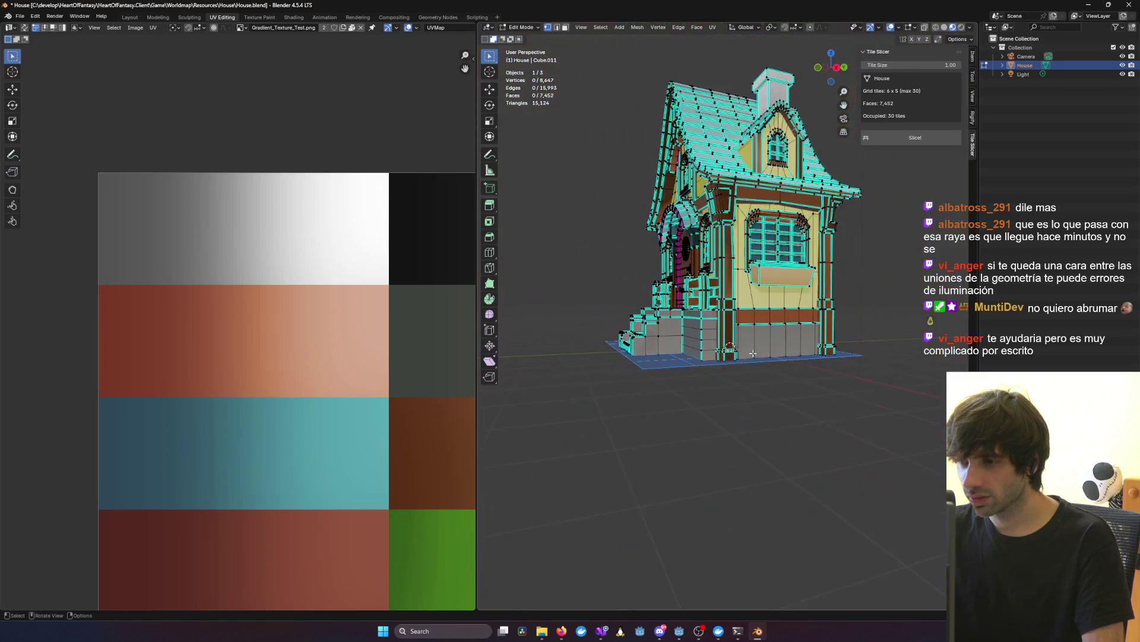
pyautogui.scroll(15, 676, 329)
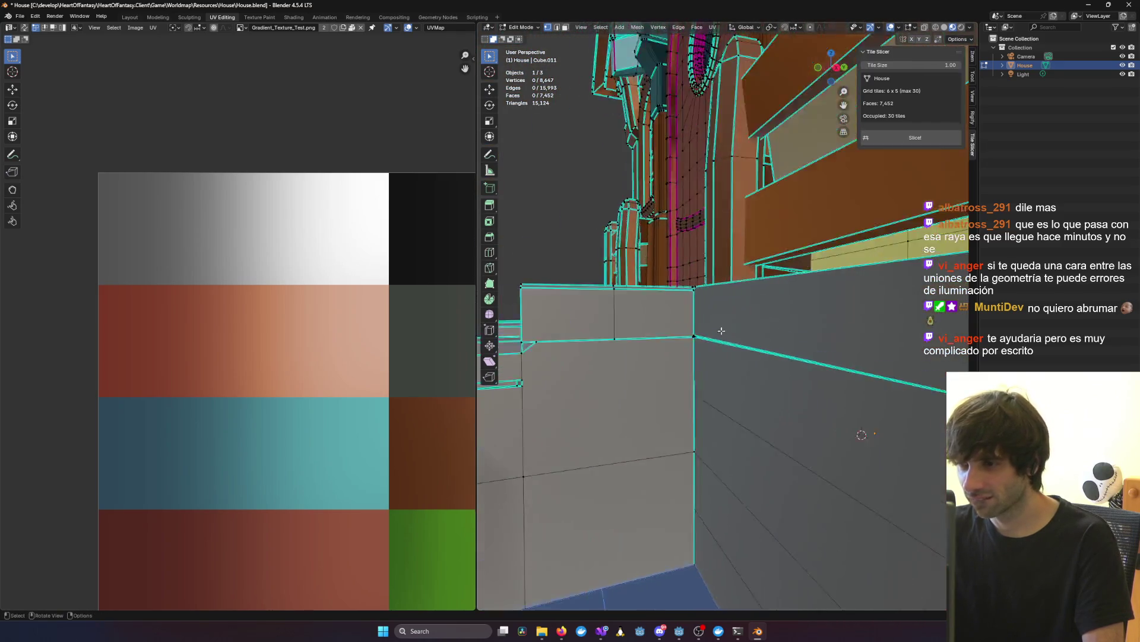
pyautogui.moveTo(665, 335)
pyautogui.mouseDown(button='middle')
pyautogui.moveTo(730, 310)
pyautogui.moveTo(713, 357)
pyautogui.mouseUp(button='middle')
pyautogui.click(691, 365)
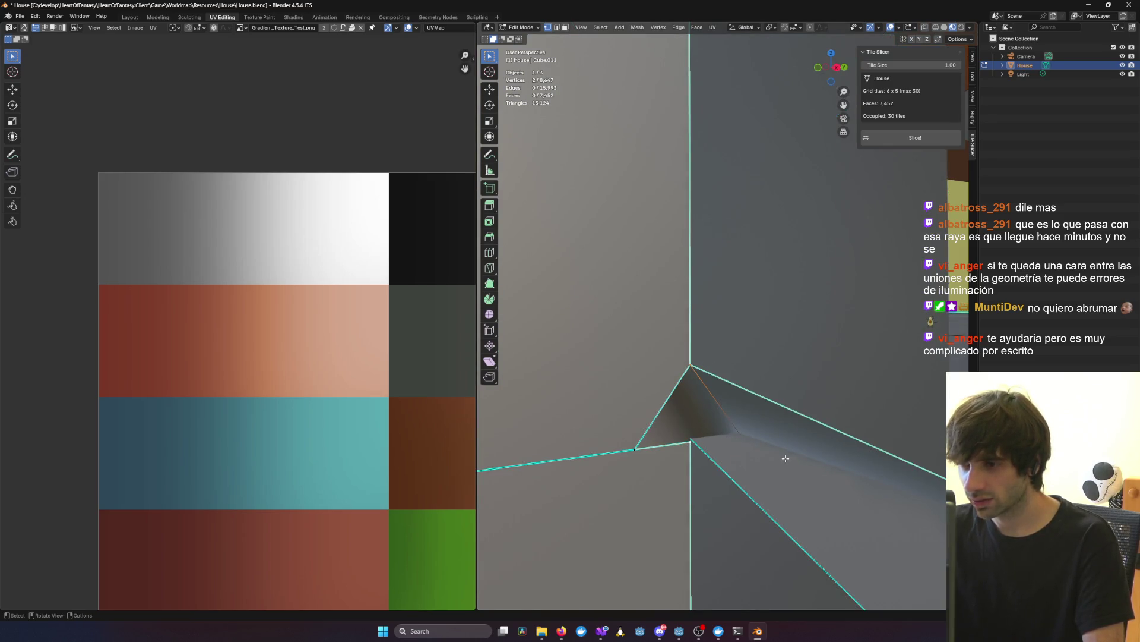
# Step: Try merging the corner vertex At First, undo it, and turn on see-through display
pyautogui.press('m')
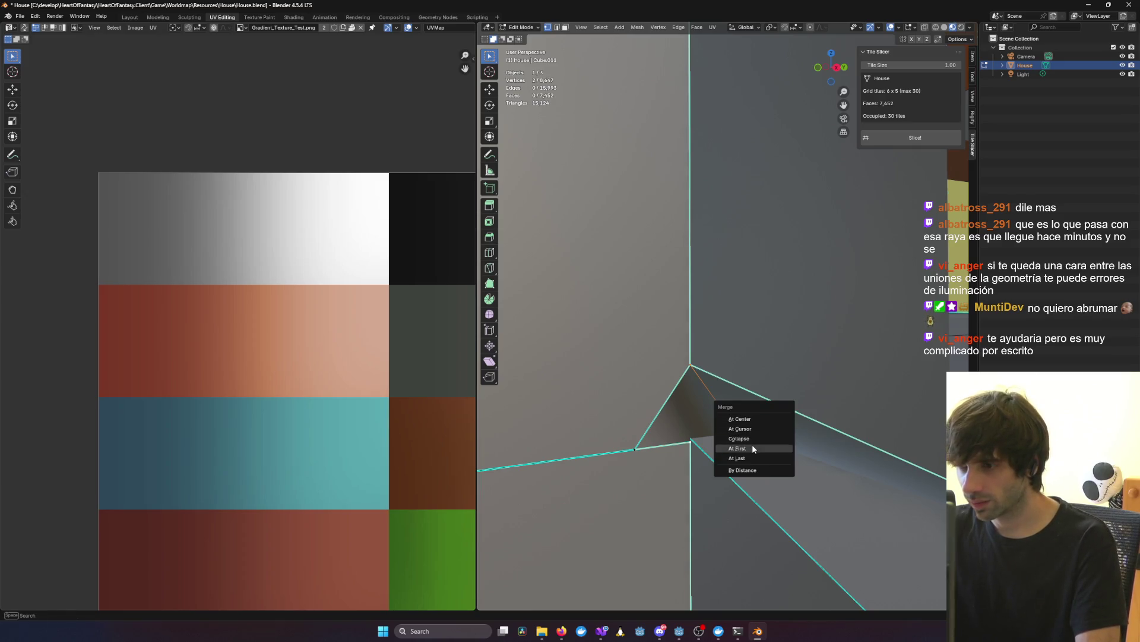
pyautogui.click(752, 446)
pyautogui.moveTo(752, 447); pyautogui.dragTo(736, 429, button='middle')
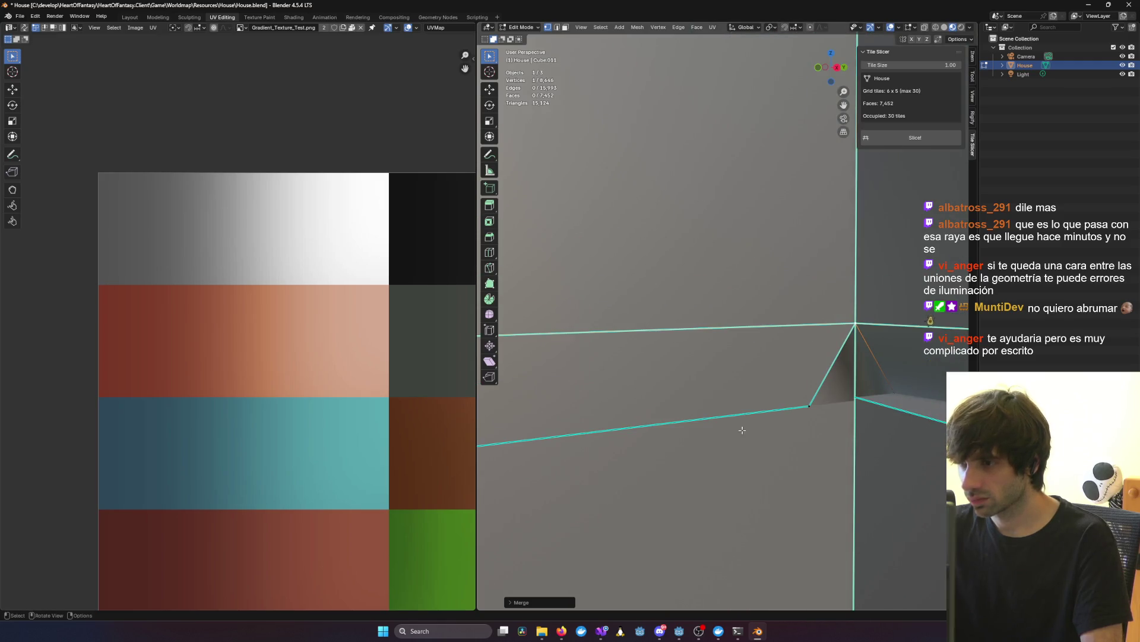
pyautogui.hotkey('ctrl', 'z')
pyautogui.hotkey('ctrl', 'z')
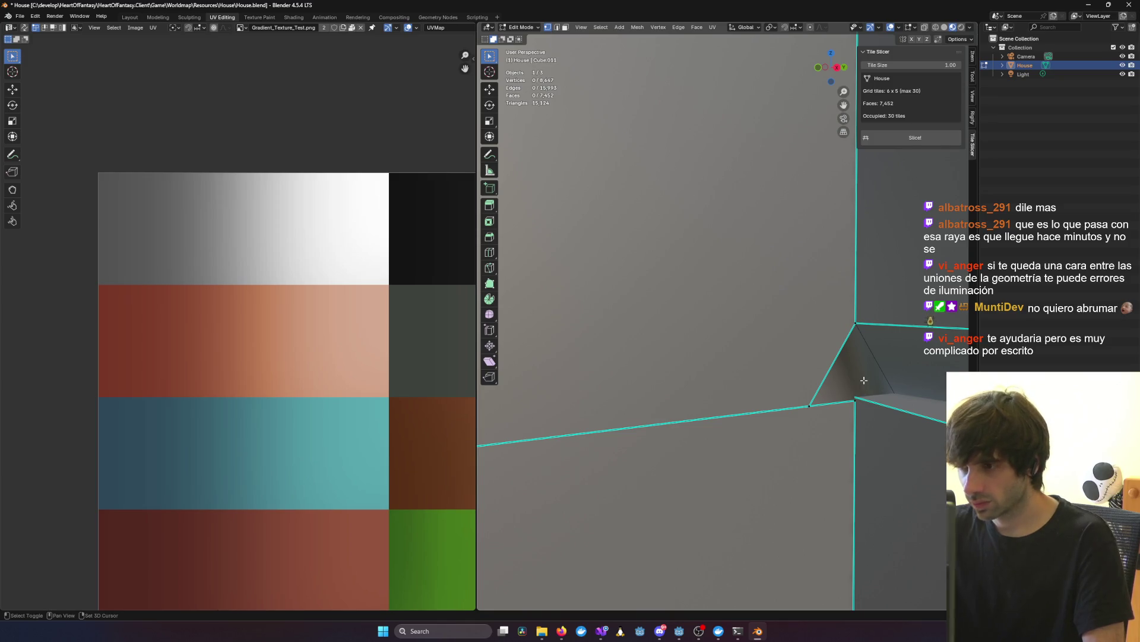
pyautogui.hotkey('shift', 'z')
pyautogui.hotkey('shift', 'z')
pyautogui.hotkey('shift', 'z')
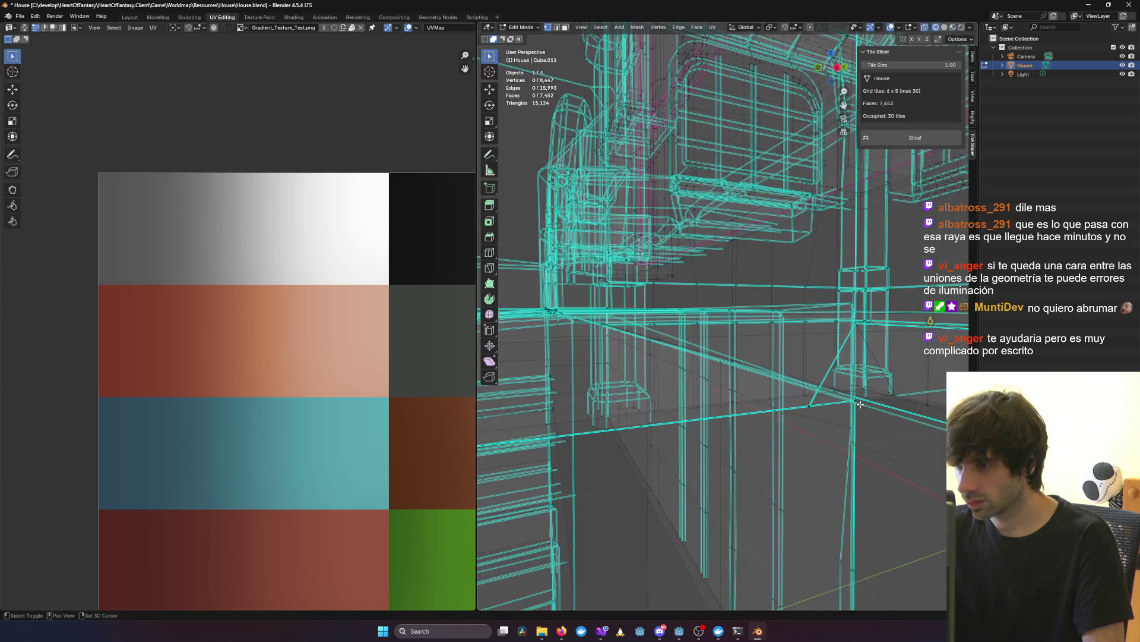
pyautogui.hotkey('shift', 'z')
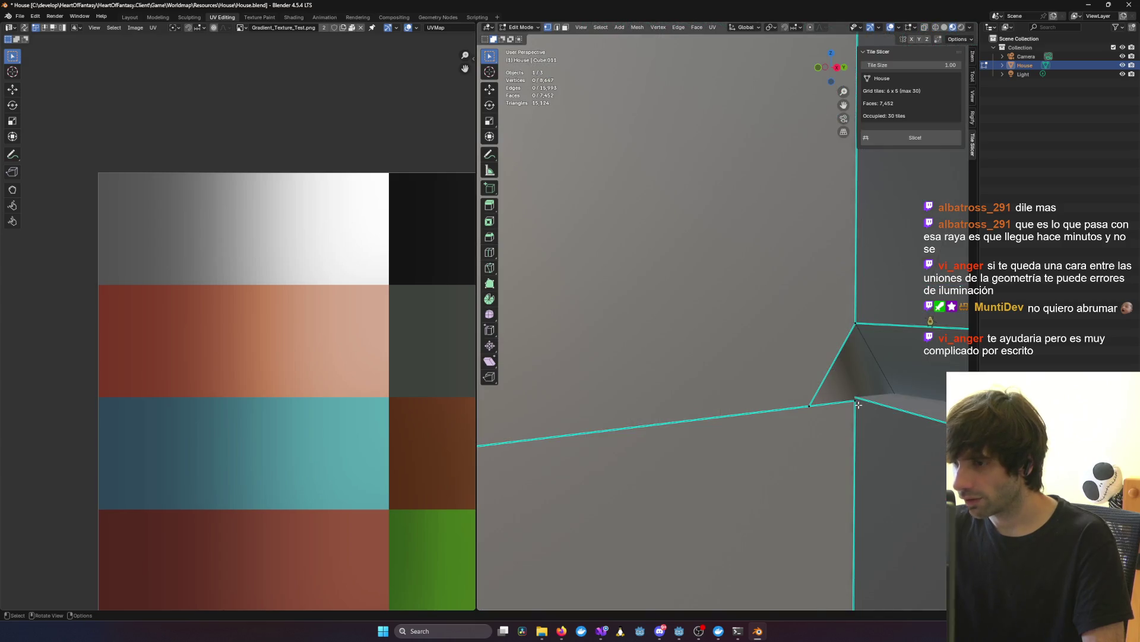
# Step: Add the second corner vertex and merge the pair into one
pyautogui.keyDown('shift'); pyautogui.click(856, 330); pyautogui.keyUp('shift')
pyautogui.press('m')
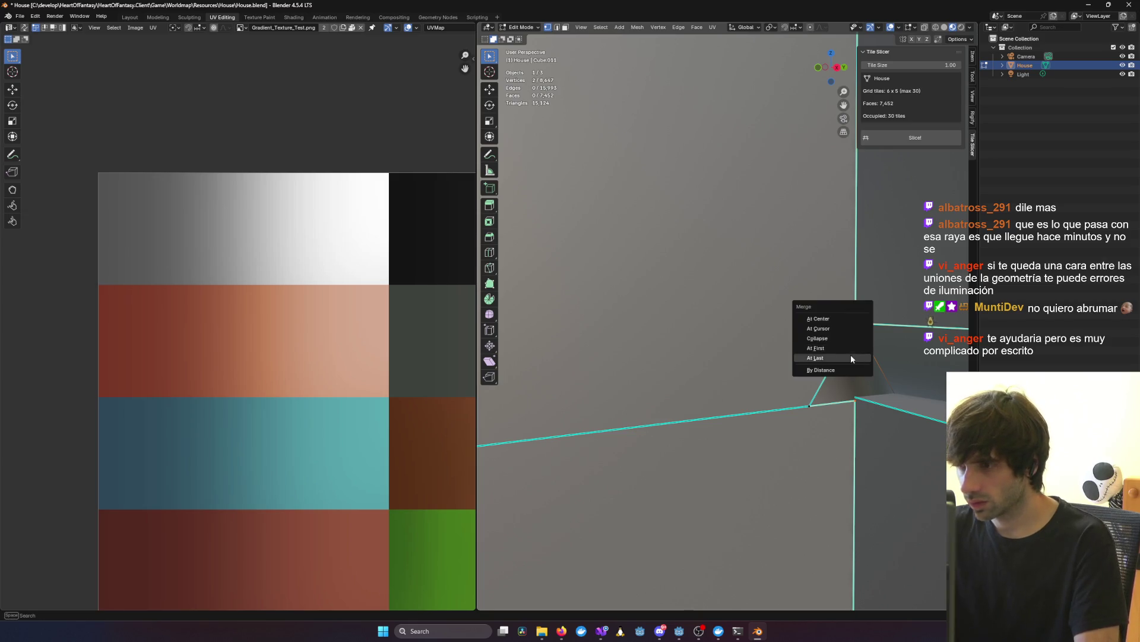
pyautogui.click(842, 346)
pyautogui.moveTo(861, 404)
pyautogui.mouseDown(button='middle')
pyautogui.moveTo(775, 385)
pyautogui.moveTo(883, 387)
pyautogui.moveTo(769, 350)
pyautogui.moveTo(701, 355)
pyautogui.mouseUp(button='middle')
pyautogui.click(853, 402)
pyautogui.scroll(3, 769, 350)
pyautogui.moveTo(805, 344); pyautogui.dragTo(837, 337, button='middle')
# Step: In see-through view, merge another corner vertex pair, reaching 8,645 vertices
pyautogui.hotkey('shift', 'z')
pyautogui.moveTo(926, 346); pyautogui.dragTo(877, 344, button='middle')
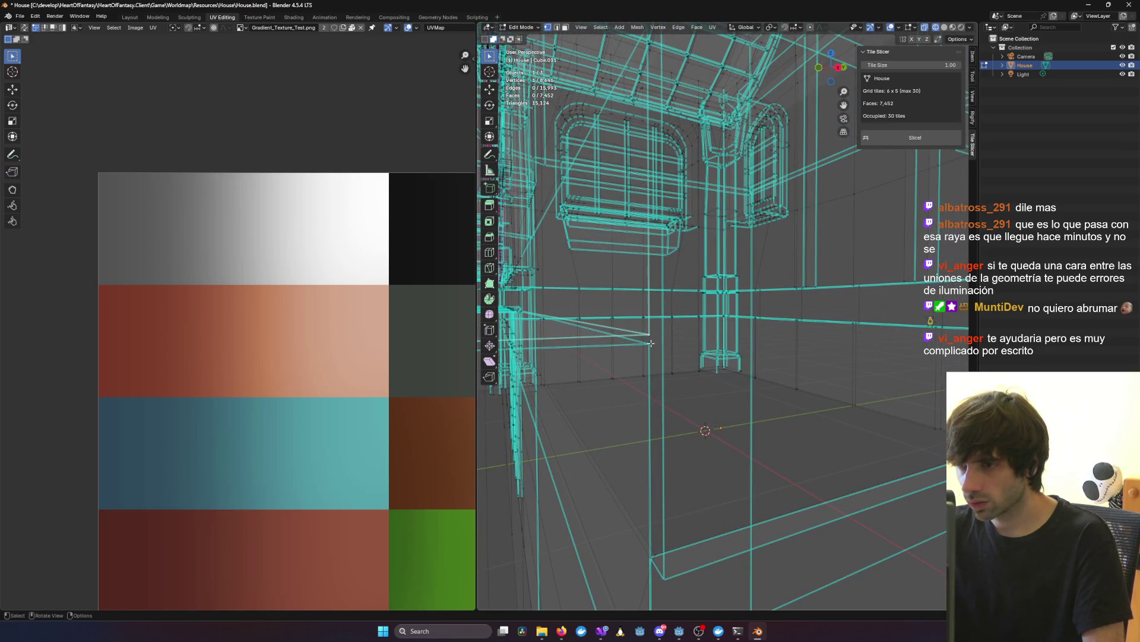
pyautogui.press('m')
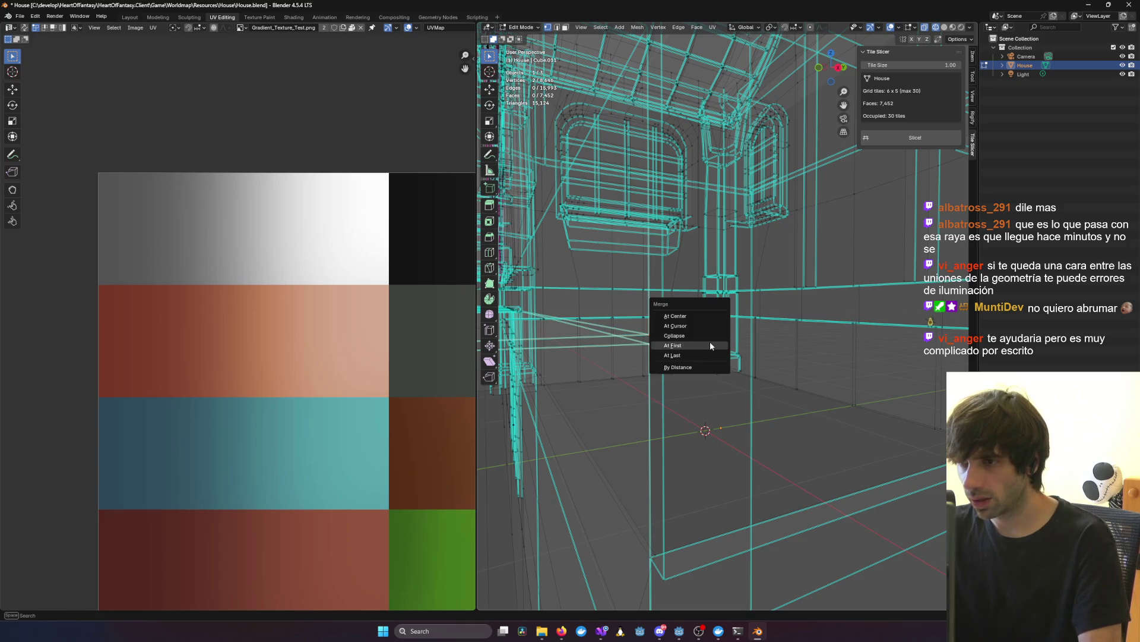
pyautogui.click(710, 341)
pyautogui.moveTo(611, 369)
pyautogui.mouseDown(button='middle')
pyautogui.moveTo(600, 309)
pyautogui.moveTo(611, 243)
pyautogui.moveTo(633, 359)
pyautogui.moveTo(723, 379)
pyautogui.moveTo(706, 395)
pyautogui.mouseUp(button='middle')
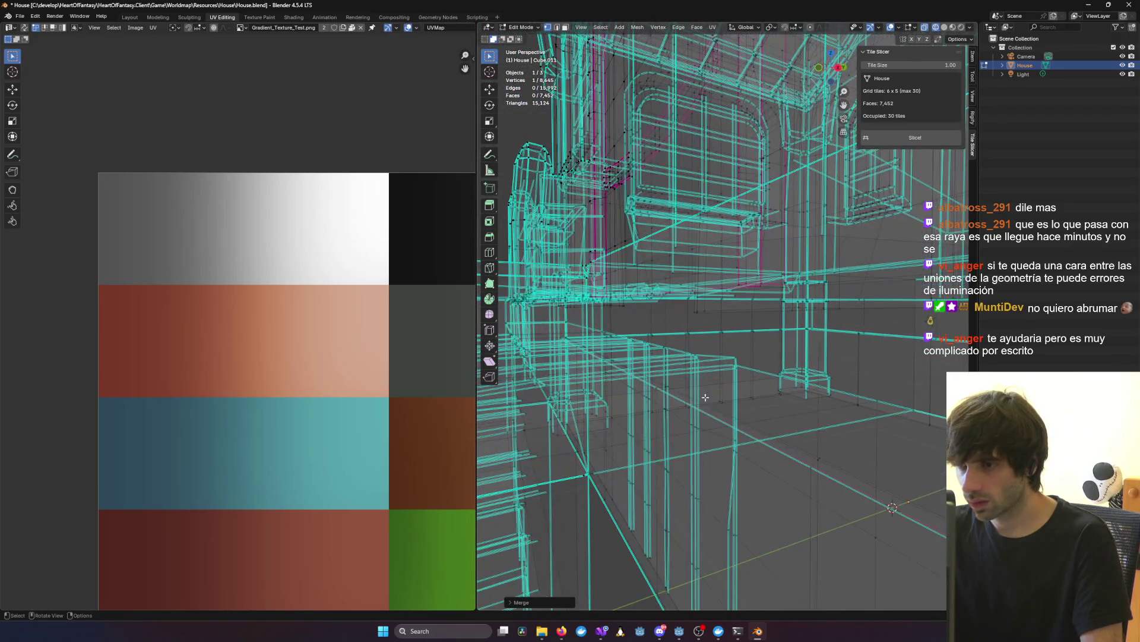
pyautogui.moveTo(685, 437)
pyautogui.mouseDown(button='middle')
pyautogui.moveTo(758, 369)
pyautogui.moveTo(790, 389)
pyautogui.moveTo(620, 376)
pyautogui.moveTo(681, 353)
pyautogui.moveTo(686, 426)
pyautogui.mouseUp(button='middle')
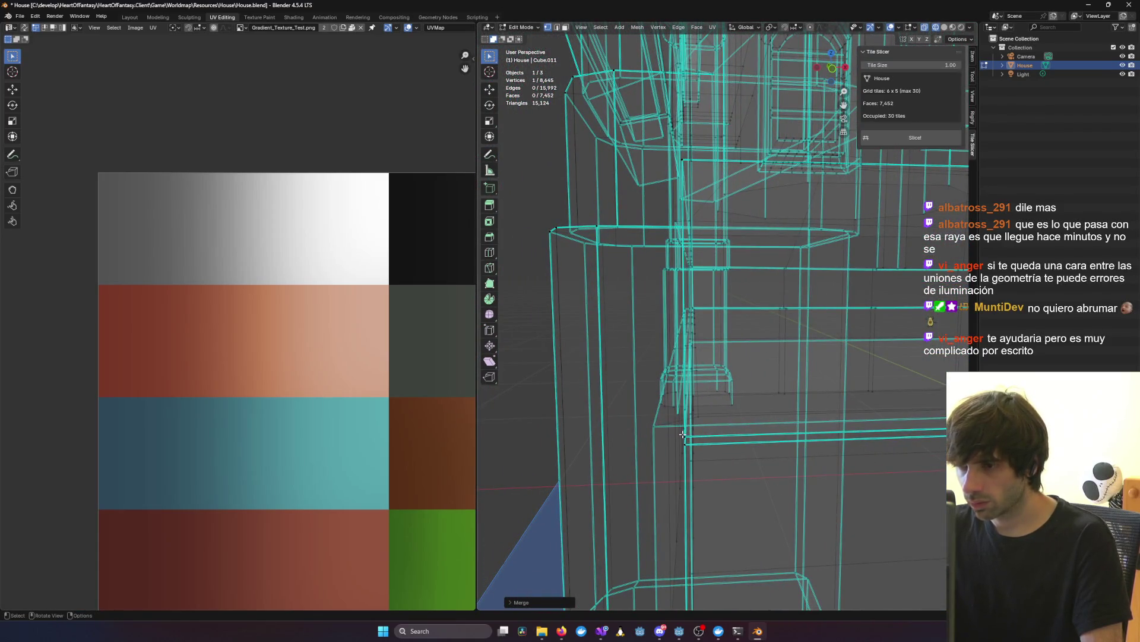
# Step: Merge vertices at an edge corner, then pull a corner vertex onto the lower edge and merge it
pyautogui.click(684, 438)
pyautogui.press('m')
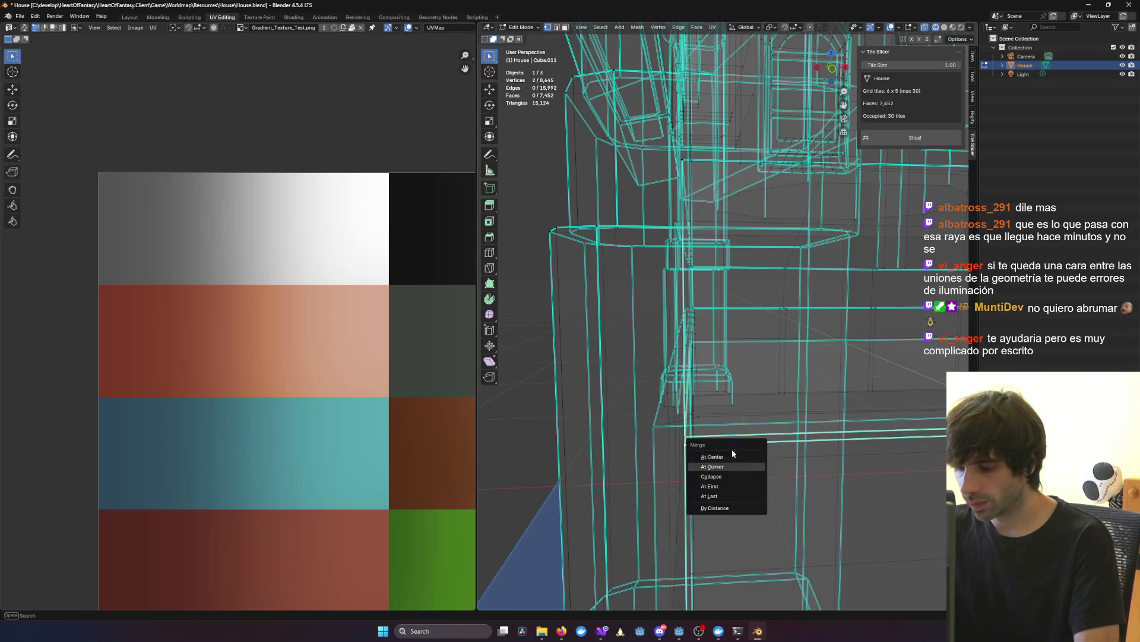
pyautogui.click(714, 485)
pyautogui.moveTo(828, 442)
pyautogui.keyDown('shift'); pyautogui.mouseDown(button='middle')
pyautogui.moveTo(517, 388)
pyautogui.moveTo(905, 353)
pyautogui.moveTo(816, 364)
pyautogui.mouseUp(button='middle'); pyautogui.keyUp('shift')
pyautogui.moveTo(812, 361); pyautogui.dragTo(809, 387)
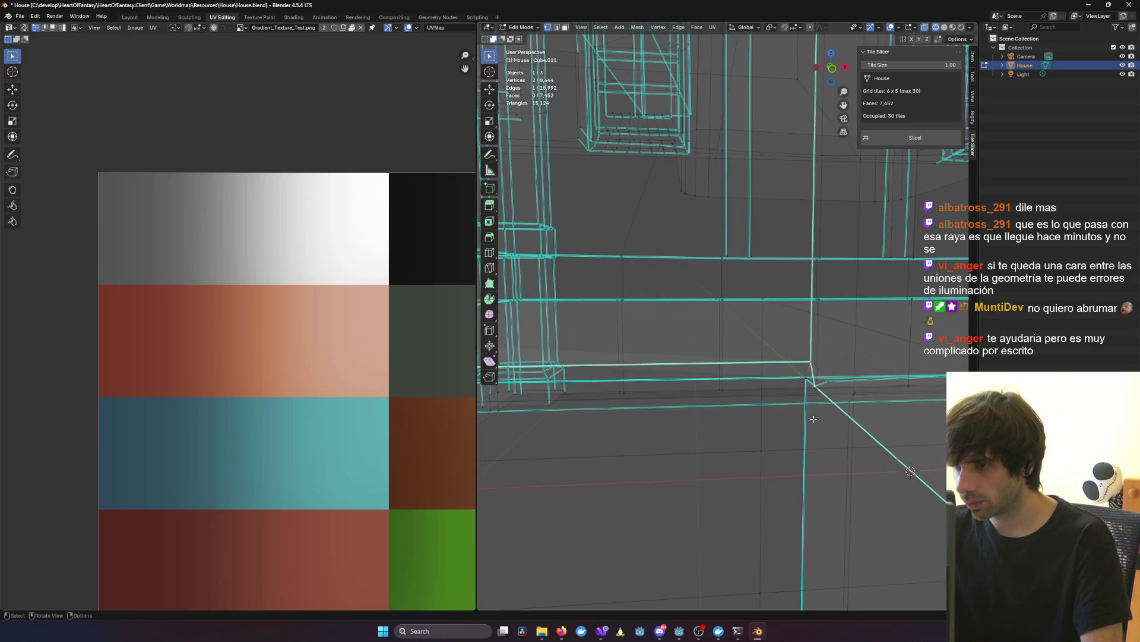
pyautogui.press('m')
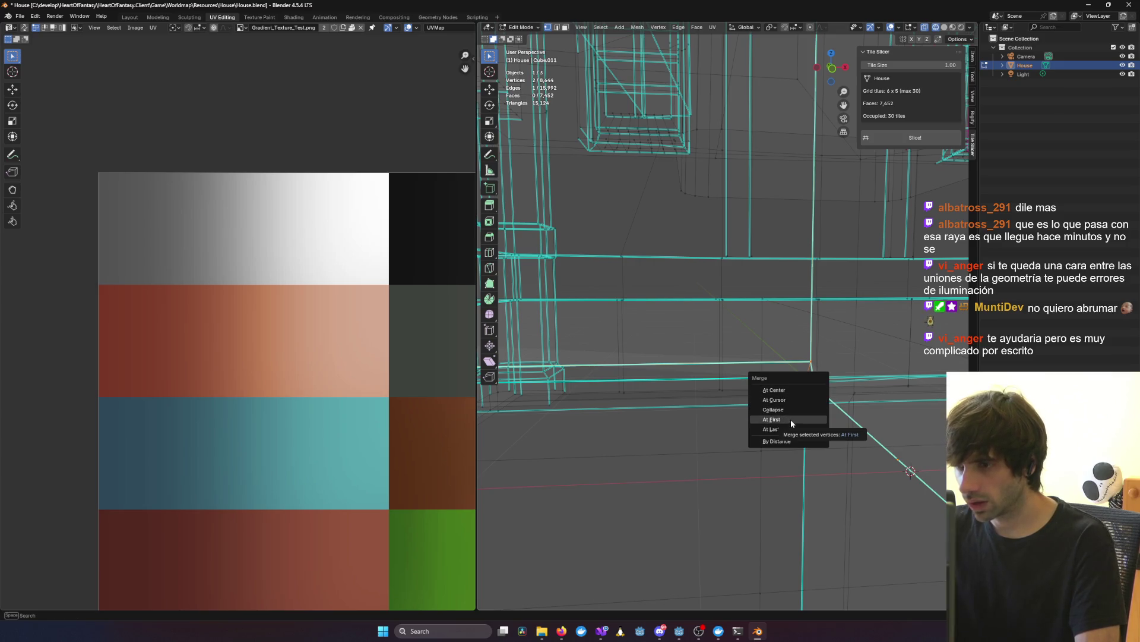
pyautogui.click(790, 419)
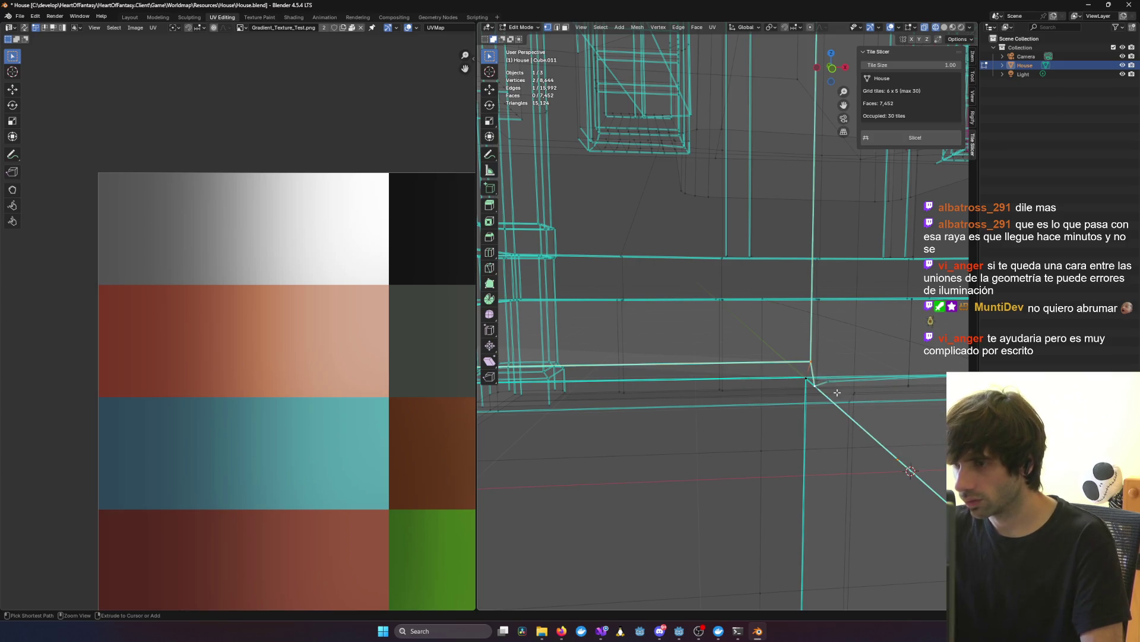
# Step: Try a three-vertex merge in X-ray, undo it, and return to solid shading
pyautogui.moveTo(806, 387); pyautogui.dragTo(887, 364, button='middle')
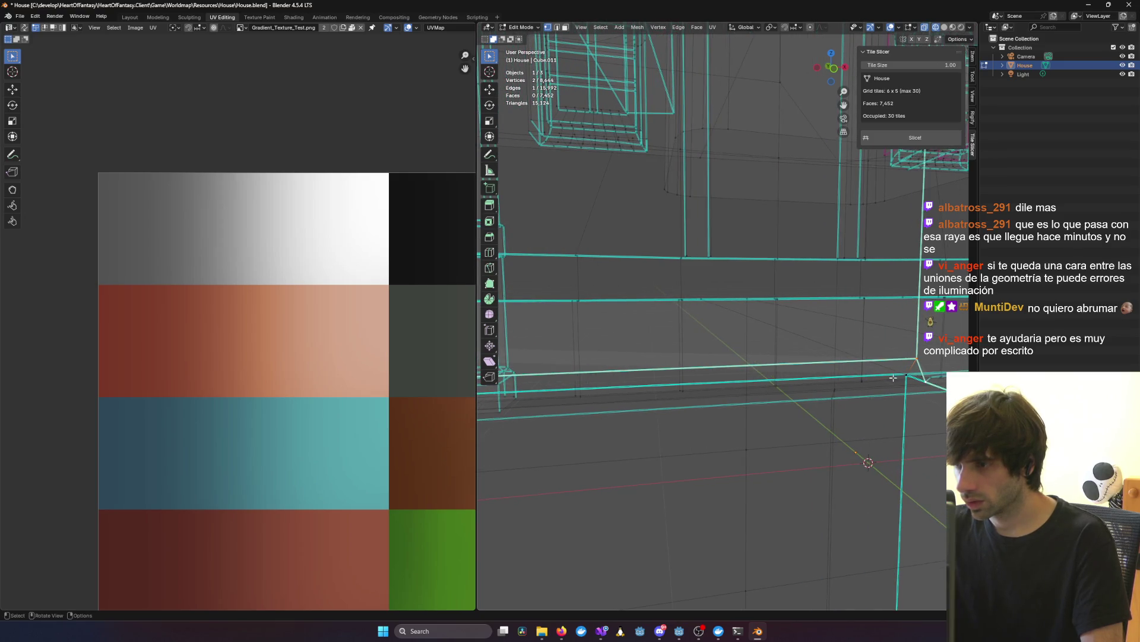
pyautogui.hotkey('alt', 'z')
pyautogui.hotkey('alt', 'z')
pyautogui.keyDown('shift'); pyautogui.click(905, 375); pyautogui.keyUp('shift')
pyautogui.press('m')
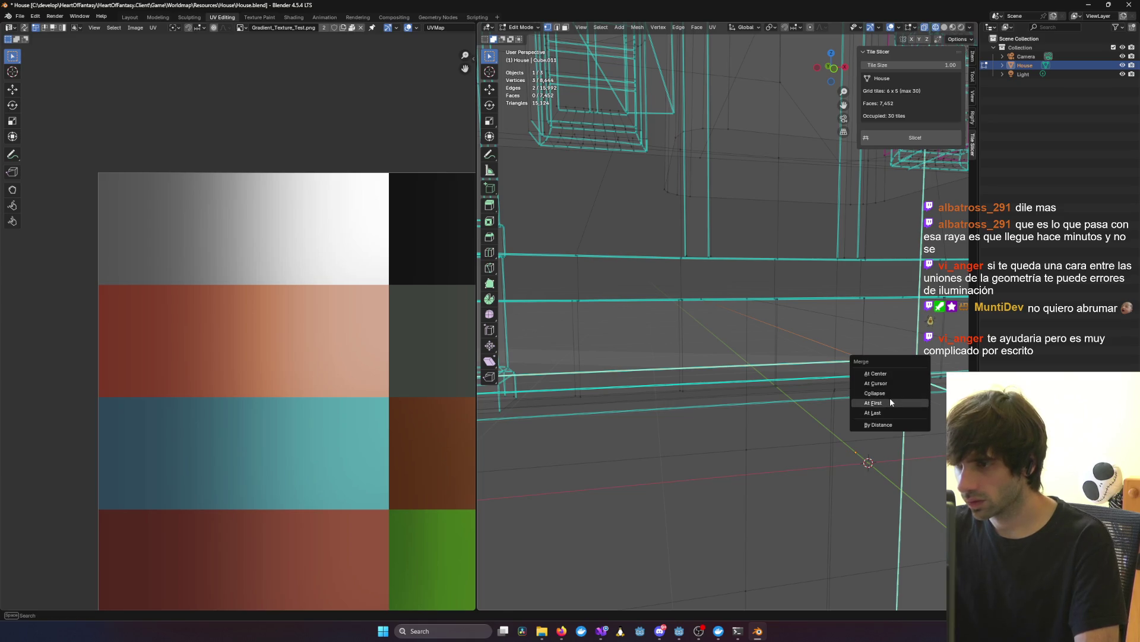
pyautogui.click(889, 403)
pyautogui.press('super')
pyautogui.click(877, 320)
pyautogui.hotkey('ctrl', 'z')
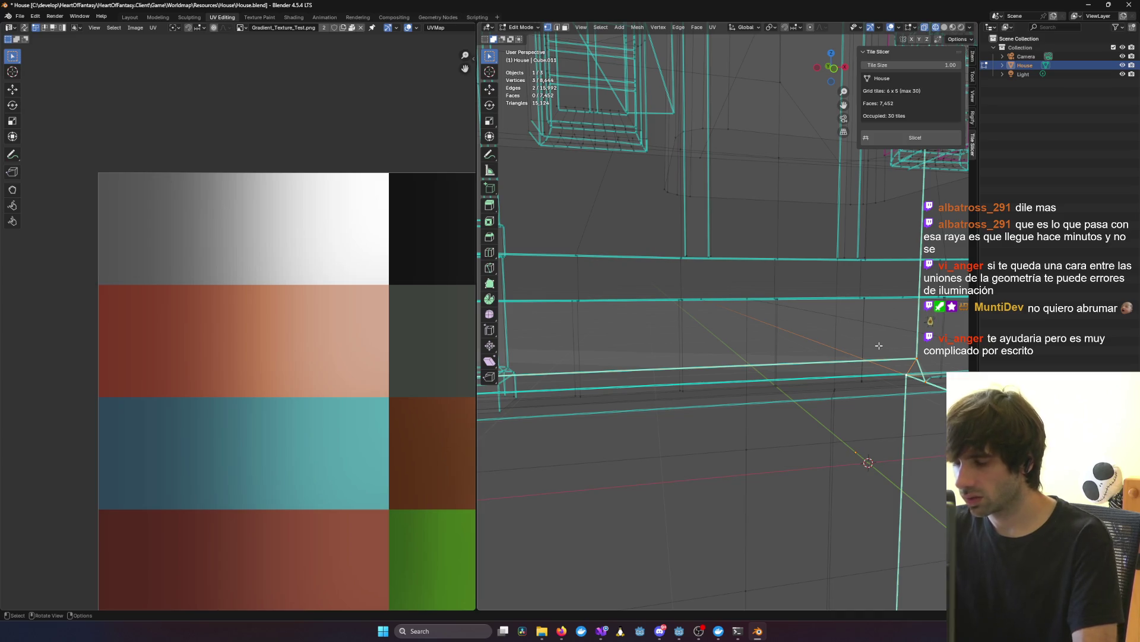
pyautogui.hotkey('shift', 'z')
pyautogui.click(786, 446)
# Step: Merge the two stray vertices at the grey block's corner, leaving 8,643 vertices
pyautogui.moveTo(890, 423)
pyautogui.mouseDown(button='middle')
pyautogui.moveTo(909, 410)
pyautogui.moveTo(901, 398)
pyautogui.moveTo(862, 416)
pyautogui.moveTo(834, 400)
pyautogui.mouseUp(button='middle')
pyautogui.click(853, 424)
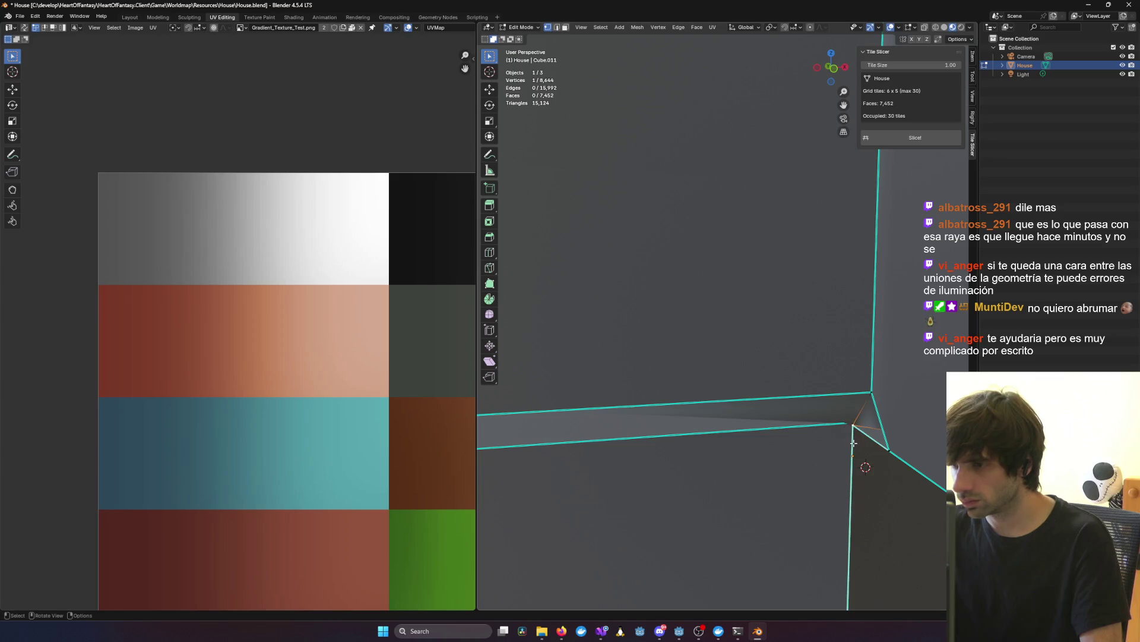
pyautogui.keyDown('shift'); pyautogui.click(872, 394); pyautogui.keyUp('shift')
pyautogui.press('m')
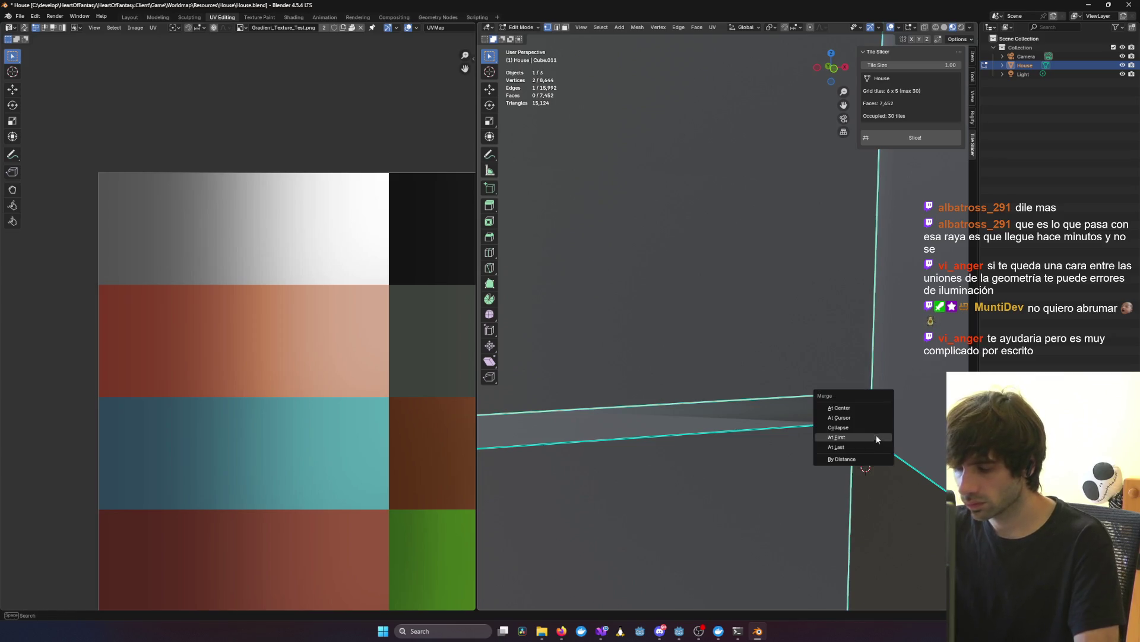
pyautogui.click(863, 432)
pyautogui.moveTo(862, 433); pyautogui.dragTo(653, 380, button='middle')
pyautogui.moveTo(246, 402); pyautogui.dragTo(326, 406, button='middle')
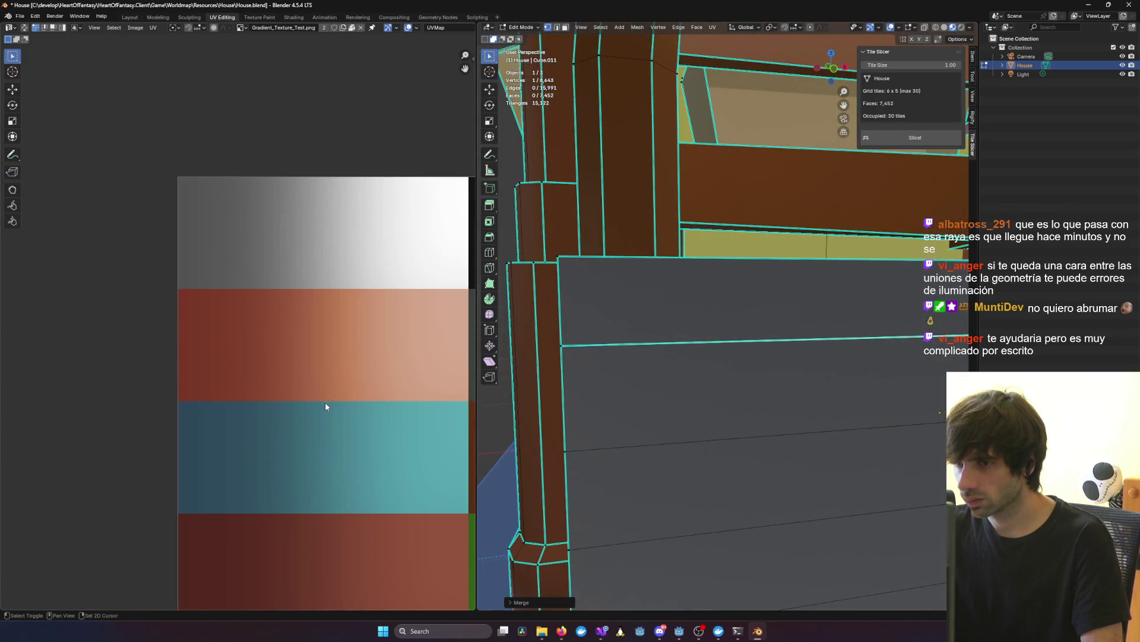
pyautogui.moveTo(562, 409); pyautogui.dragTo(603, 402, button='middle')
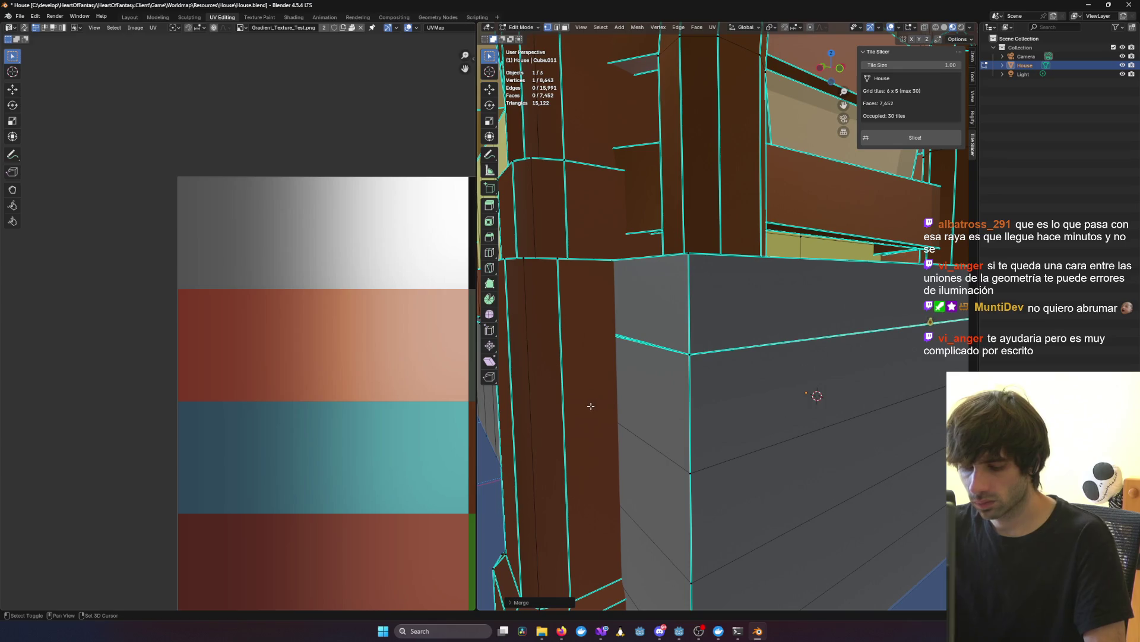
pyautogui.hotkey('shift', 'z')
pyautogui.moveTo(588, 399)
pyautogui.mouseDown(button='middle')
pyautogui.moveTo(573, 339)
pyautogui.moveTo(691, 312)
pyautogui.mouseUp(button='middle')
# Step: Merge both vertices at the lower wall corner and centre the view on the result
pyautogui.click(664, 309)
pyautogui.keyDown('shift'); pyautogui.click(662, 328); pyautogui.keyUp('shift')
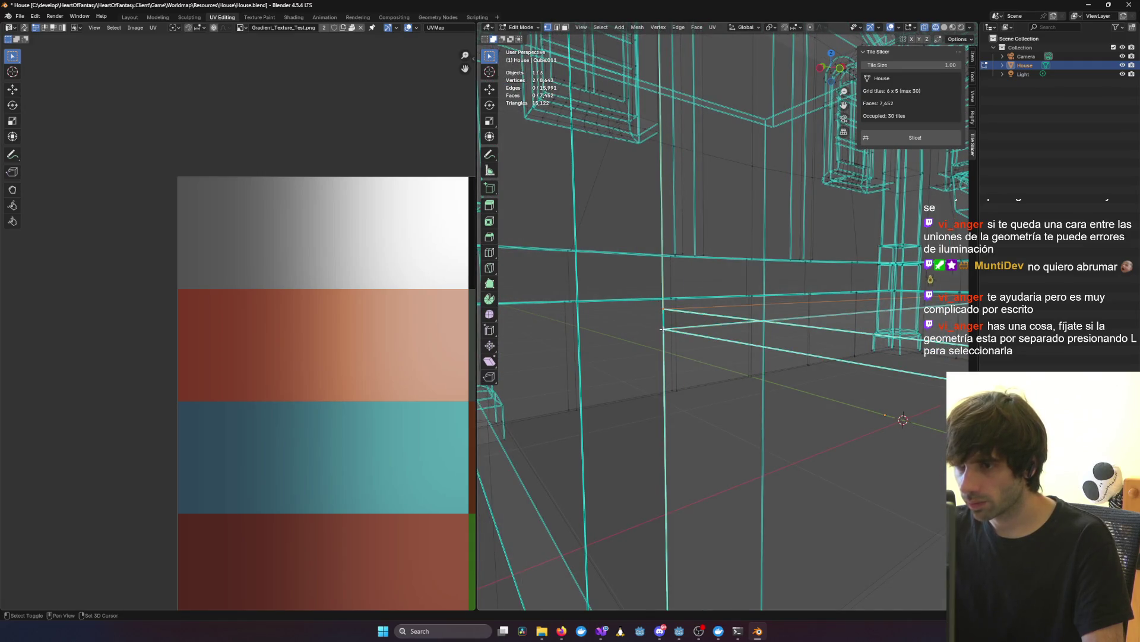
pyautogui.press('m')
pyautogui.click(657, 313)
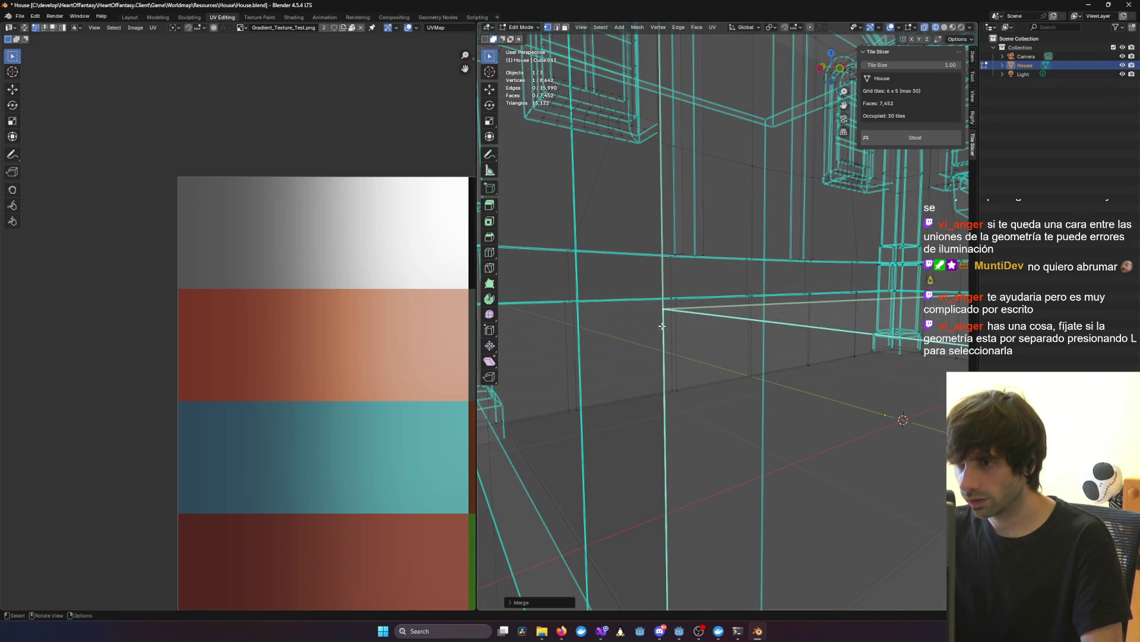
pyautogui.press('KP_Decimal')
pyautogui.scroll(-5, 761, 343)
pyautogui.moveTo(760, 342); pyautogui.dragTo(755, 357, button='middle')
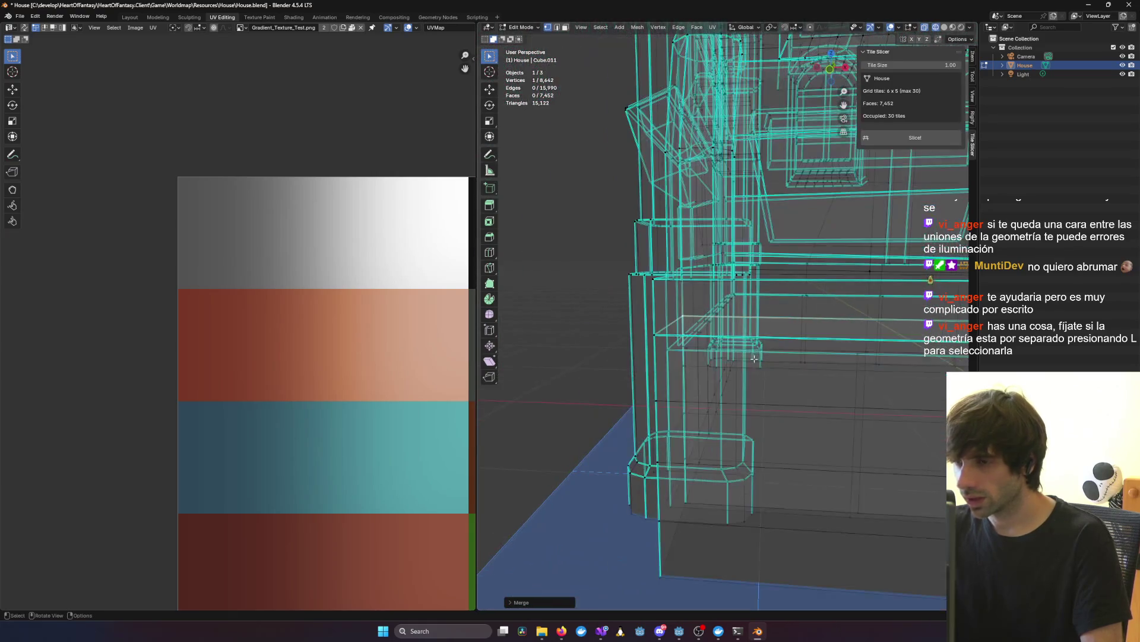
pyautogui.scroll(-5, 897, 363)
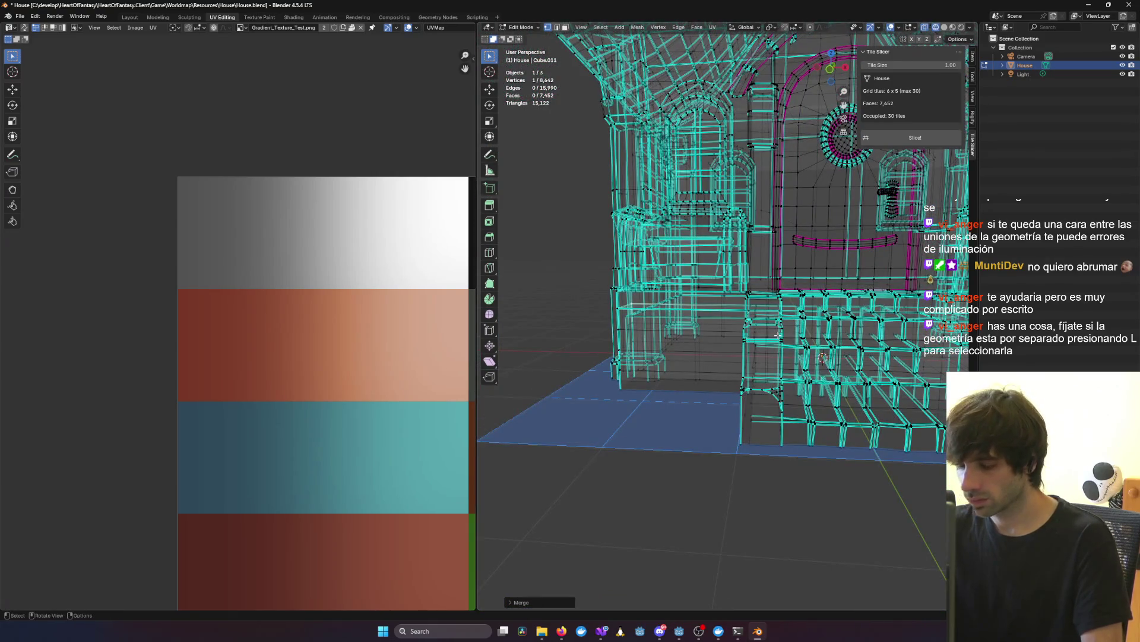
# Step: Return to textured shading, inspect the house, and switch back to Object Mode
pyautogui.hotkey('shift', 'z')
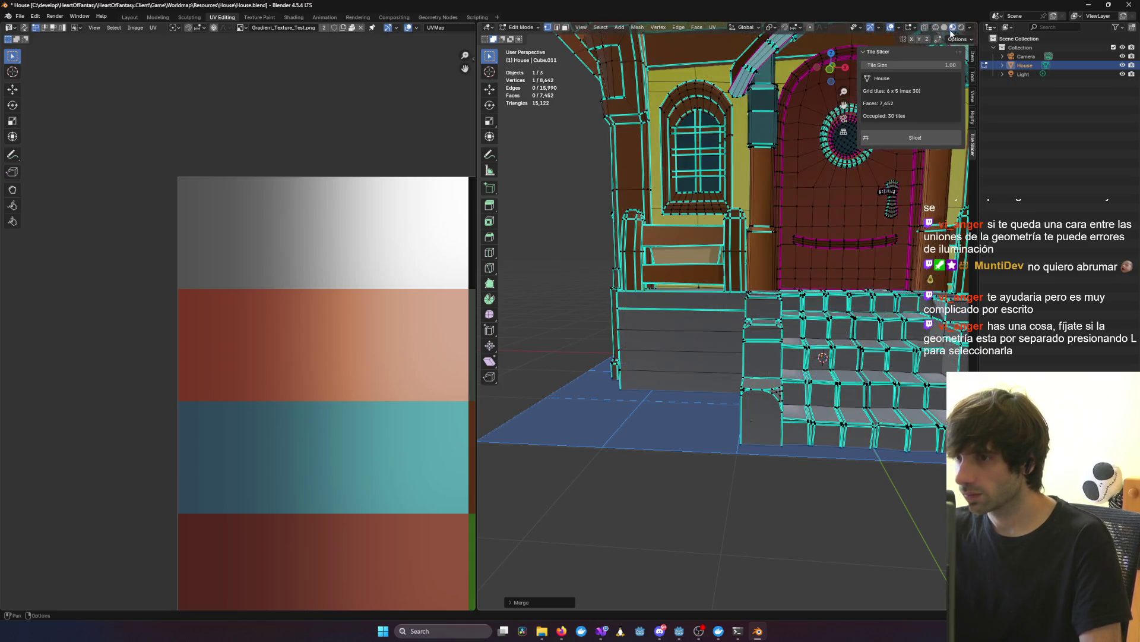
pyautogui.moveTo(635, 332); pyautogui.dragTo(628, 334, button='middle')
pyautogui.scroll(10, 627, 333)
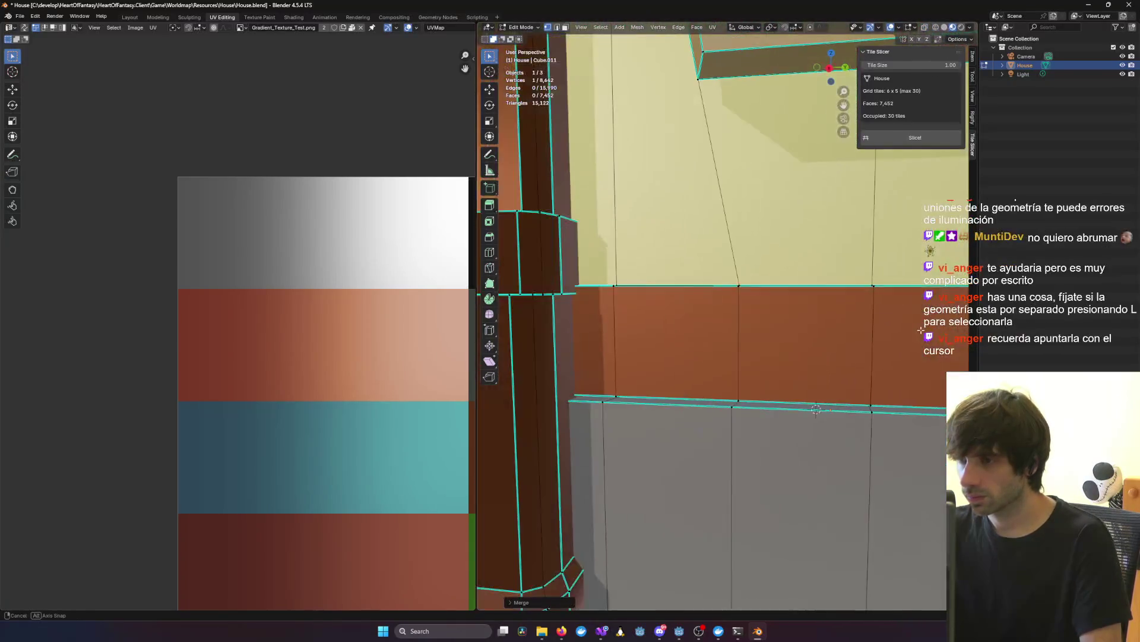
pyautogui.scroll(-10, 640, 343)
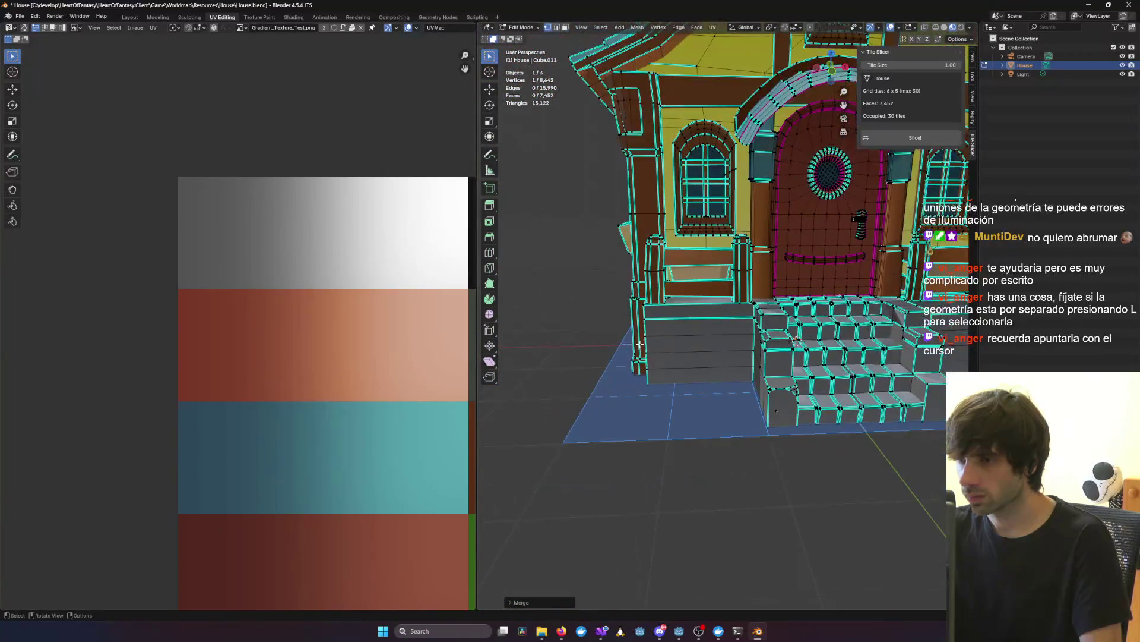
pyautogui.press('Tab')
pyautogui.moveTo(744, 336)
pyautogui.mouseDown(button='middle')
pyautogui.moveTo(644, 326)
pyautogui.moveTo(807, 323)
pyautogui.moveTo(665, 318)
pyautogui.moveTo(629, 334)
pyautogui.moveTo(798, 334)
pyautogui.moveTo(774, 348)
pyautogui.moveTo(782, 314)
pyautogui.mouseUp(button='middle')
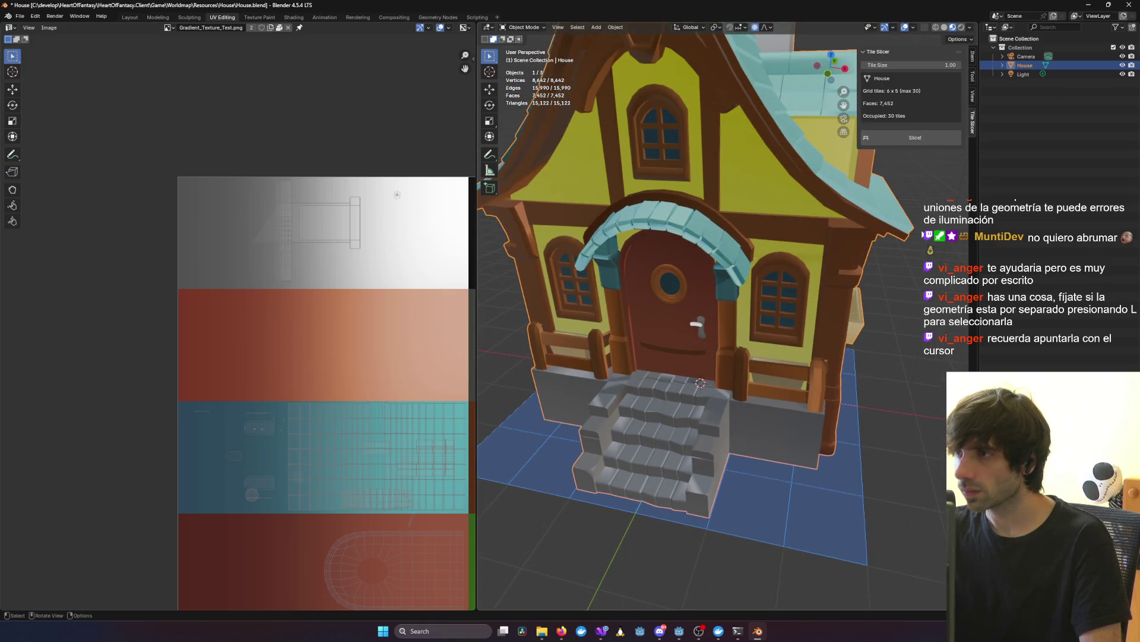
# Step: Save the .blend file, then slice House into 26 Piece tiles under an active House_Tiles collection
pyautogui.click(1048, 192)
pyautogui.hotkey('ctrl', 's')
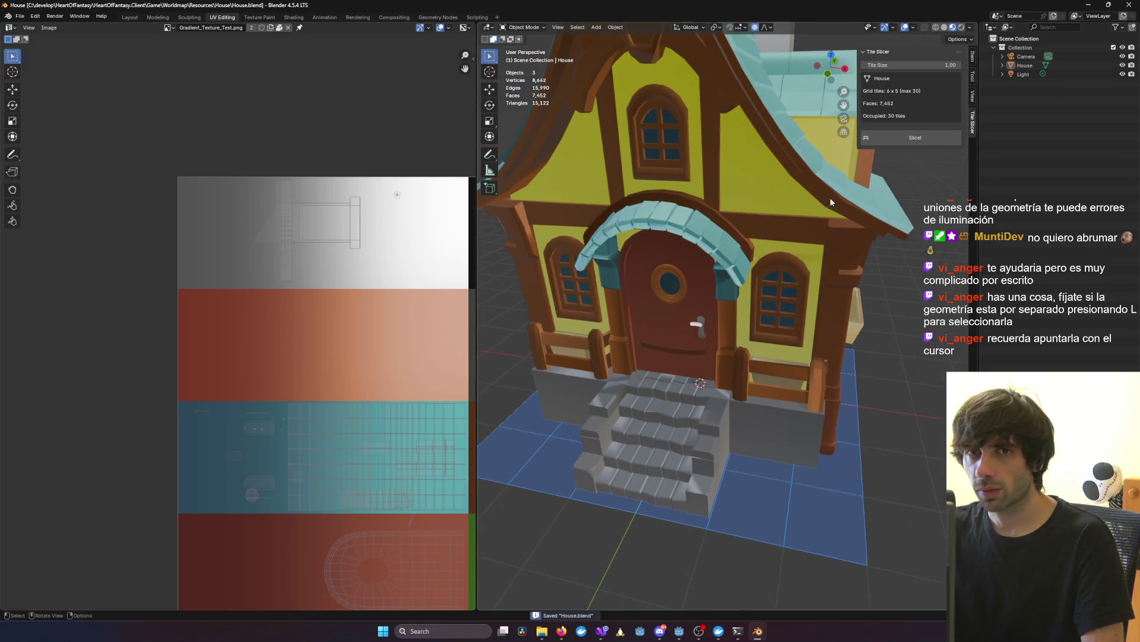
pyautogui.click(1034, 65)
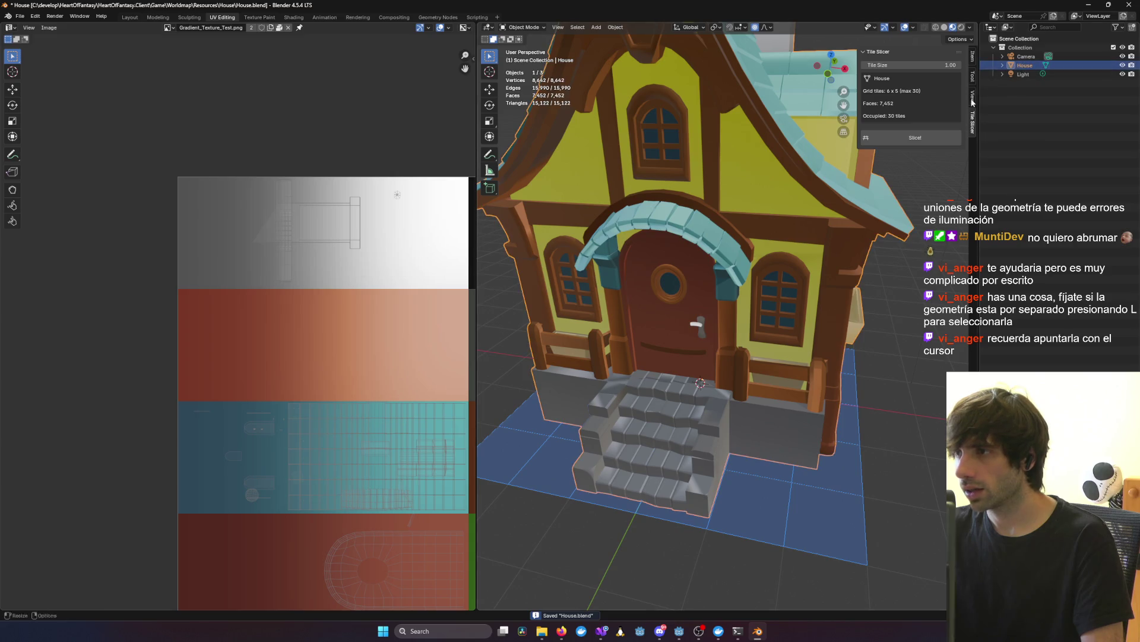
pyautogui.click(918, 140)
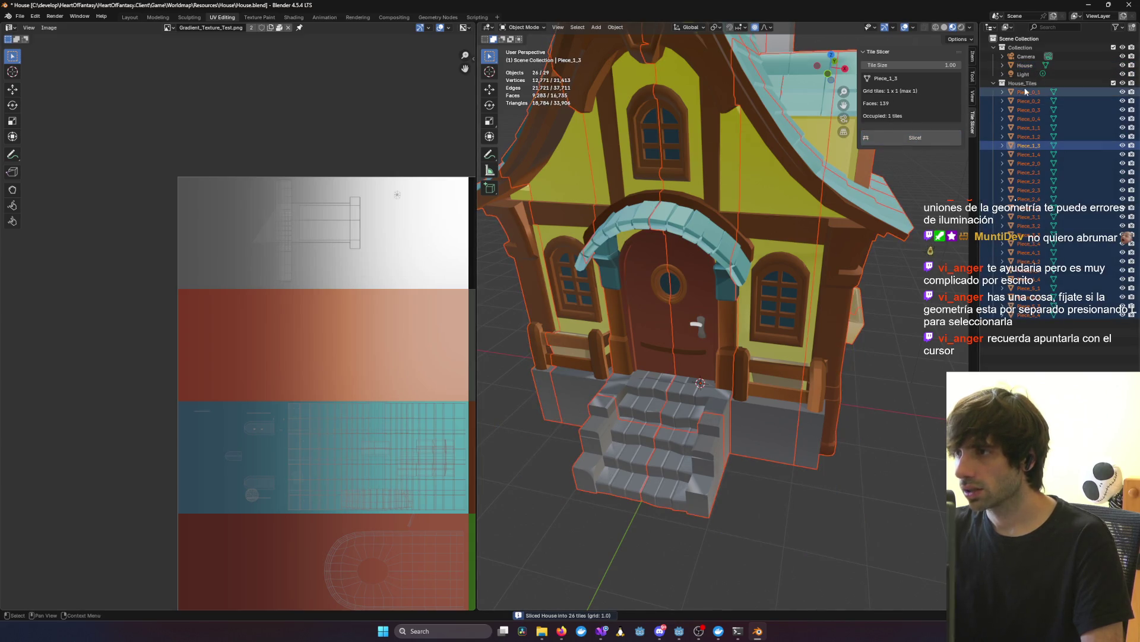
pyautogui.click(1029, 92)
pyautogui.click(1023, 83)
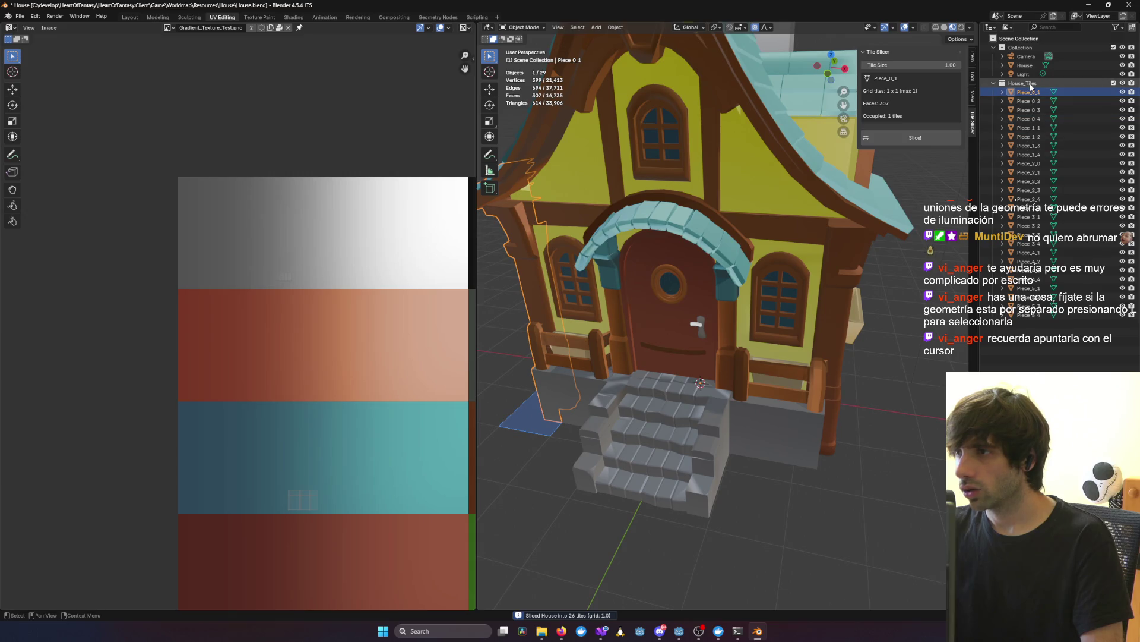
pyautogui.click(18, 16)
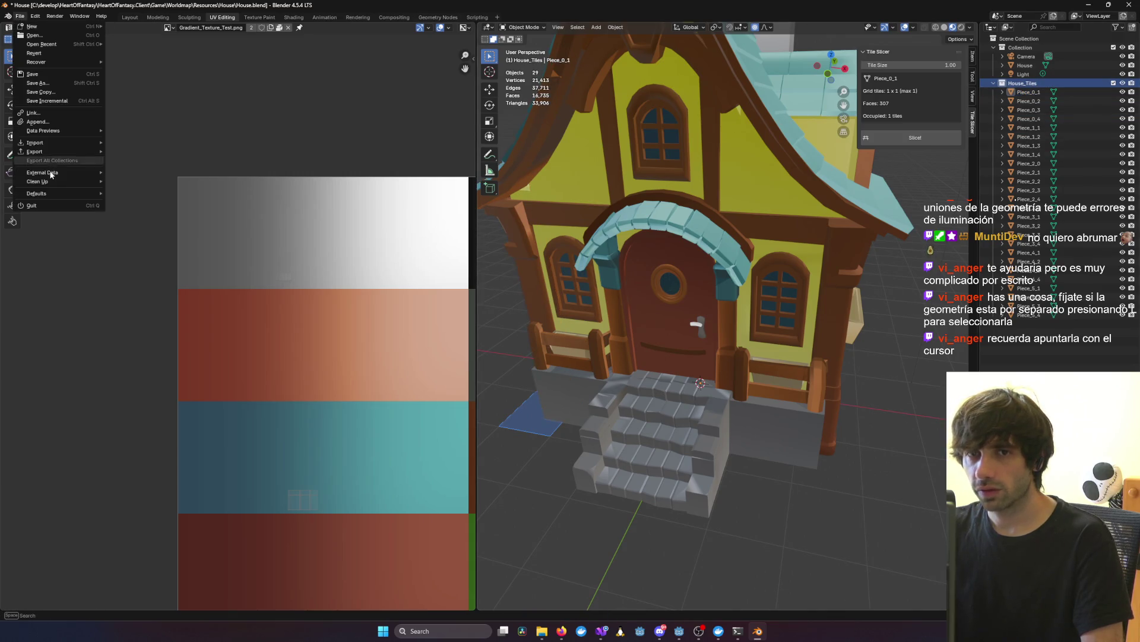
# Step: Export only the active House_Tiles collection as glTF binary House.glb
pyautogui.moveTo(61, 152)
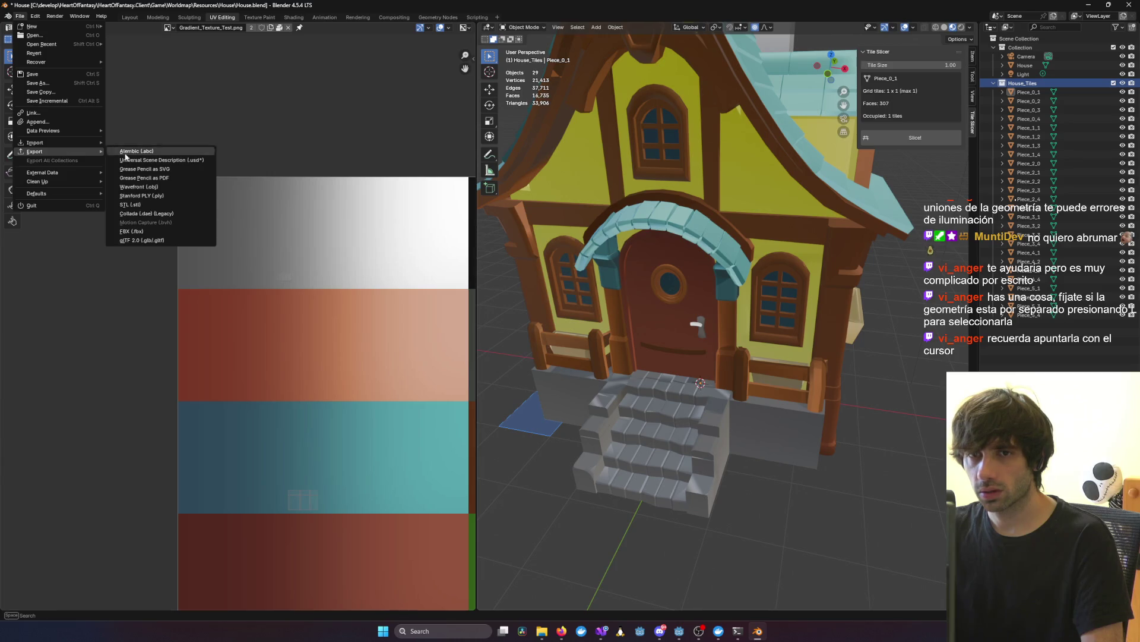
pyautogui.click(148, 240)
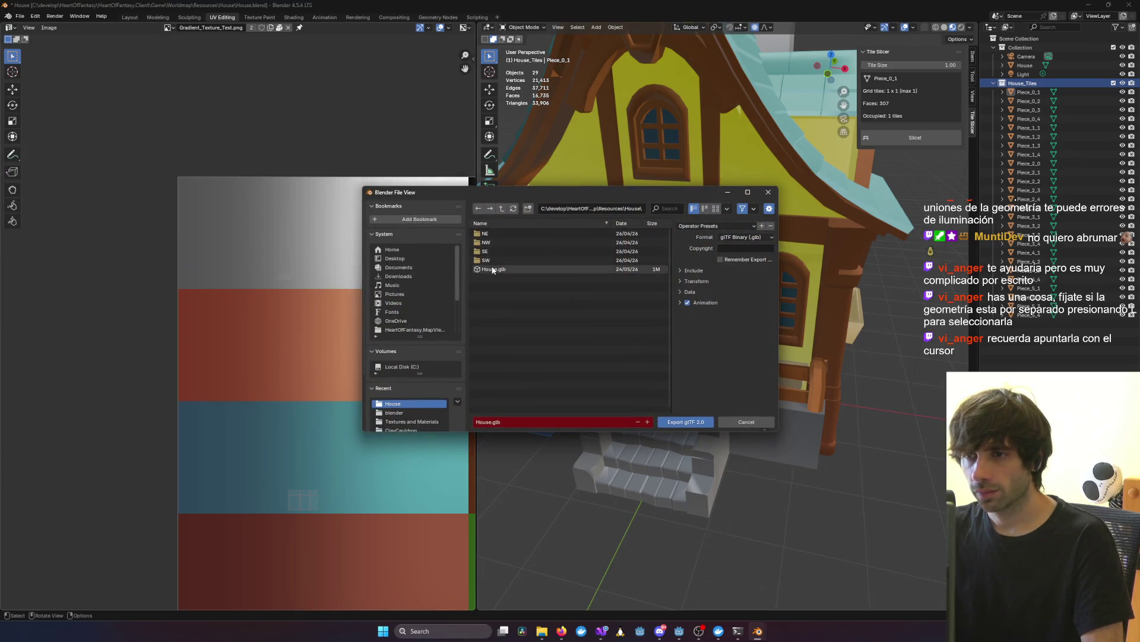
pyautogui.click(689, 292)
pyautogui.click(690, 270)
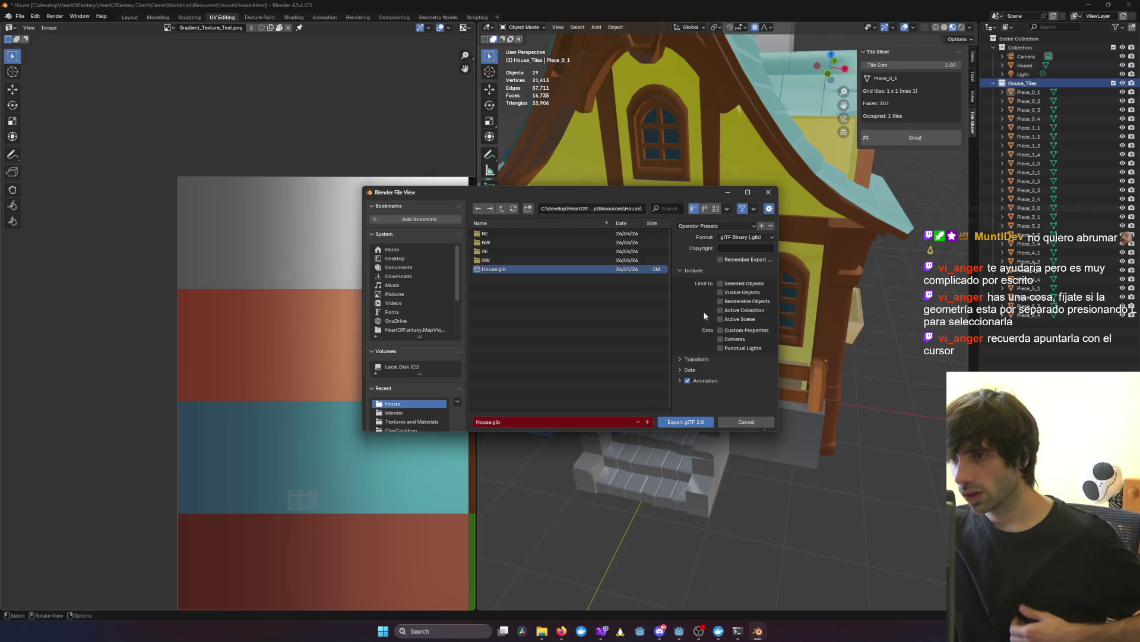
pyautogui.click(730, 310)
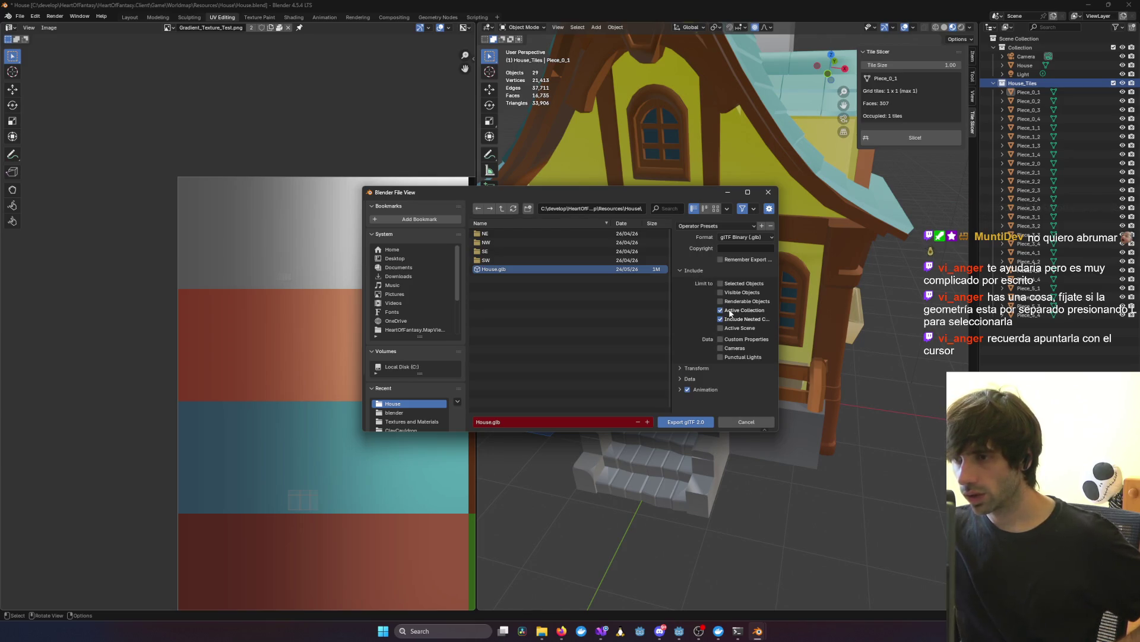
pyautogui.click(683, 420)
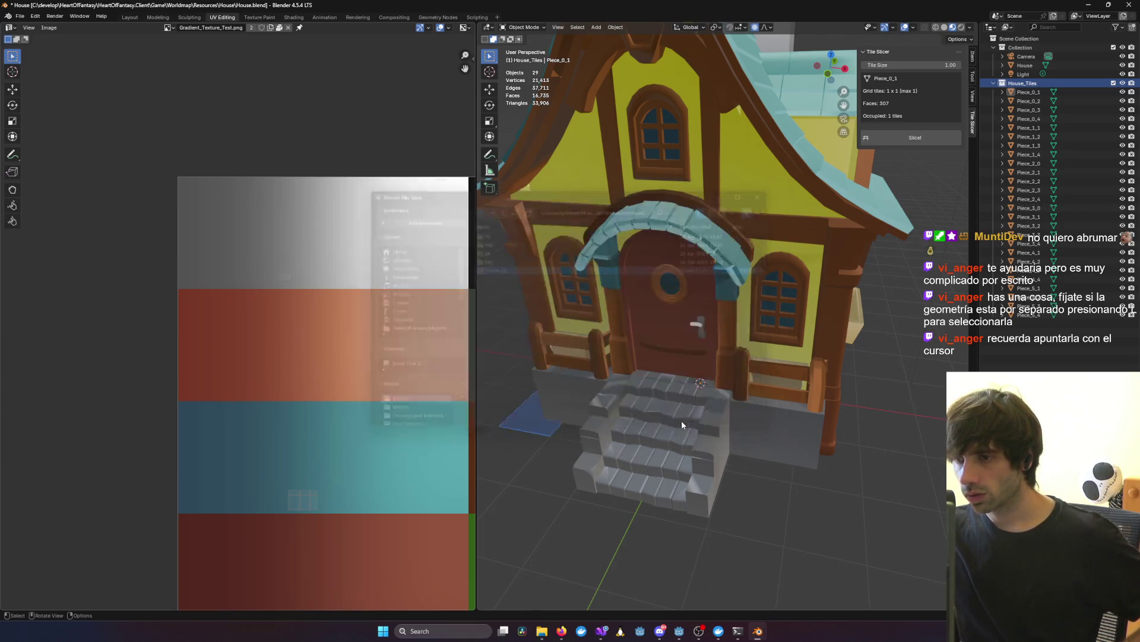
# Step: In Godot, open House.tscn after reimport and select Piece_1_3 through Piece_4_3
pyautogui.click(1090, 5)
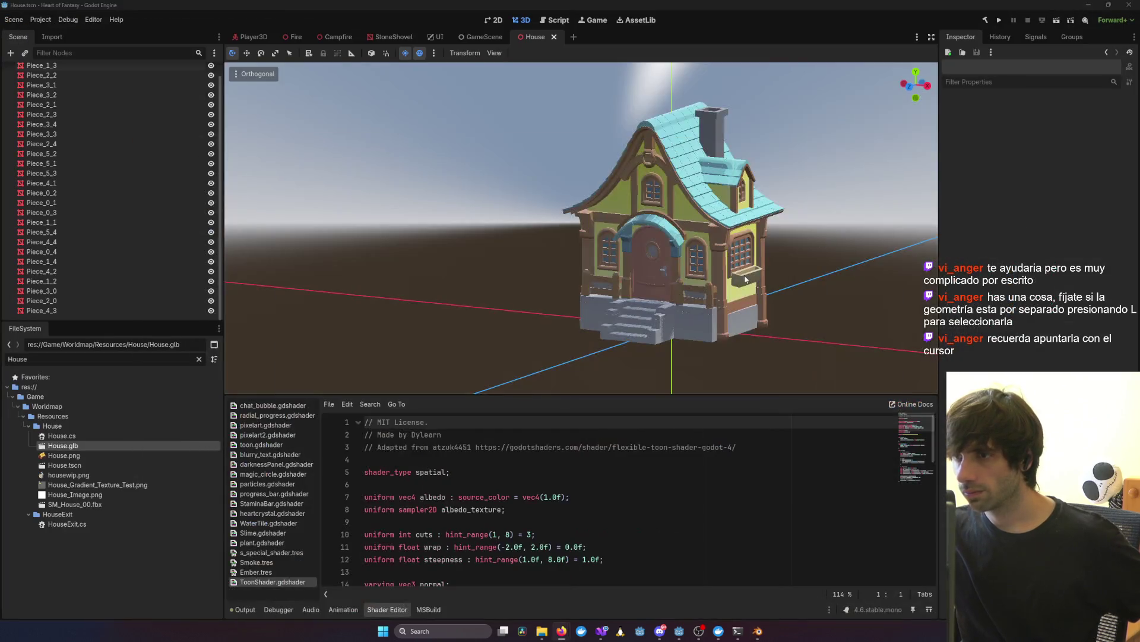
pyautogui.click(756, 634)
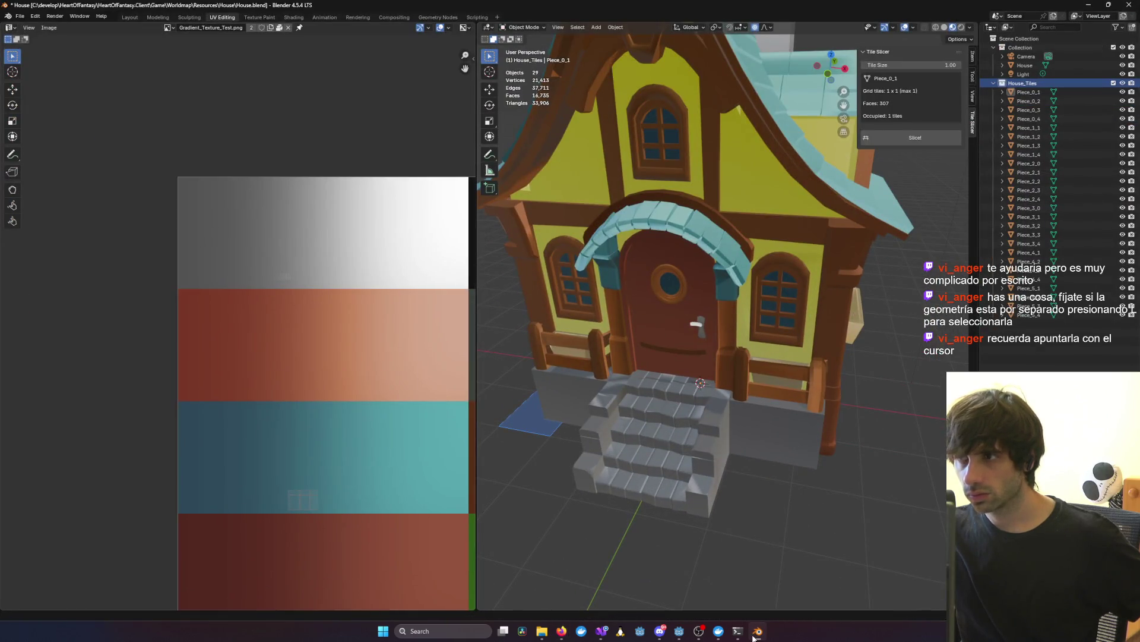
pyautogui.click(754, 636)
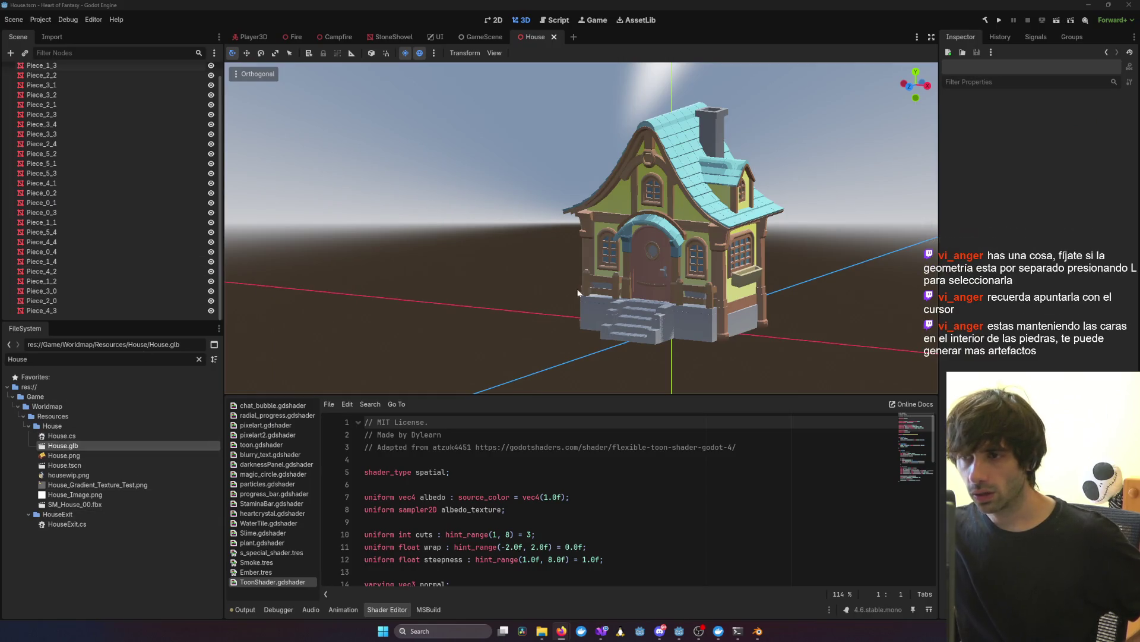
pyautogui.click(104, 455)
pyautogui.click(66, 465)
pyautogui.click(95, 66)
pyautogui.keyDown('shift'); pyautogui.click(74, 310); pyautogui.keyUp('shift')
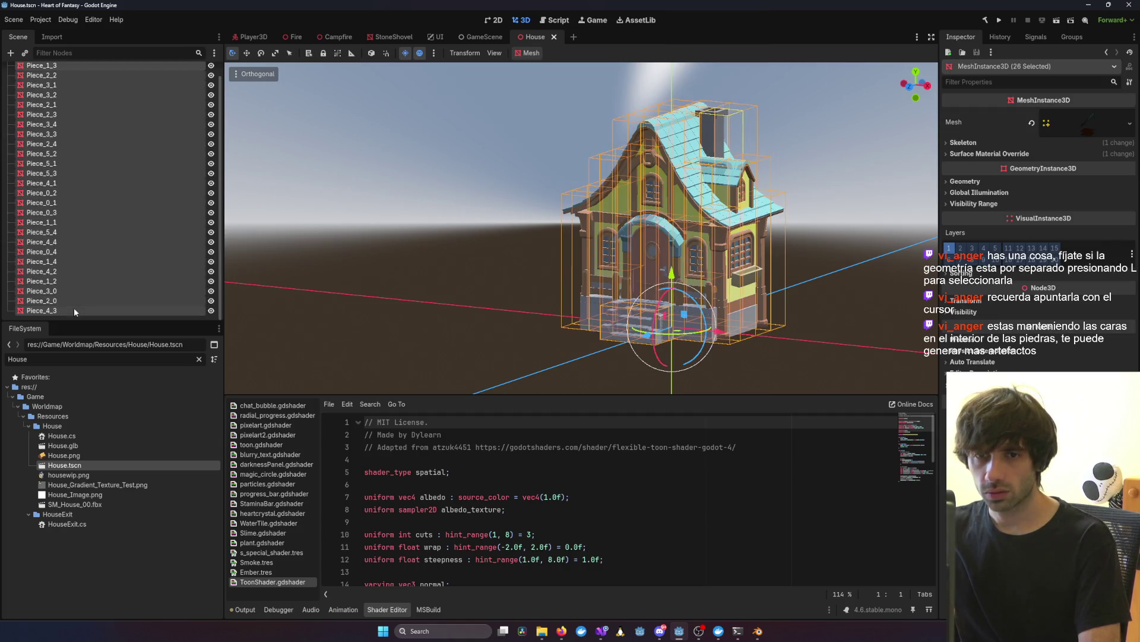
# Step: Delete the old Piece nodes, drop in the new House.glb, and zero its X and Z position
pyautogui.press('Delete')
pyautogui.press('Return')
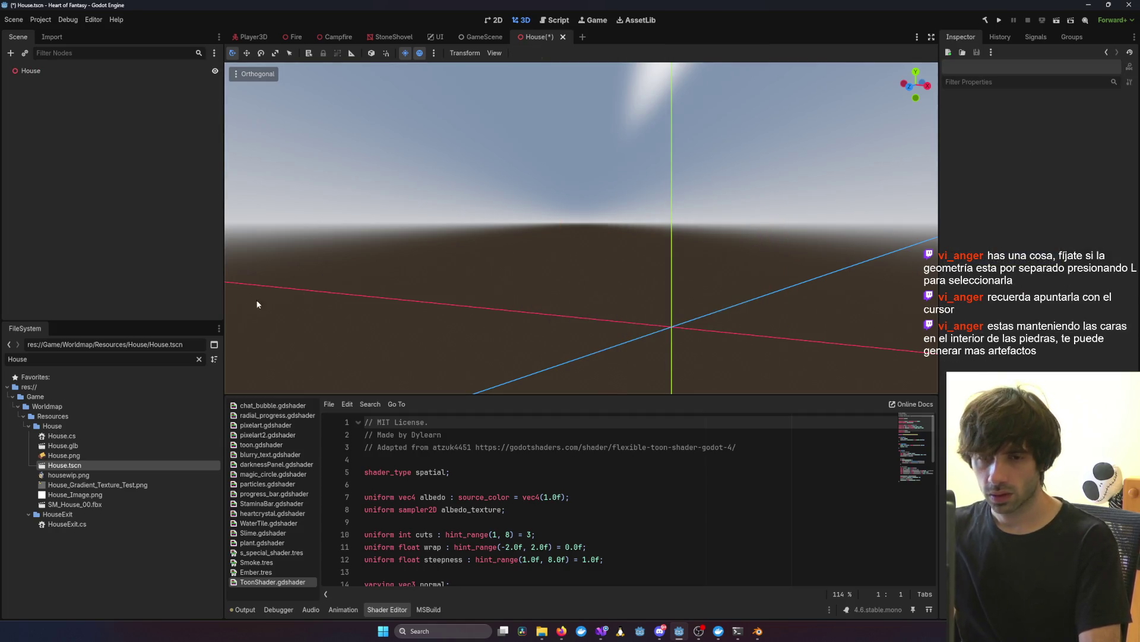
pyautogui.moveTo(62, 445); pyautogui.dragTo(599, 326)
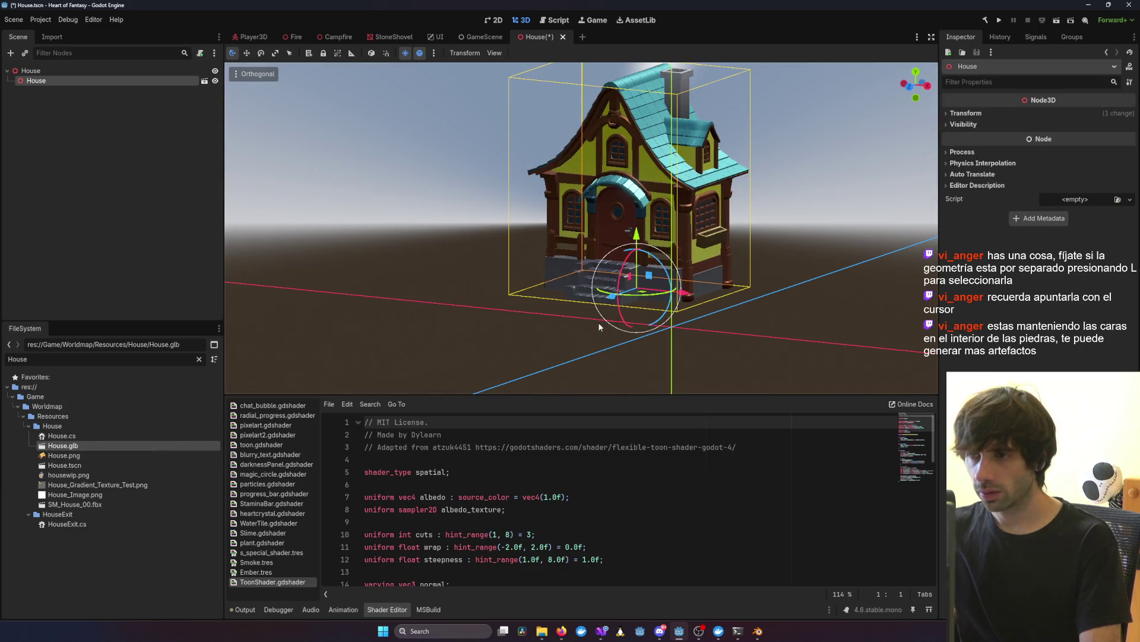
pyautogui.click(1002, 114)
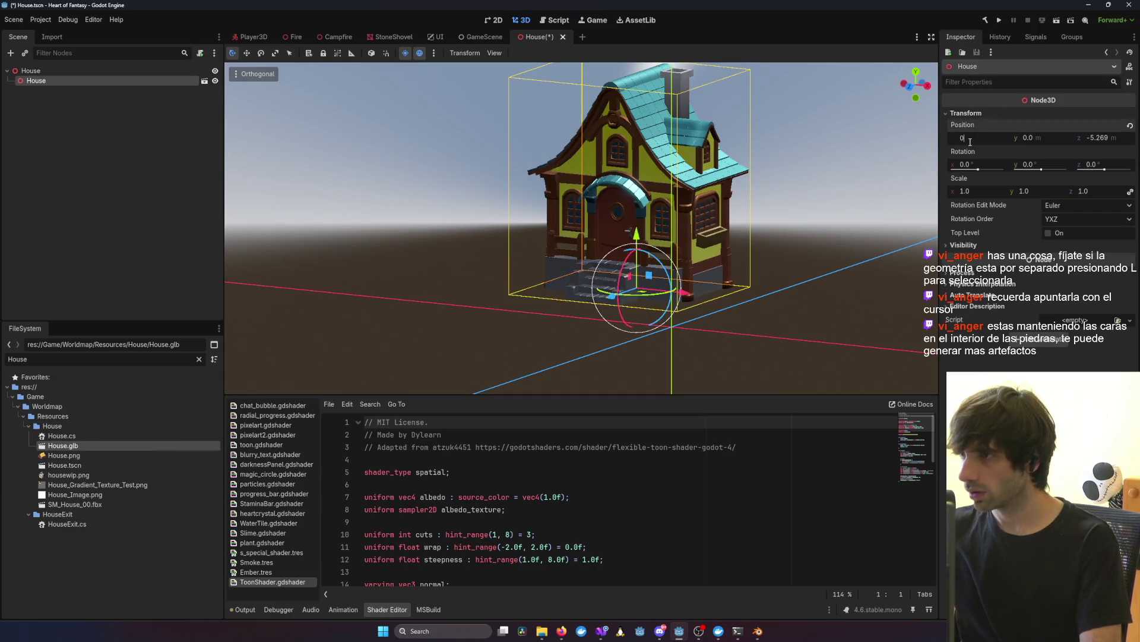
pyautogui.press('Tab')
pyautogui.write('0')
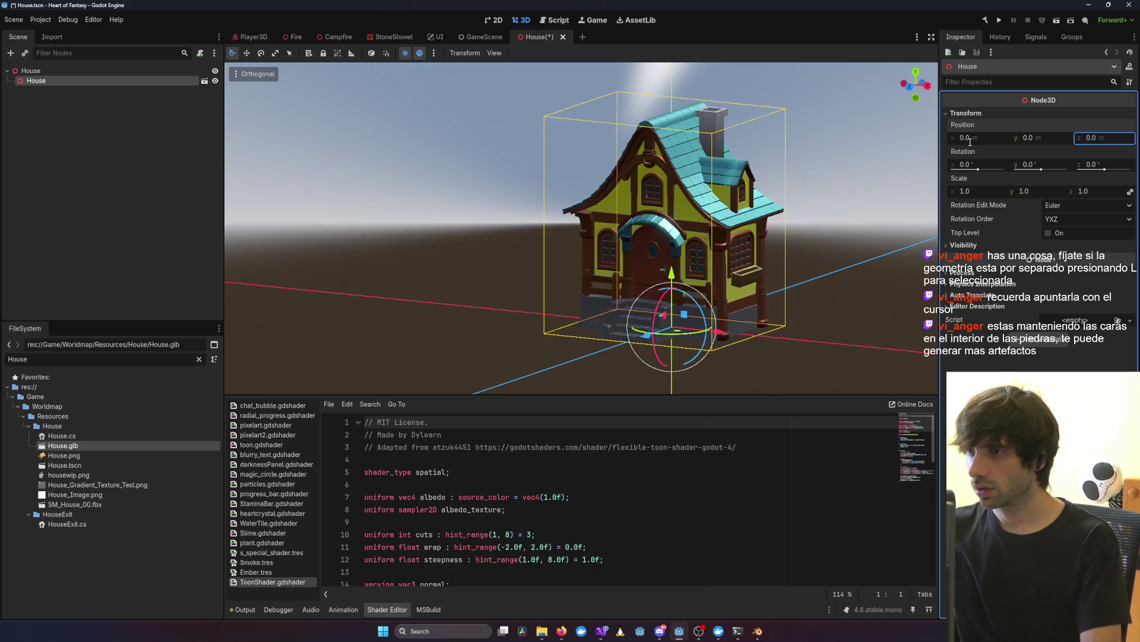
pyautogui.press('Return')
# Step: Make the House instance's children editable and delete the nested House node
pyautogui.rightClick(62, 81)
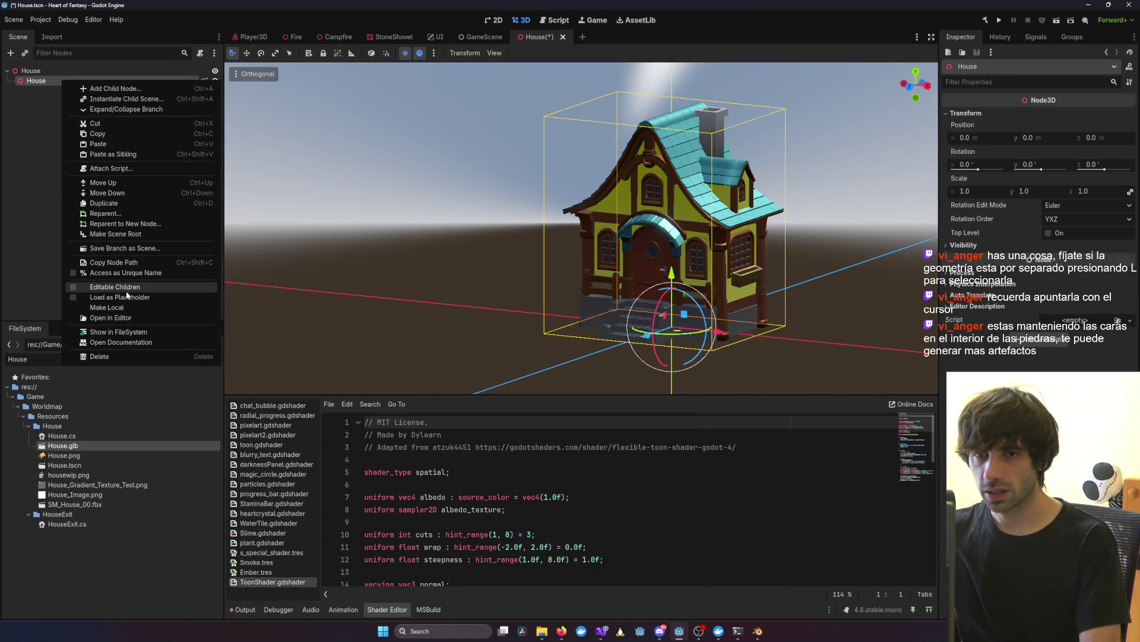
pyautogui.click(98, 286)
pyautogui.click(37, 91)
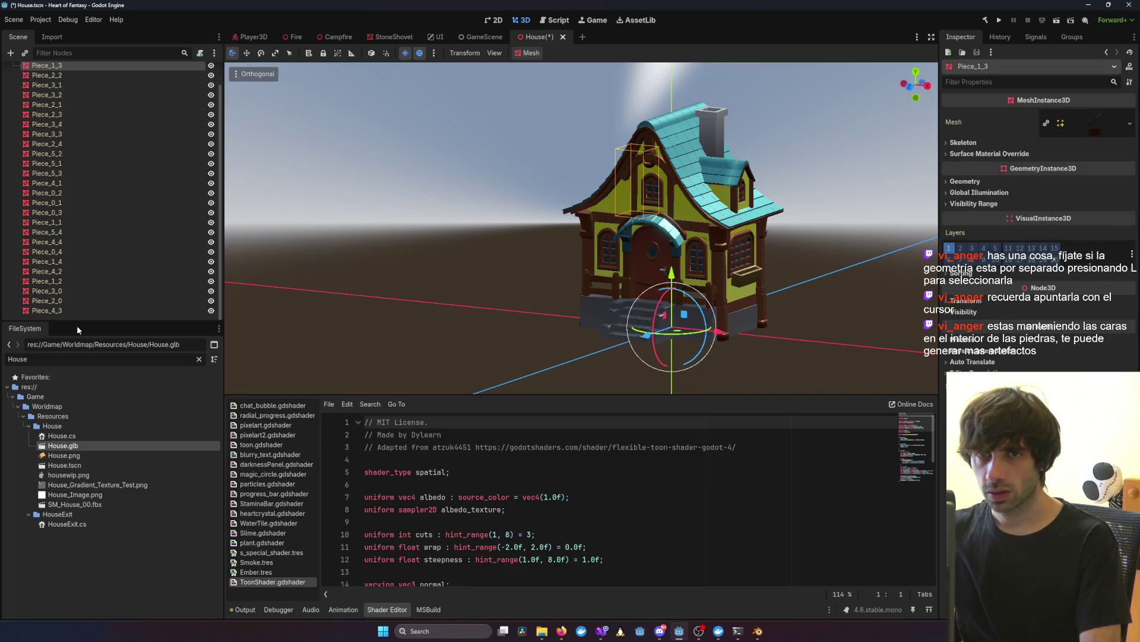
pyautogui.keyDown('shift'); pyautogui.click(55, 309); pyautogui.keyUp('shift')
pyautogui.scroll(2, 152, 246)
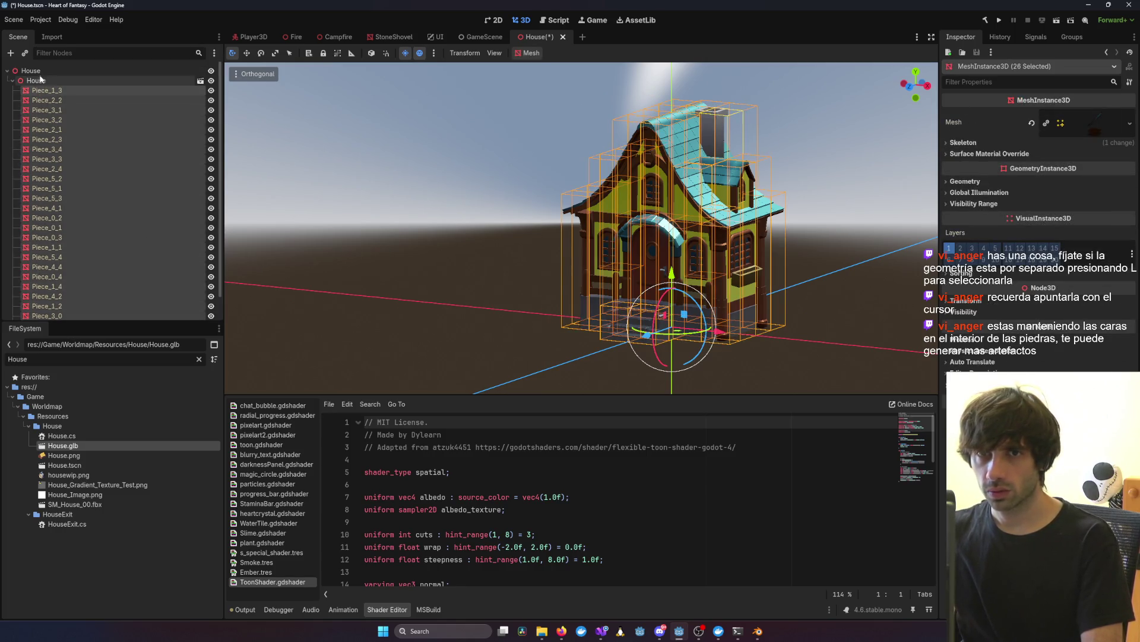
pyautogui.click(40, 80)
pyautogui.press('Delete')
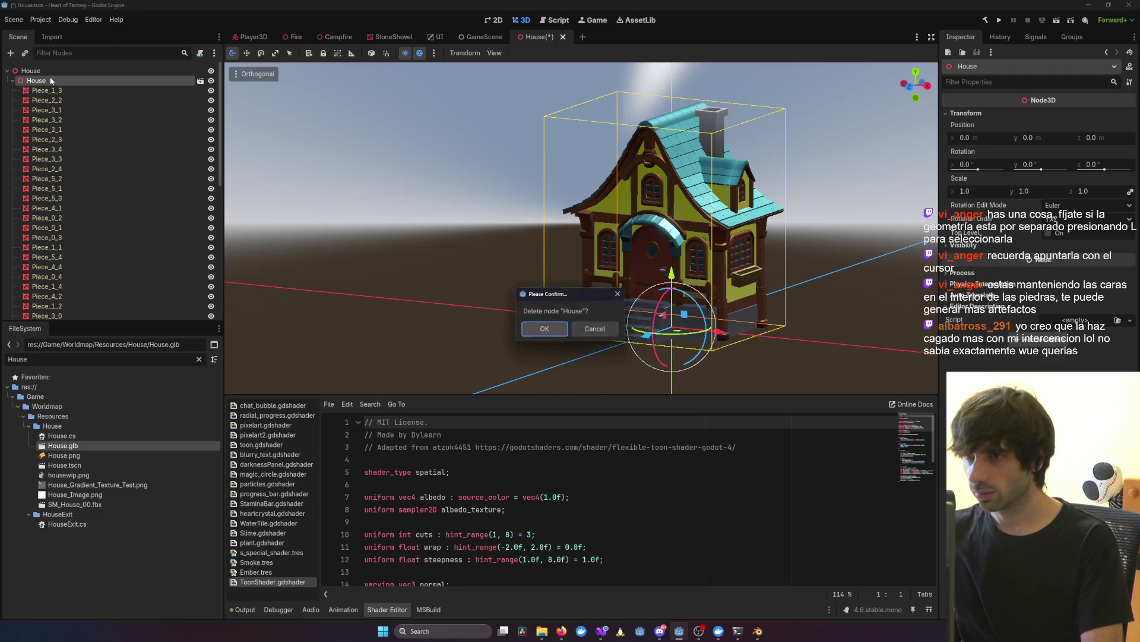
pyautogui.press('Return')
# Step: Give all 26 Piece nodes the ToonMaterial surface override in slot 0 and save the scene
pyautogui.click(51, 80)
pyautogui.scroll(-1, 89, 267)
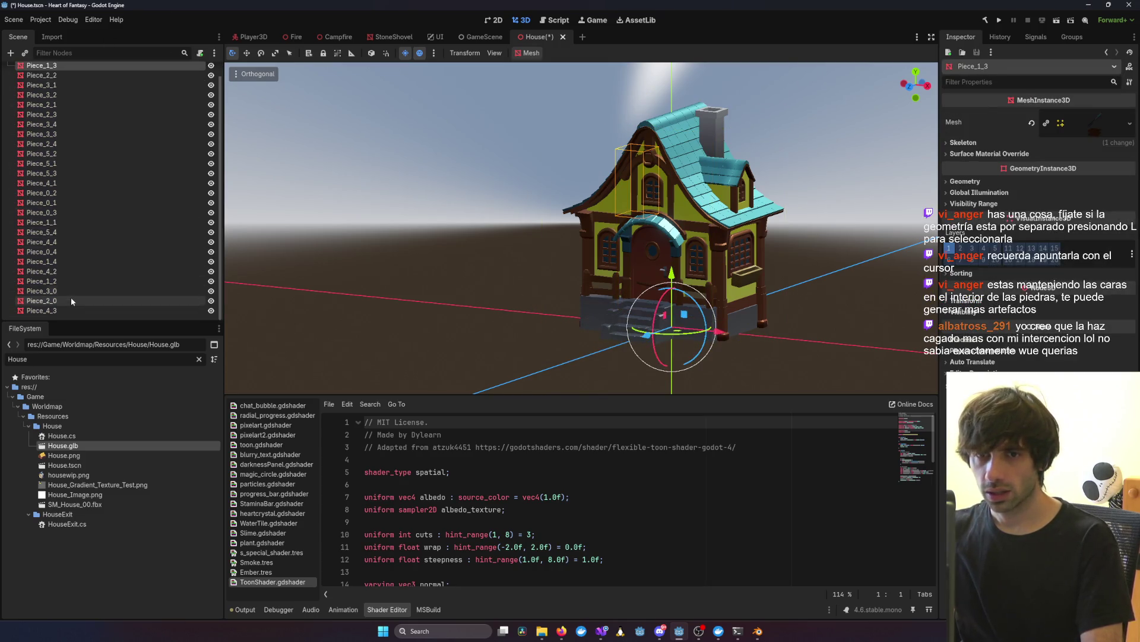
pyautogui.keyDown('shift'); pyautogui.click(54, 311); pyautogui.keyUp('shift')
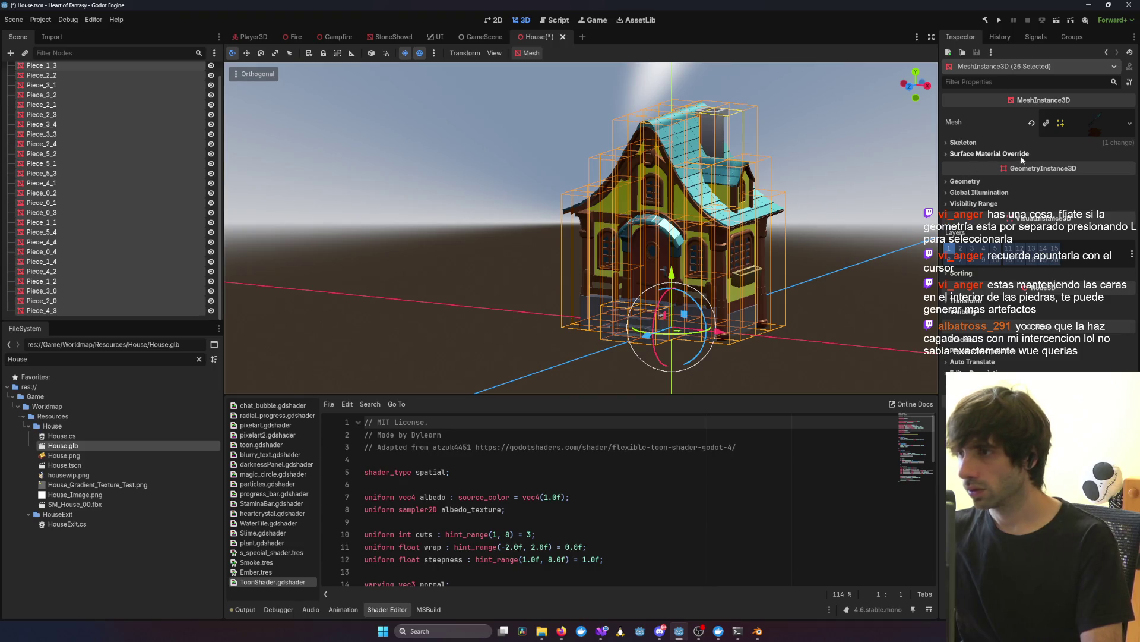
pyautogui.click(1014, 155)
pyautogui.click(1130, 166)
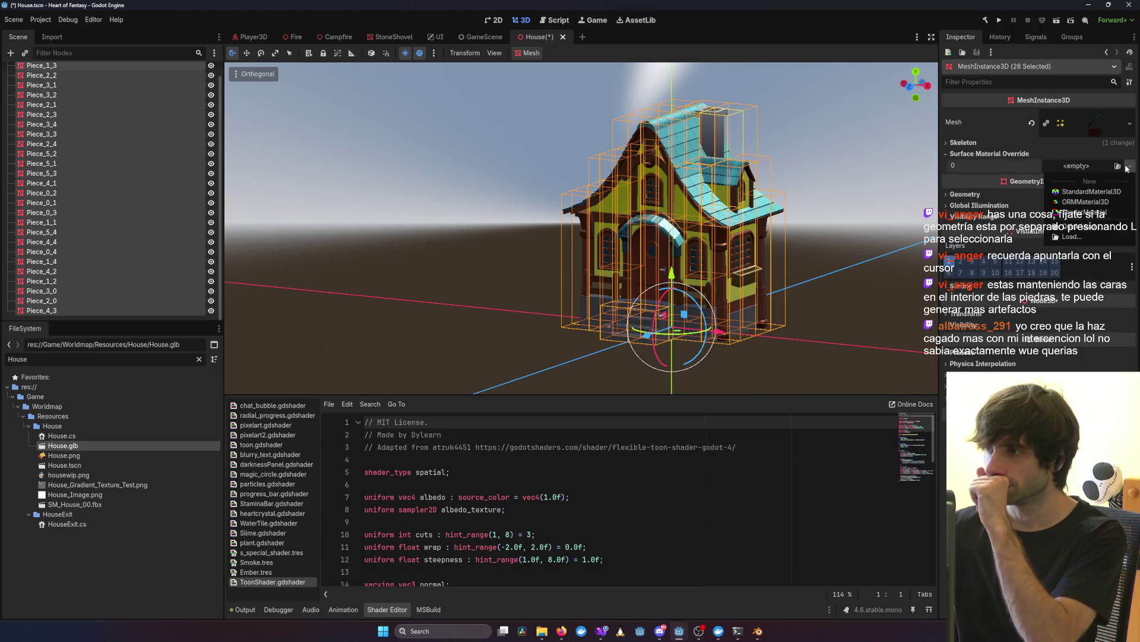
pyautogui.click(1070, 227)
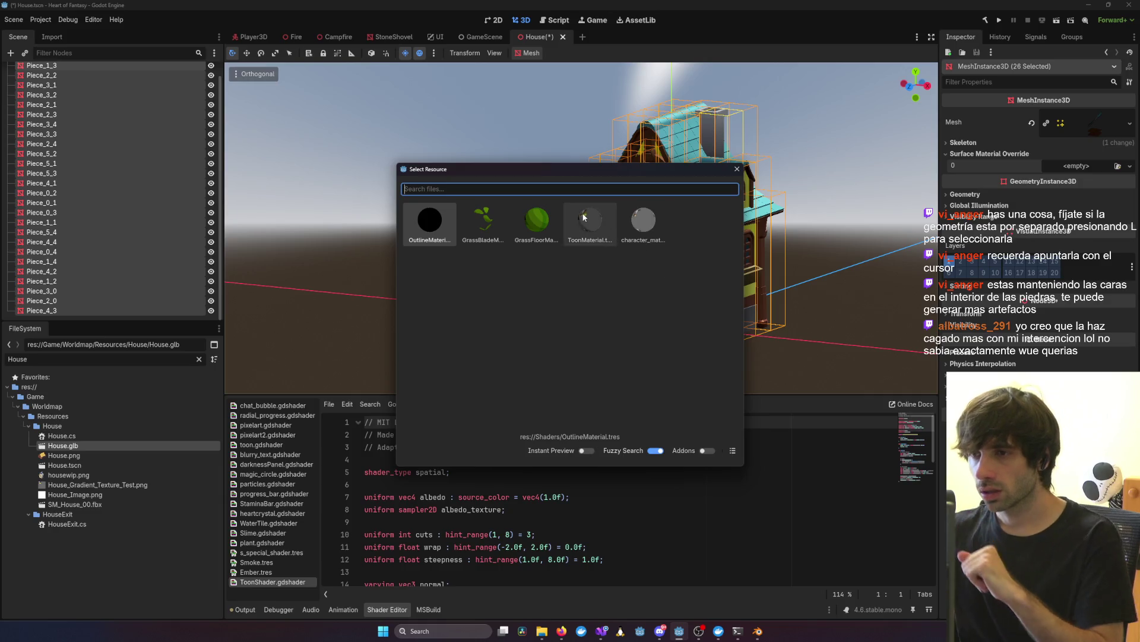
pyautogui.doubleClick(591, 221)
pyautogui.click(828, 234)
pyautogui.hotkey('ctrl', 's')
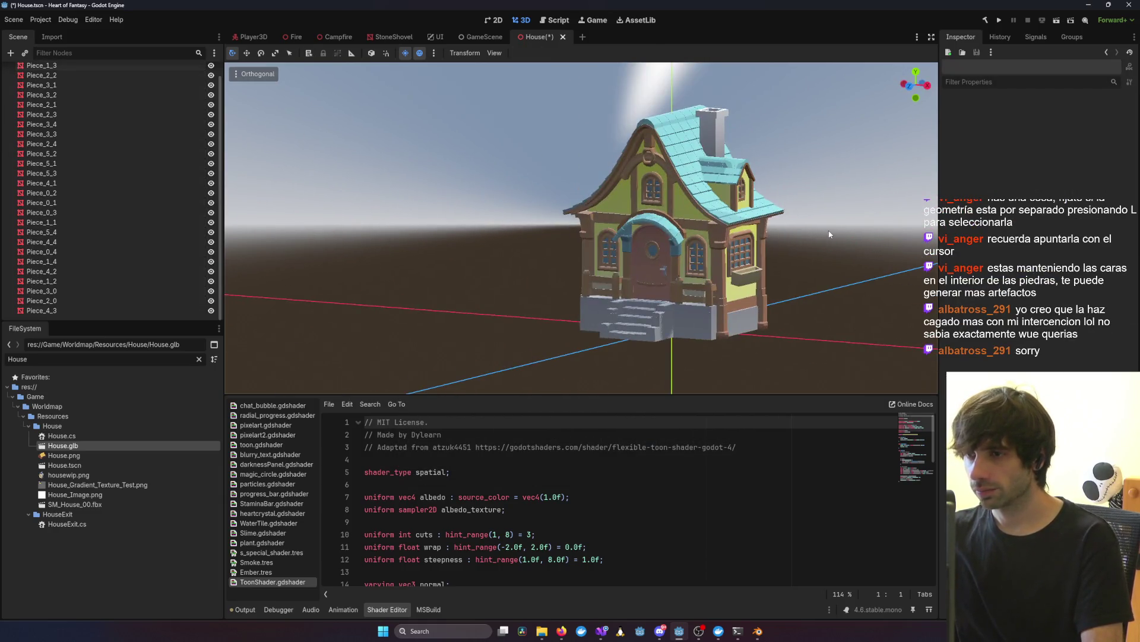
pyautogui.click(601, 633)
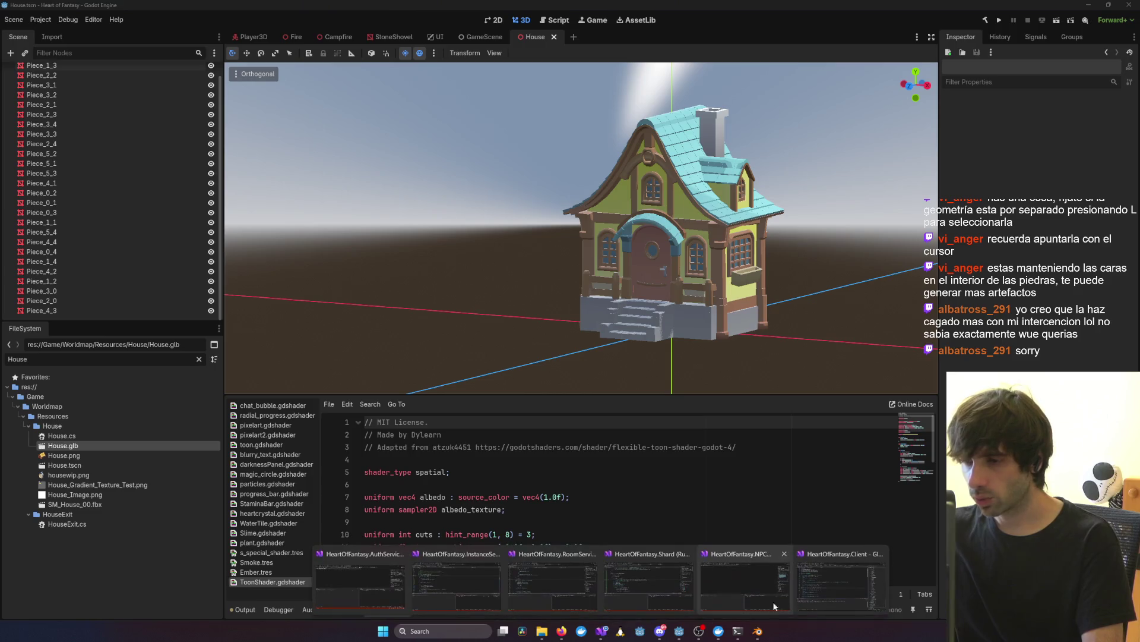
# Step: Launch Heart of Fantasy in debug mode, log in with the test account, and enter the world
pyautogui.click(768, 604)
pyautogui.click(275, 21)
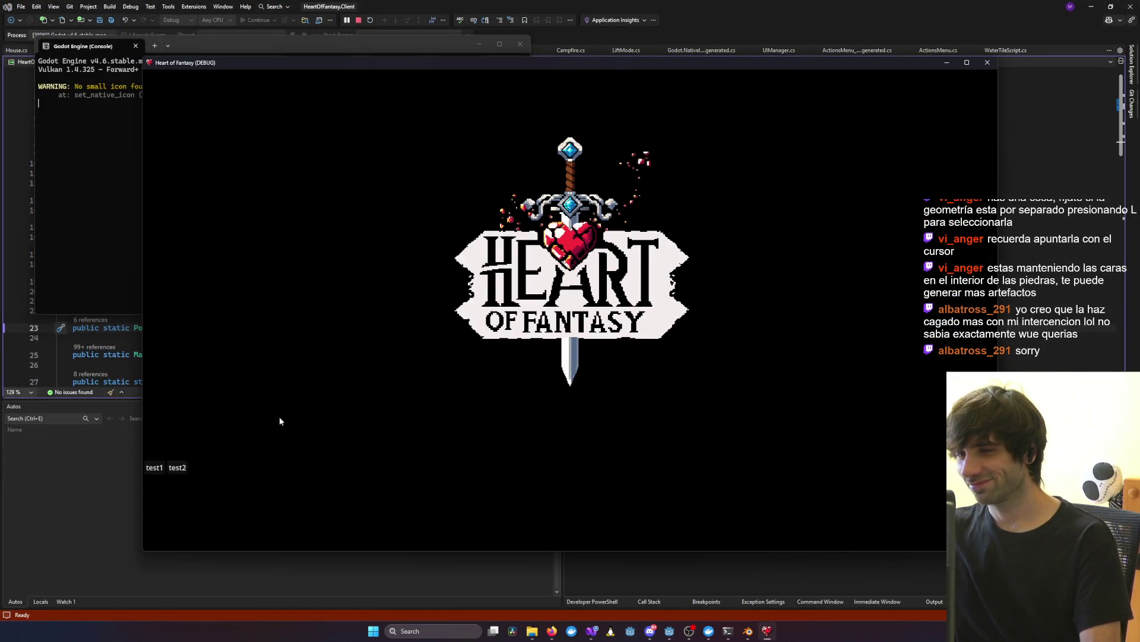
pyautogui.click(153, 471)
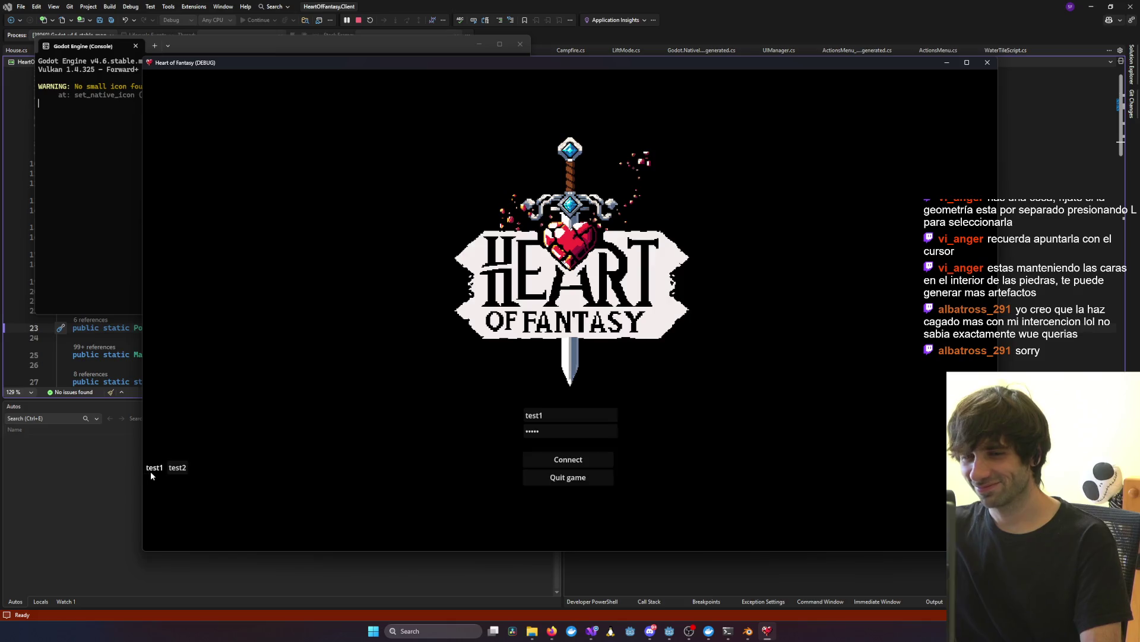
pyautogui.click(194, 394)
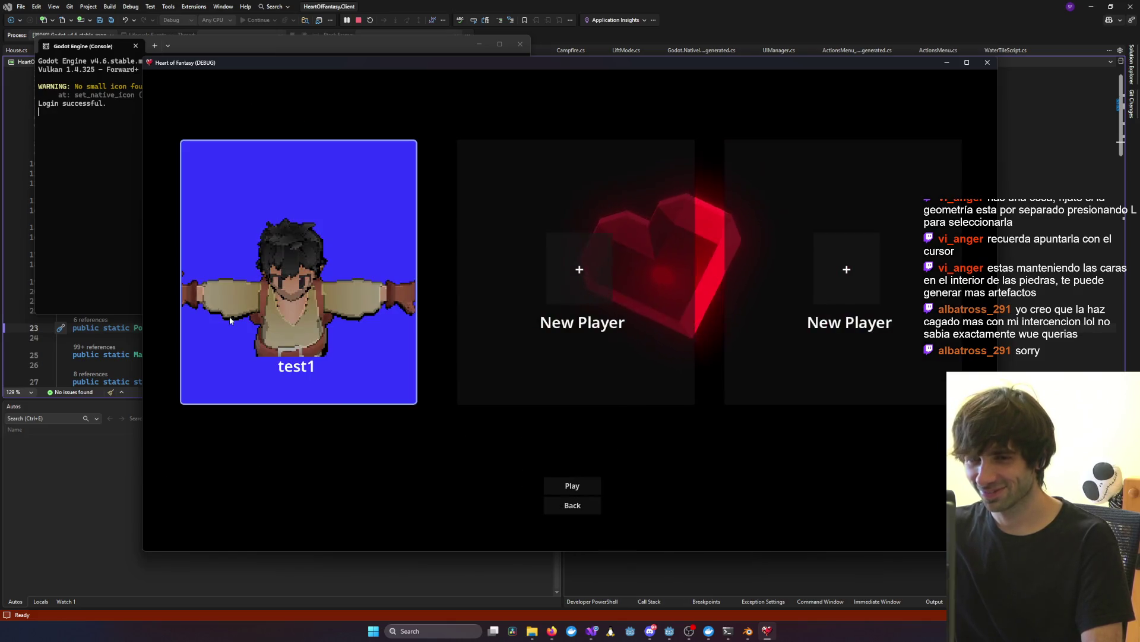
pyautogui.click(567, 483)
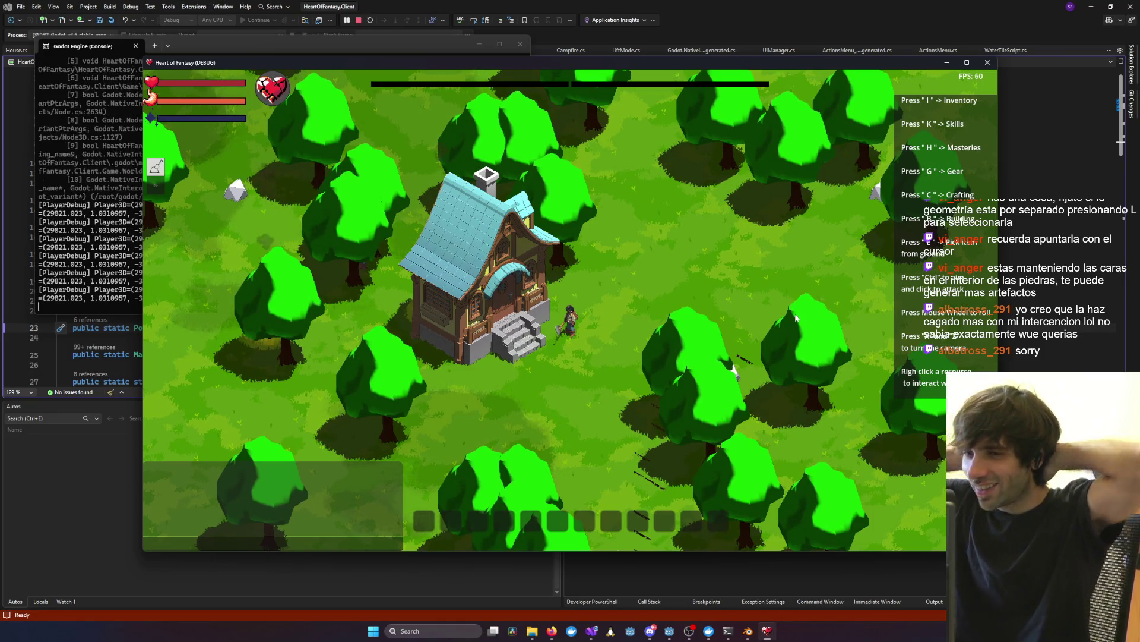
# Step: Zoom and orbit the game camera around the character near the new house
pyautogui.scroll(5, 569, 290)
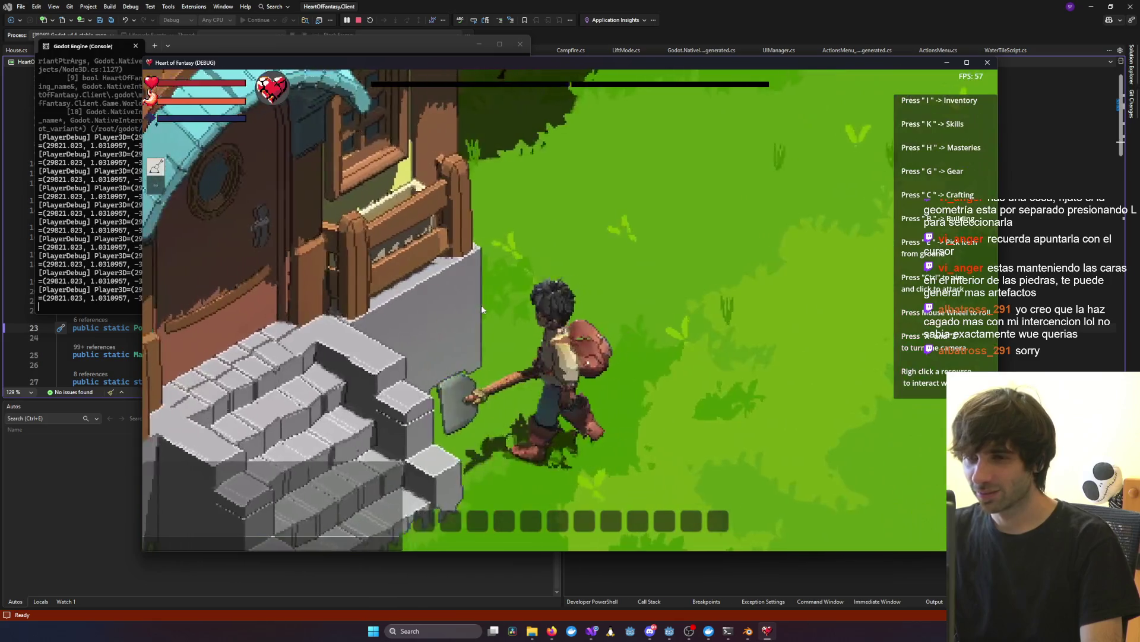
pyautogui.moveTo(482, 309)
pyautogui.mouseDown(button='middle')
pyautogui.moveTo(537, 270)
pyautogui.moveTo(651, 273)
pyautogui.moveTo(496, 265)
pyautogui.moveTo(438, 303)
pyautogui.moveTo(532, 272)
pyautogui.moveTo(646, 277)
pyautogui.moveTo(733, 297)
pyautogui.moveTo(493, 259)
pyautogui.moveTo(416, 273)
pyautogui.moveTo(654, 275)
pyautogui.moveTo(625, 263)
pyautogui.moveTo(568, 293)
pyautogui.moveTo(480, 299)
pyautogui.moveTo(508, 285)
pyautogui.moveTo(719, 305)
pyautogui.mouseUp(button='middle')
pyautogui.scroll(-5, 480, 299)
pyautogui.scroll(8, 480, 299)
pyautogui.scroll(-5, 480, 300)
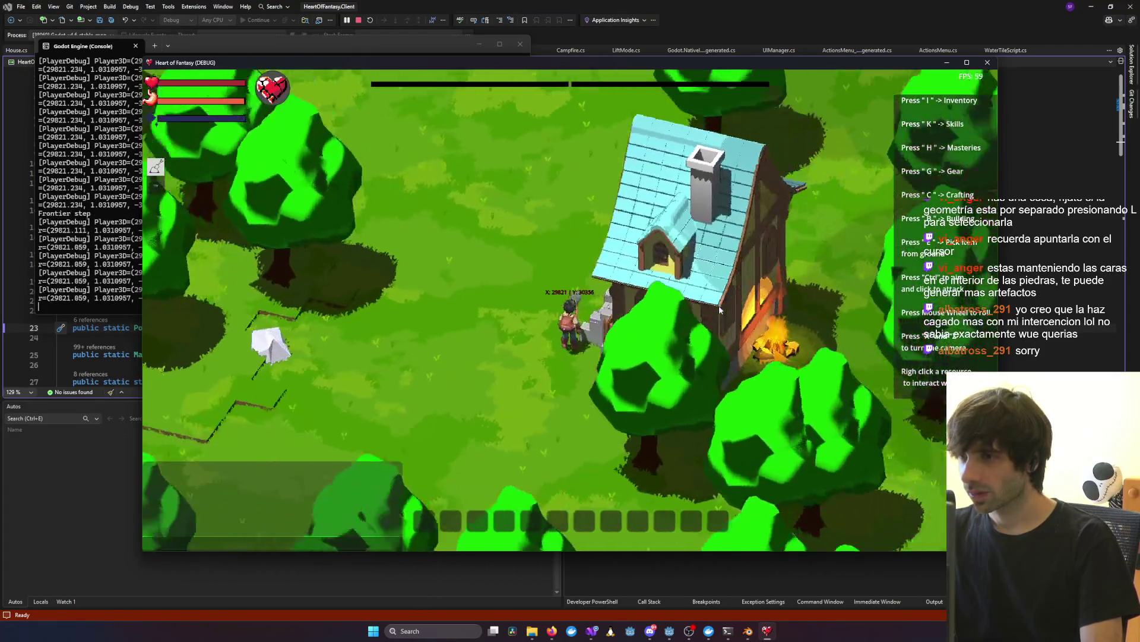
# Step: Rotate the camera with Q to view the textured house from several angles, then return to Blender
pyautogui.press('q')
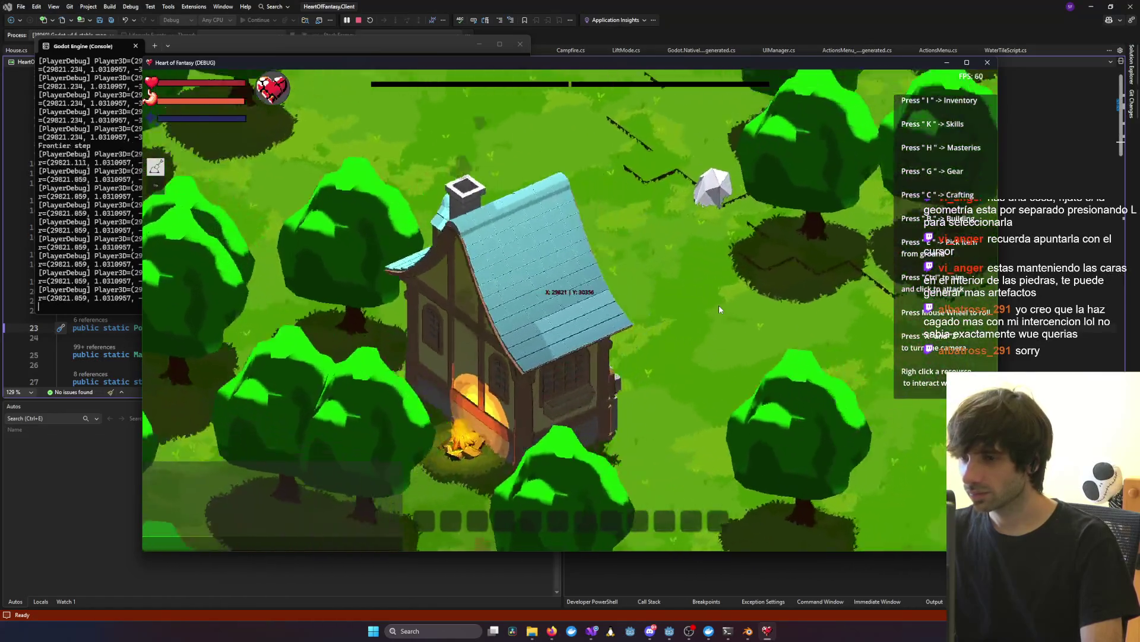
pyautogui.press('q')
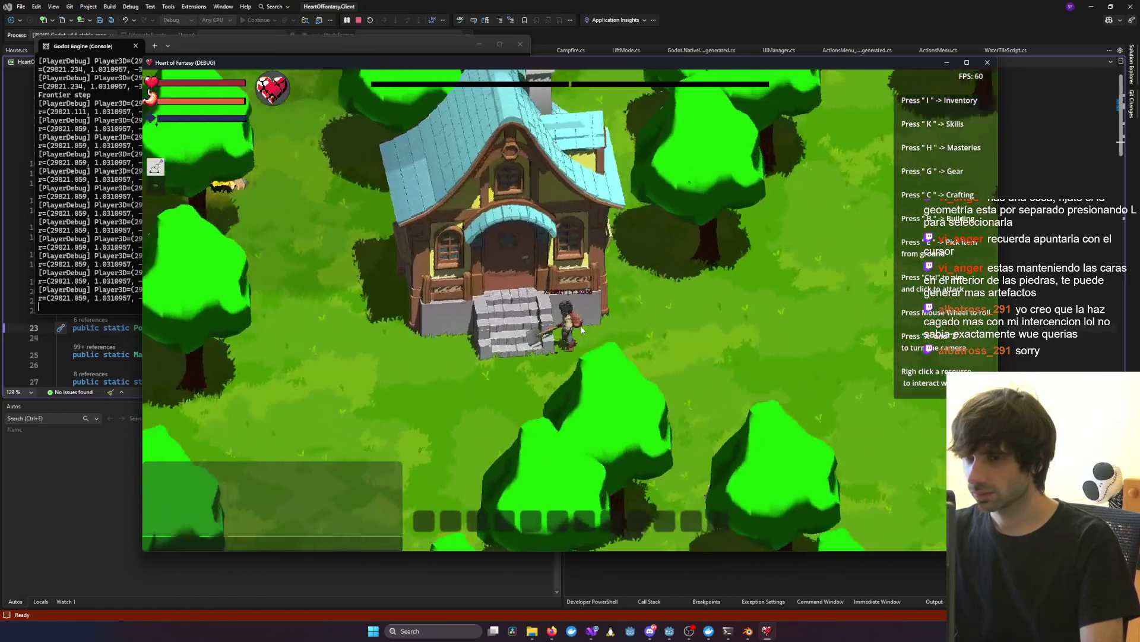
pyautogui.press('q')
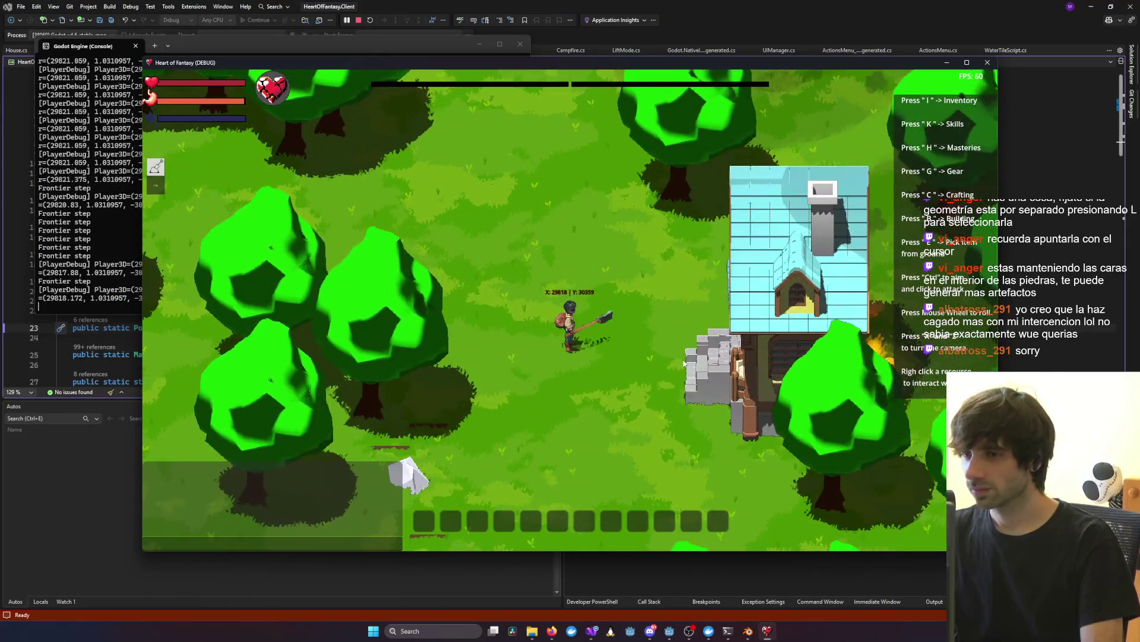
pyautogui.press('q')
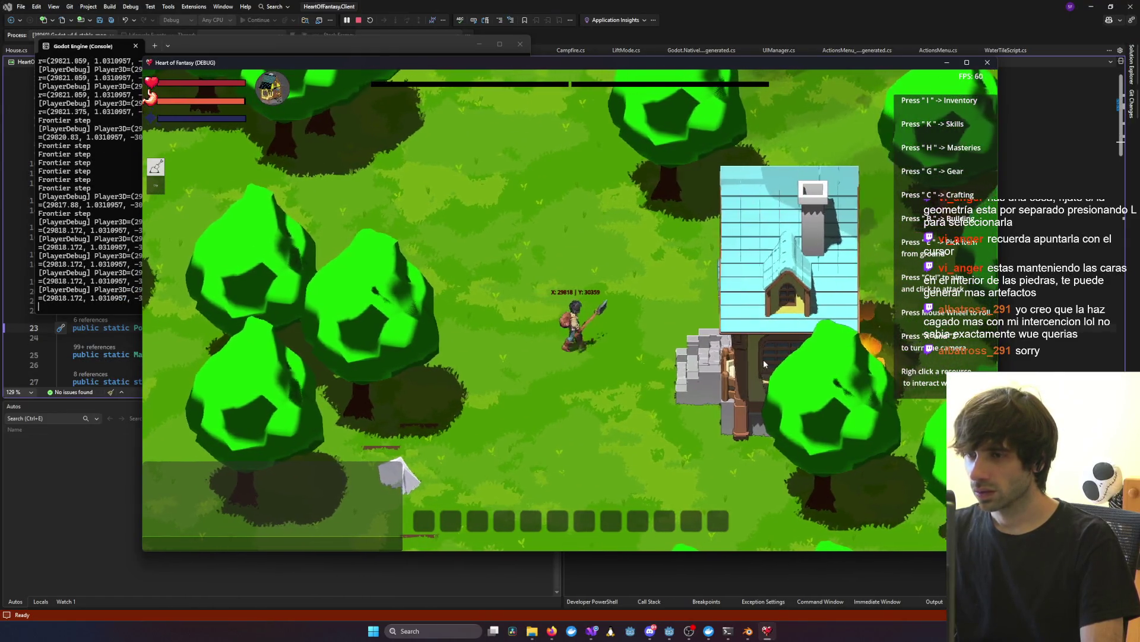
pyautogui.press('q')
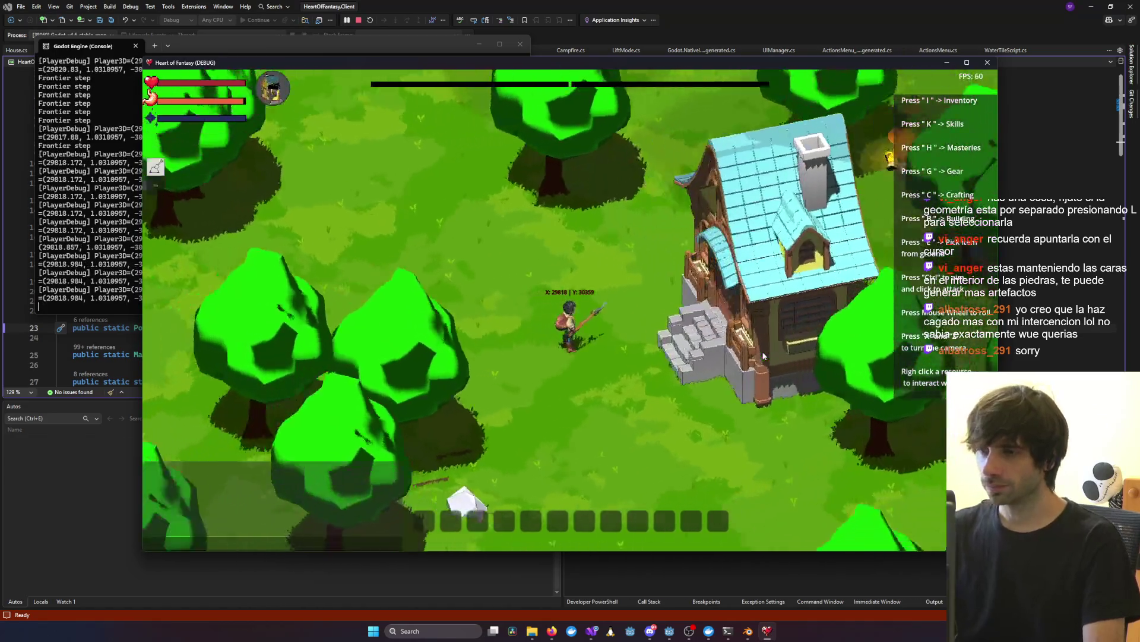
pyautogui.press('q')
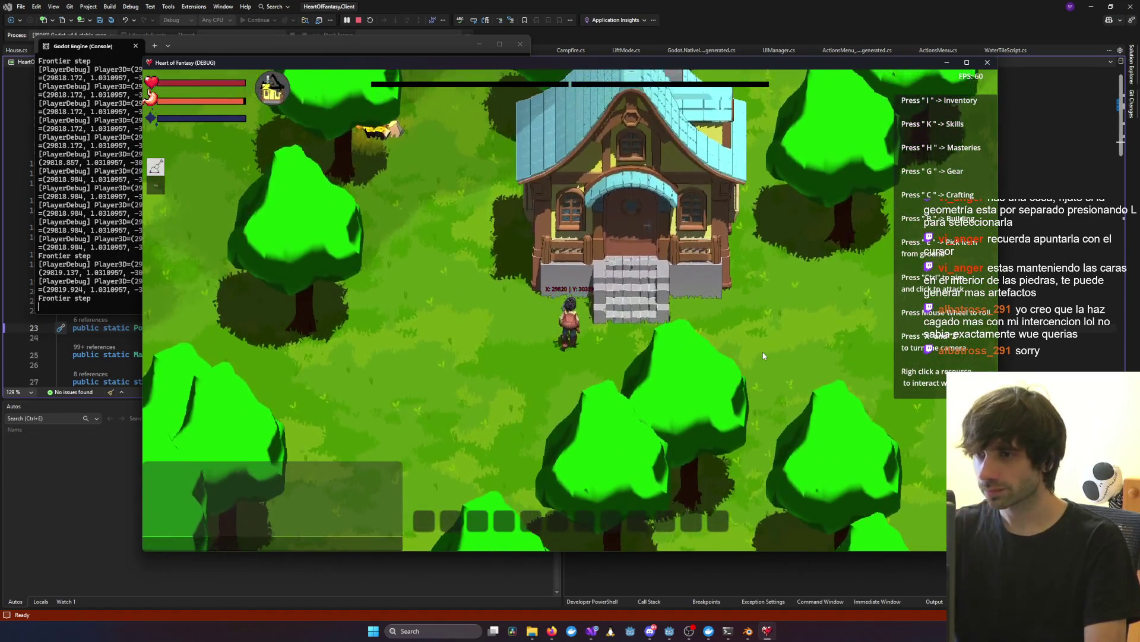
pyautogui.scroll(5, 729, 321)
pyautogui.scroll(-3, 771, 109)
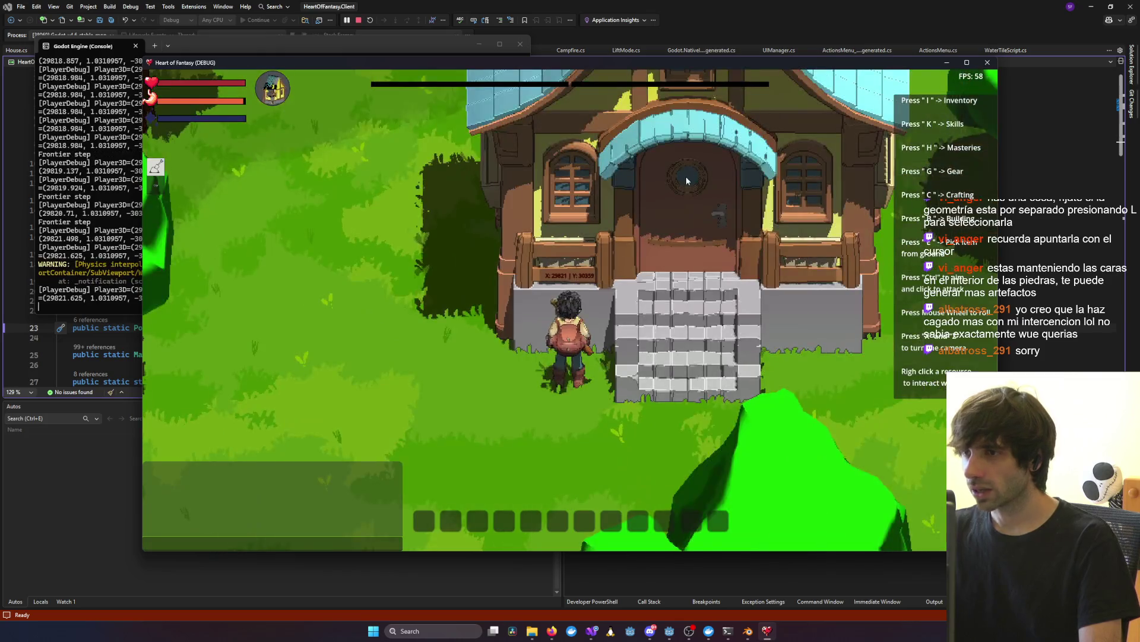
pyautogui.press('q')
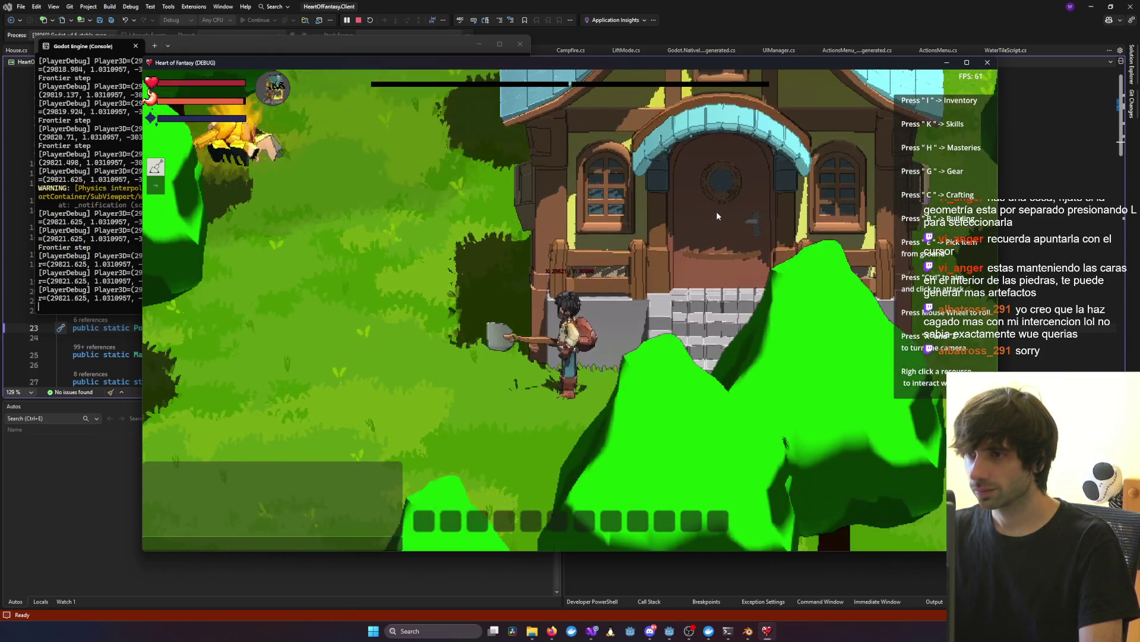
pyautogui.scroll(-5, 716, 212)
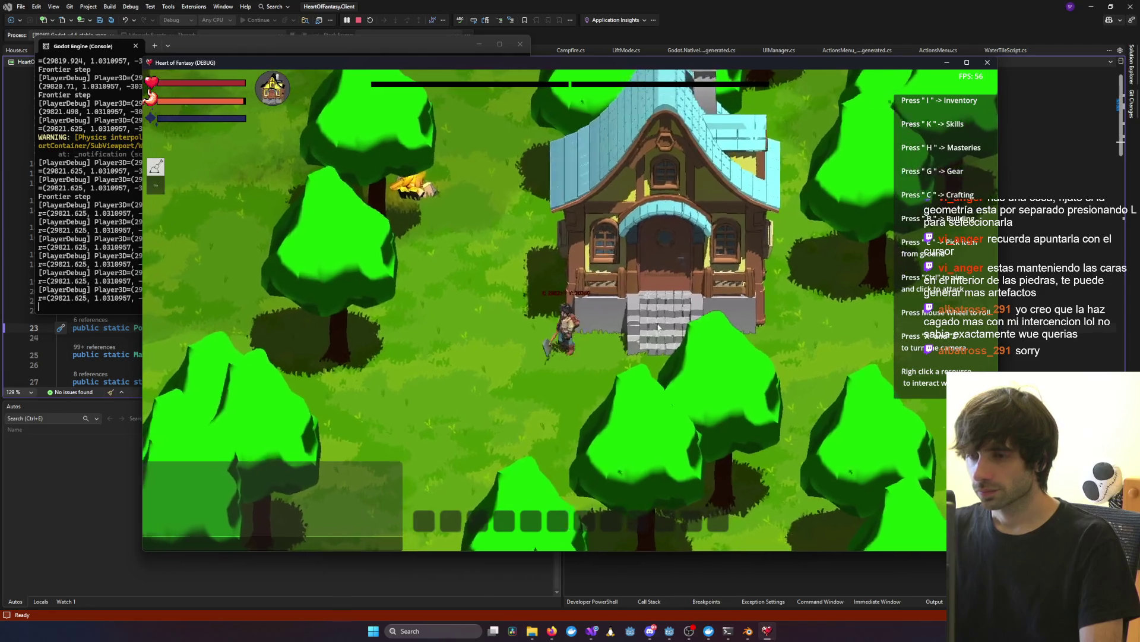
pyautogui.click(747, 631)
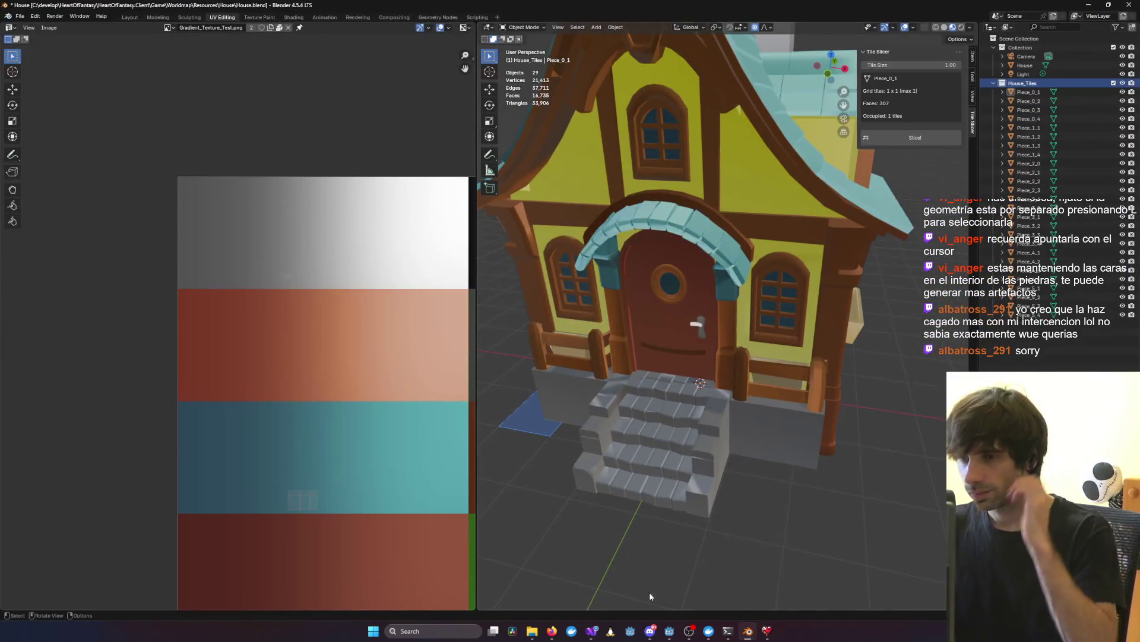
# Step: Save House.blend and open Player.blend from the recent files list
pyautogui.click(19, 16)
pyautogui.click(36, 75)
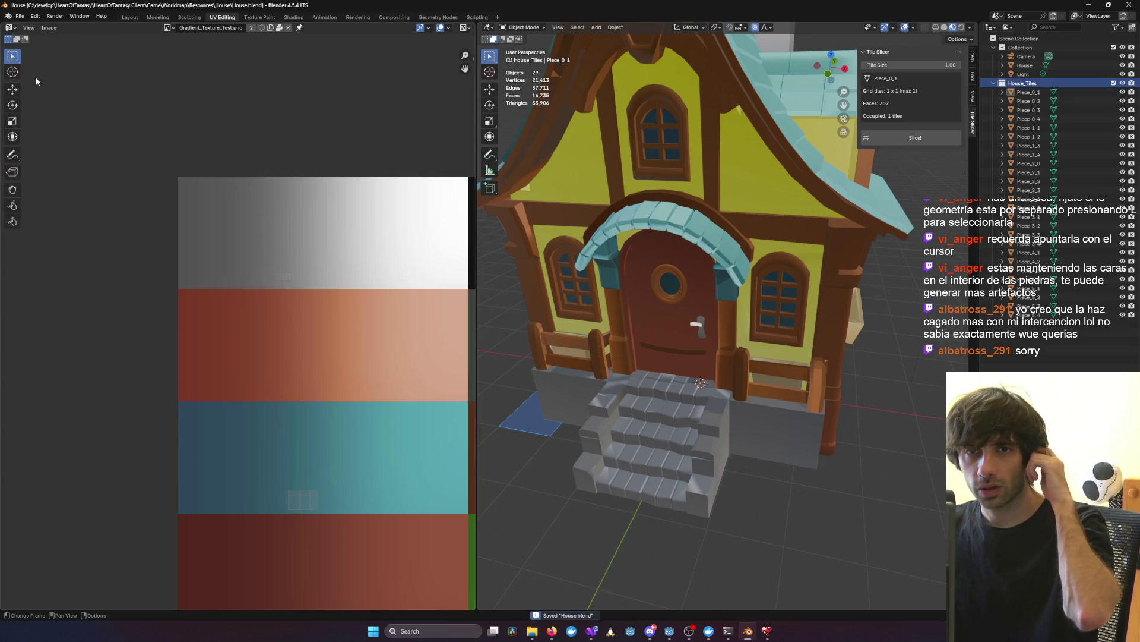
pyautogui.click(19, 17)
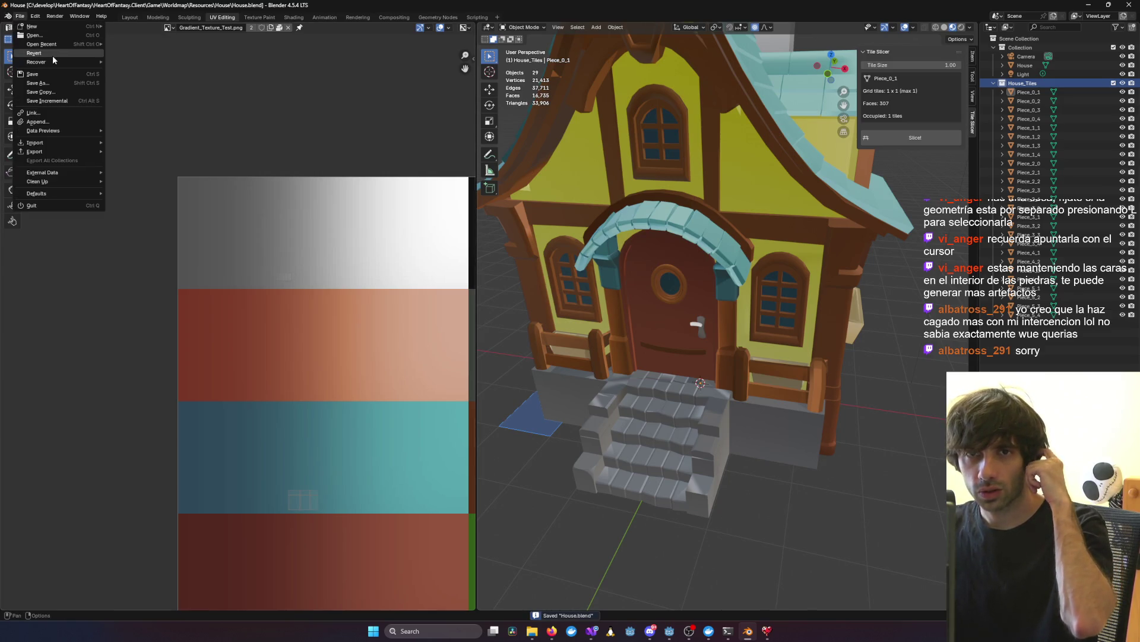
pyautogui.moveTo(60, 47)
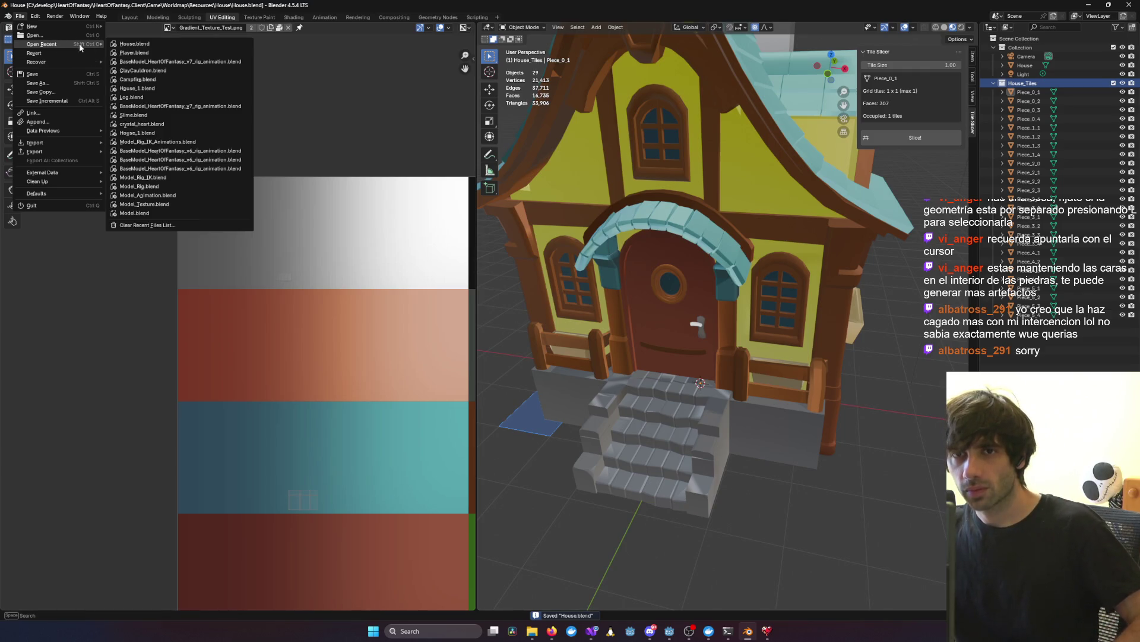
pyautogui.click(134, 53)
pyautogui.moveTo(611, 260)
pyautogui.mouseDown(button='middle')
pyautogui.moveTo(497, 257)
pyautogui.moveTo(272, 39)
pyautogui.mouseUp(button='middle')
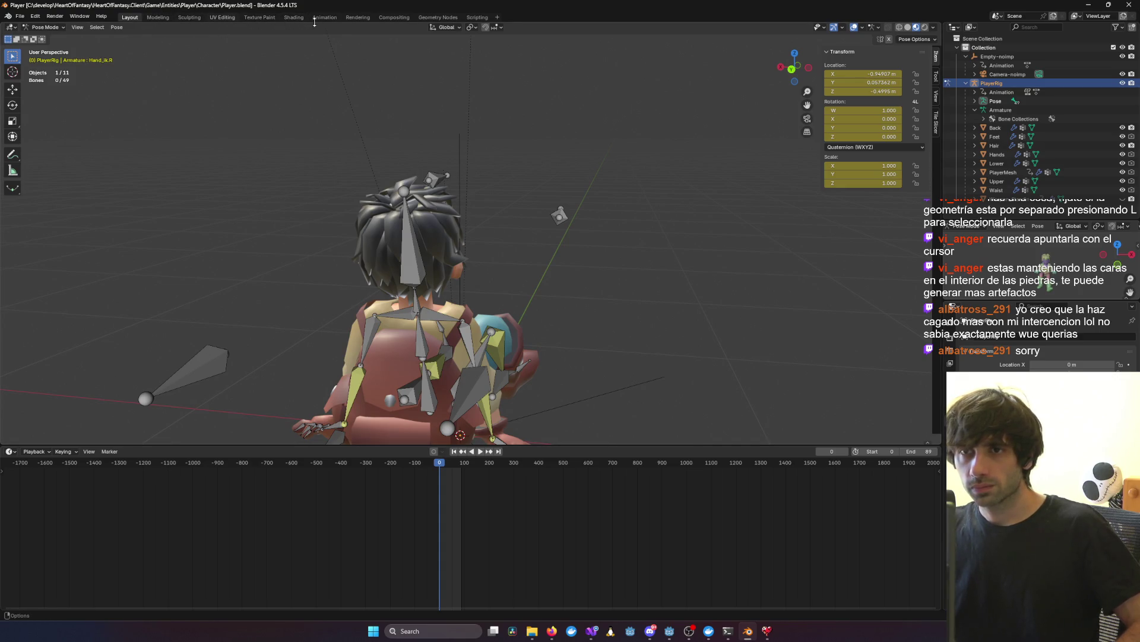
# Step: Switch to the Animation workspace and orbit both viewports to face the character
pyautogui.click(325, 18)
pyautogui.moveTo(238, 232)
pyautogui.mouseDown(button='middle')
pyautogui.moveTo(142, 246)
pyautogui.moveTo(328, 260)
pyautogui.moveTo(145, 252)
pyautogui.mouseUp(button='middle')
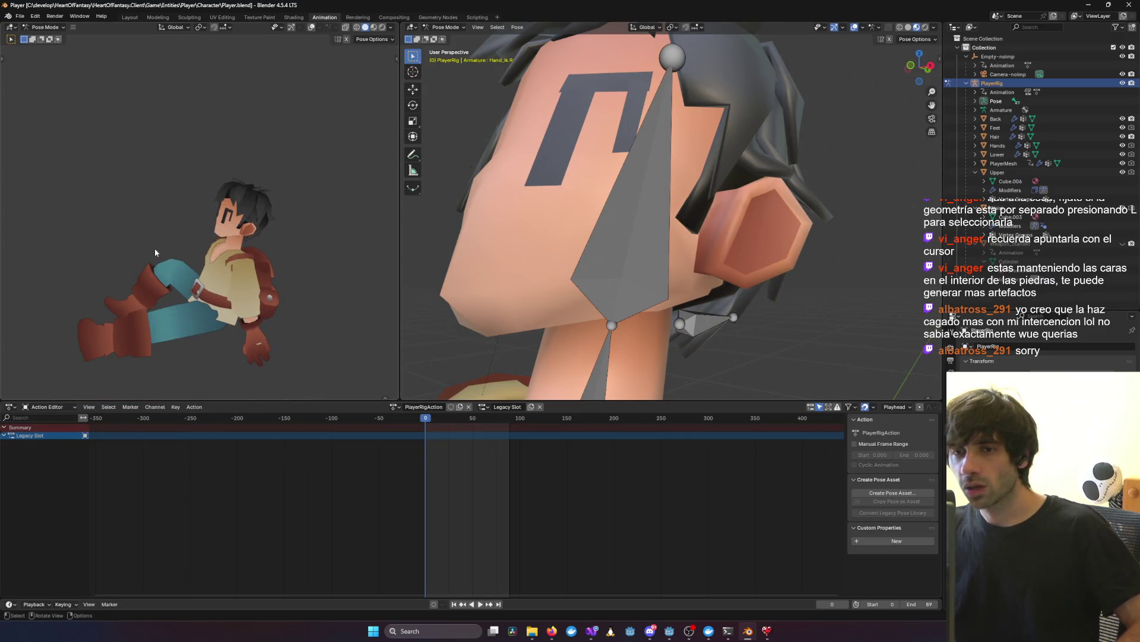
pyautogui.moveTo(527, 253)
pyautogui.mouseDown(button='middle')
pyautogui.moveTo(570, 232)
pyautogui.moveTo(638, 243)
pyautogui.moveTo(665, 226)
pyautogui.mouseUp(button='middle')
pyautogui.scroll(-5, 582, 223)
# Step: Keyframe the Head bone and tilt it slightly, then deselect it and orbit around the rig
pyautogui.click(664, 226)
pyautogui.press('i')
pyautogui.press('r')
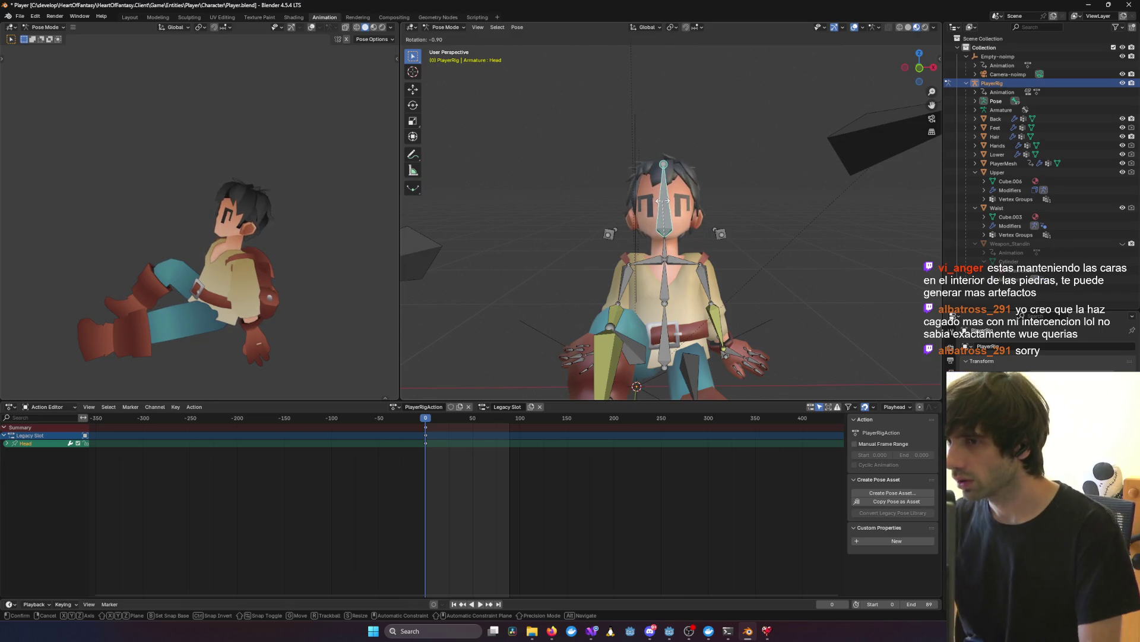
pyautogui.click(663, 201)
pyautogui.moveTo(744, 260)
pyautogui.mouseDown(button='middle')
pyautogui.moveTo(688, 266)
pyautogui.moveTo(707, 284)
pyautogui.moveTo(752, 285)
pyautogui.mouseUp(button='middle')
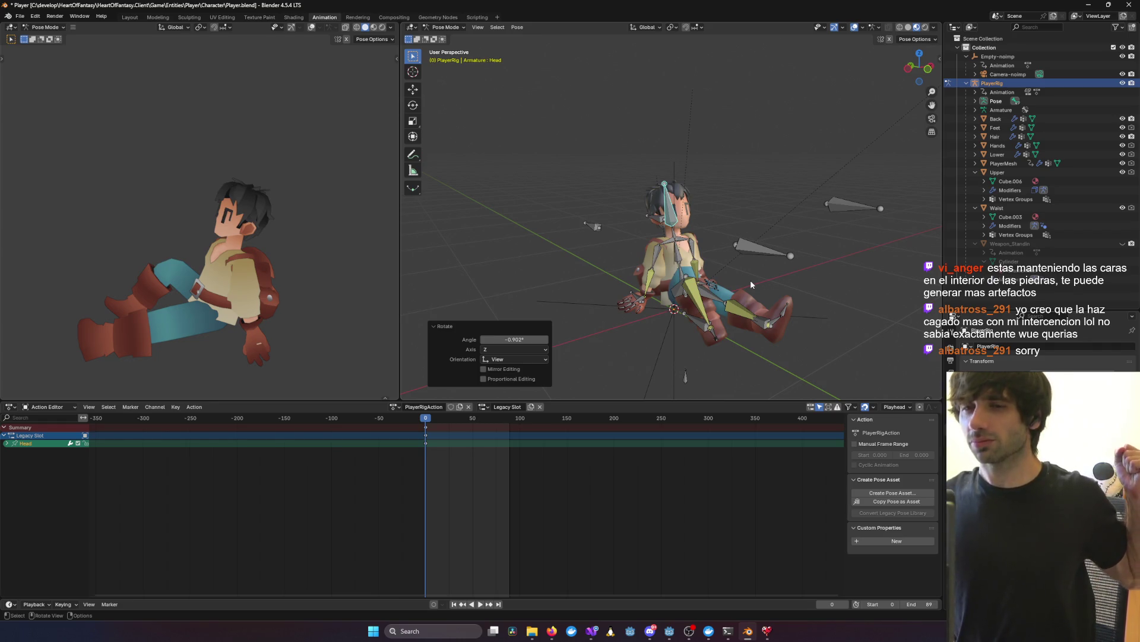
pyautogui.click(750, 279)
pyautogui.moveTo(751, 280)
pyautogui.mouseDown(button='middle')
pyautogui.moveTo(575, 159)
pyautogui.moveTo(768, 154)
pyautogui.moveTo(668, 171)
pyautogui.moveTo(713, 172)
pyautogui.mouseUp(button='middle')
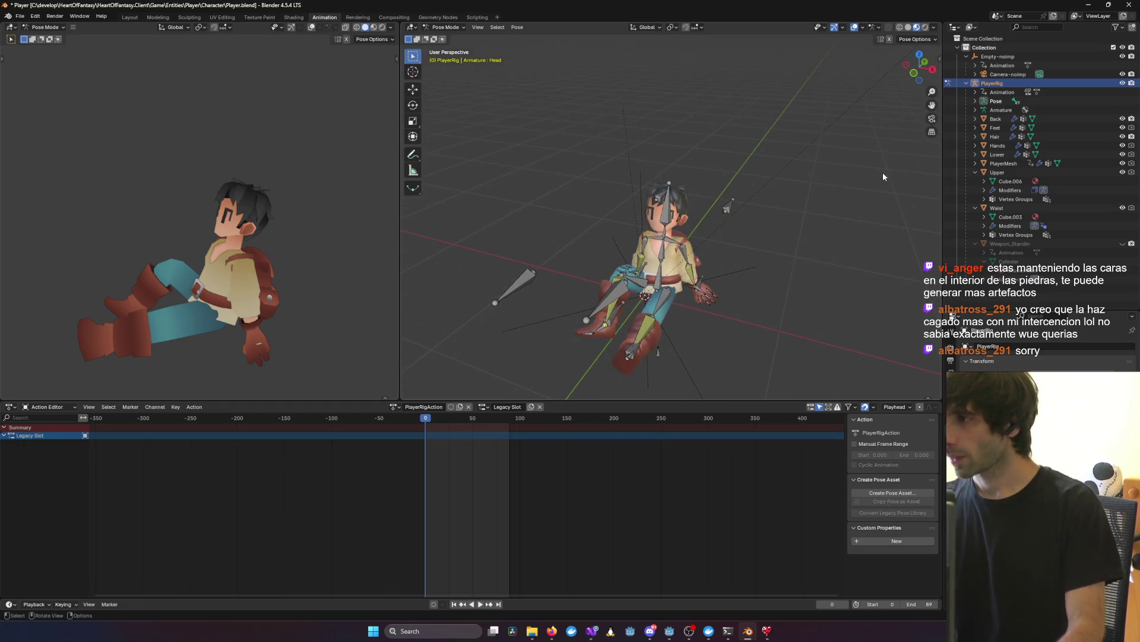